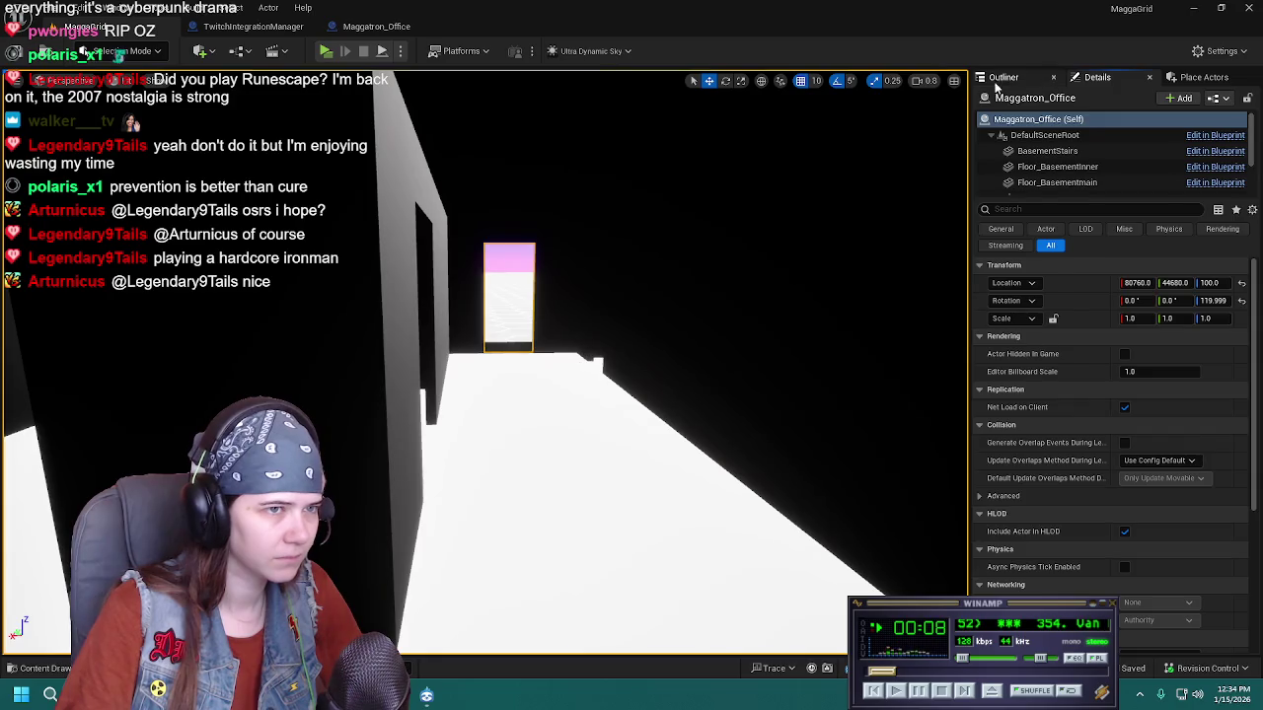
Glance at the Maggatron_Office Blueprint, then fly the MaggaGrid viewport down the basement corridor
left_click(376, 27)
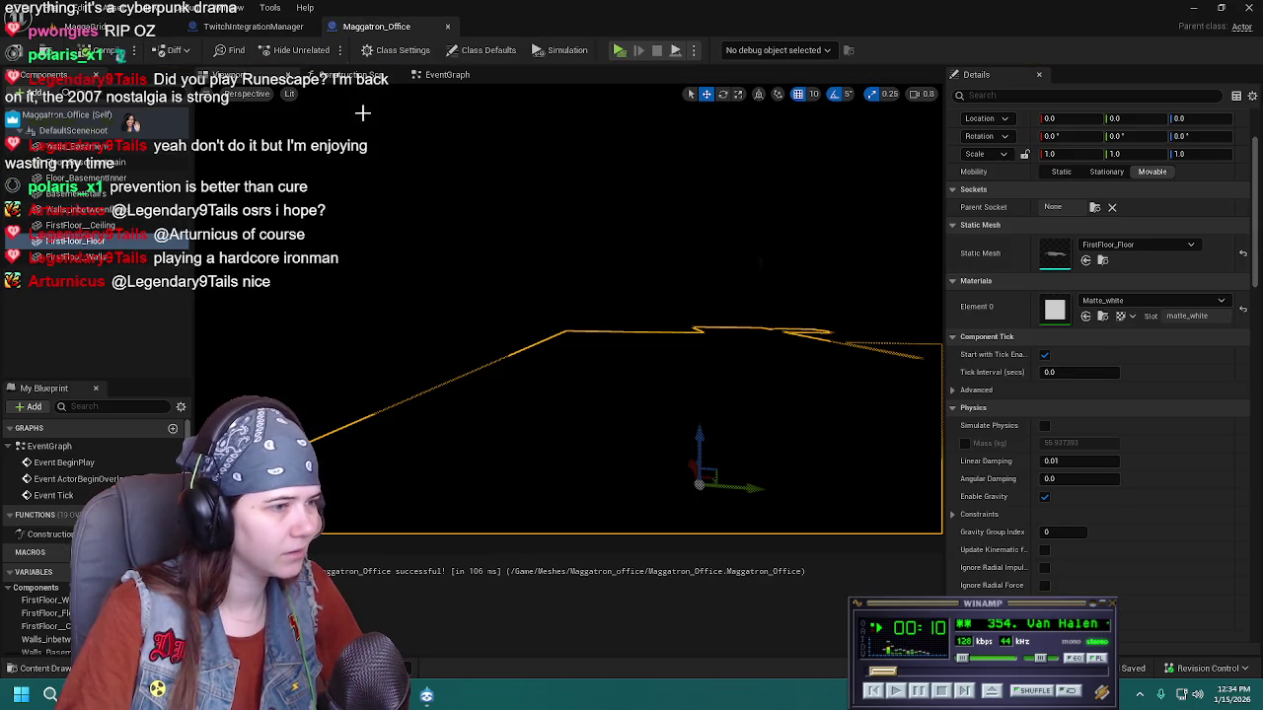
left_click(109, 27)
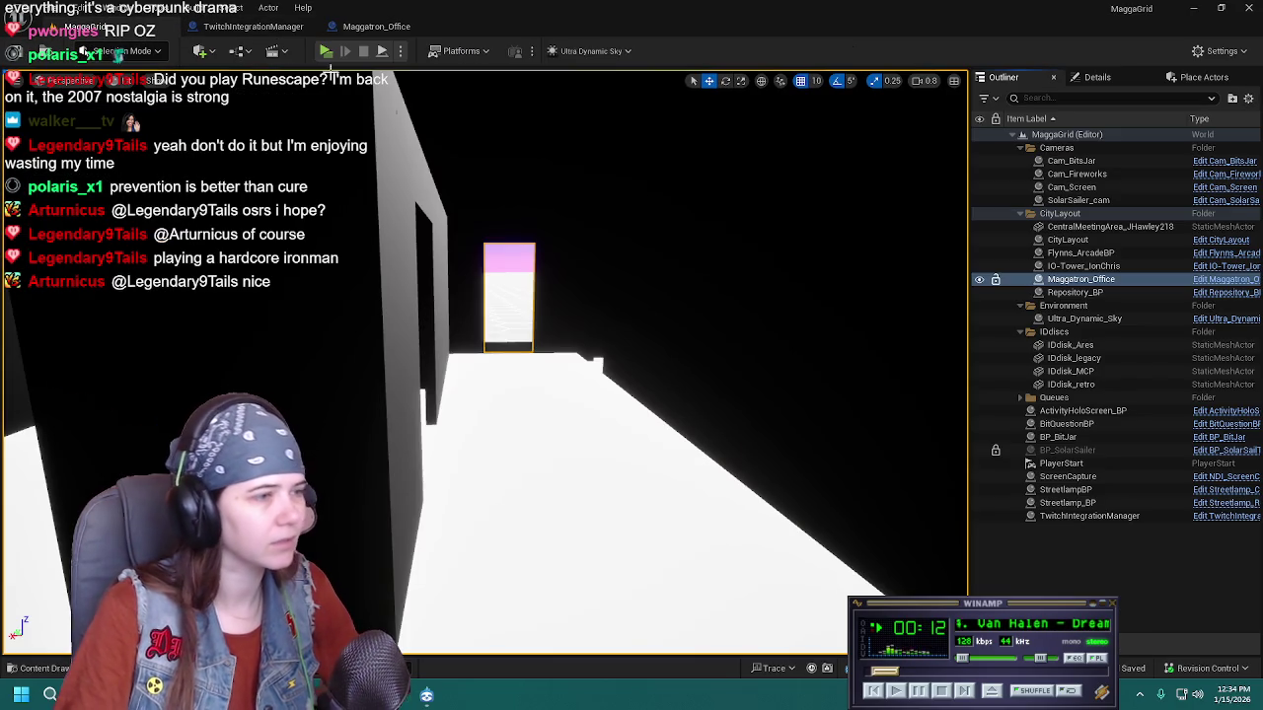
left_click_drag(634, 303, 691, 296)
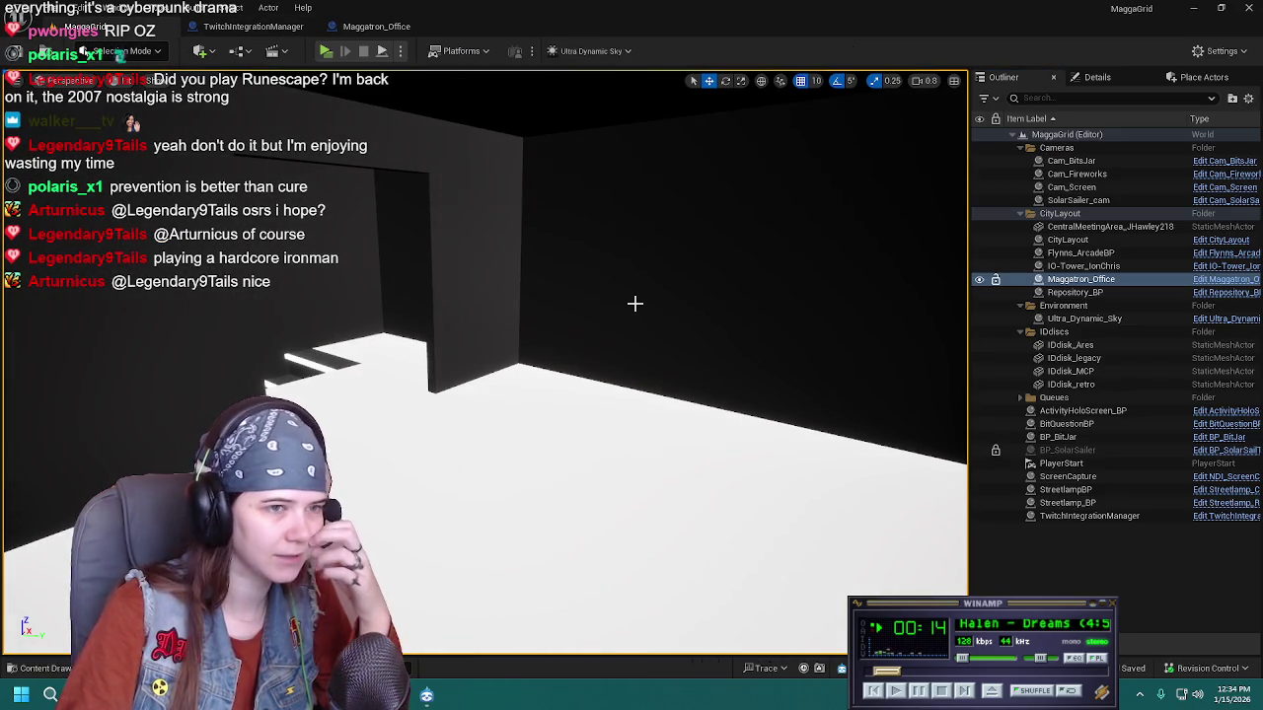
left_click_drag(550, 318, 540, 333)
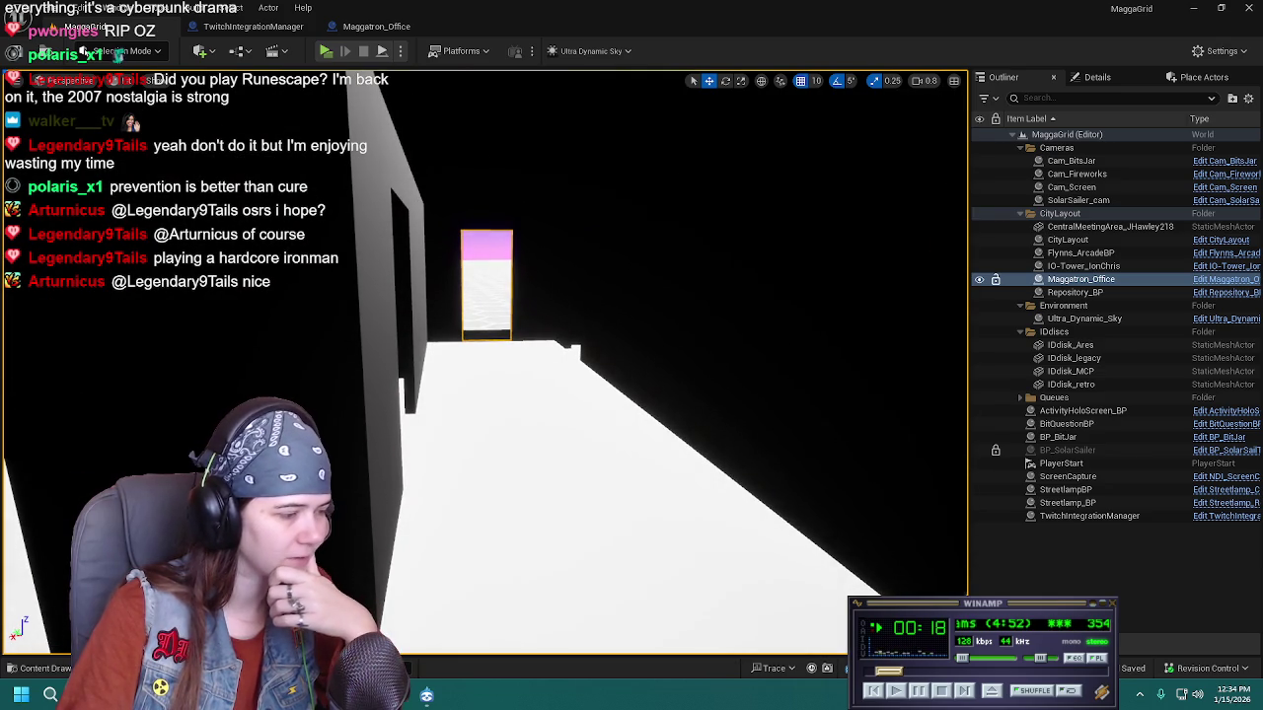
key("alt+Tab")
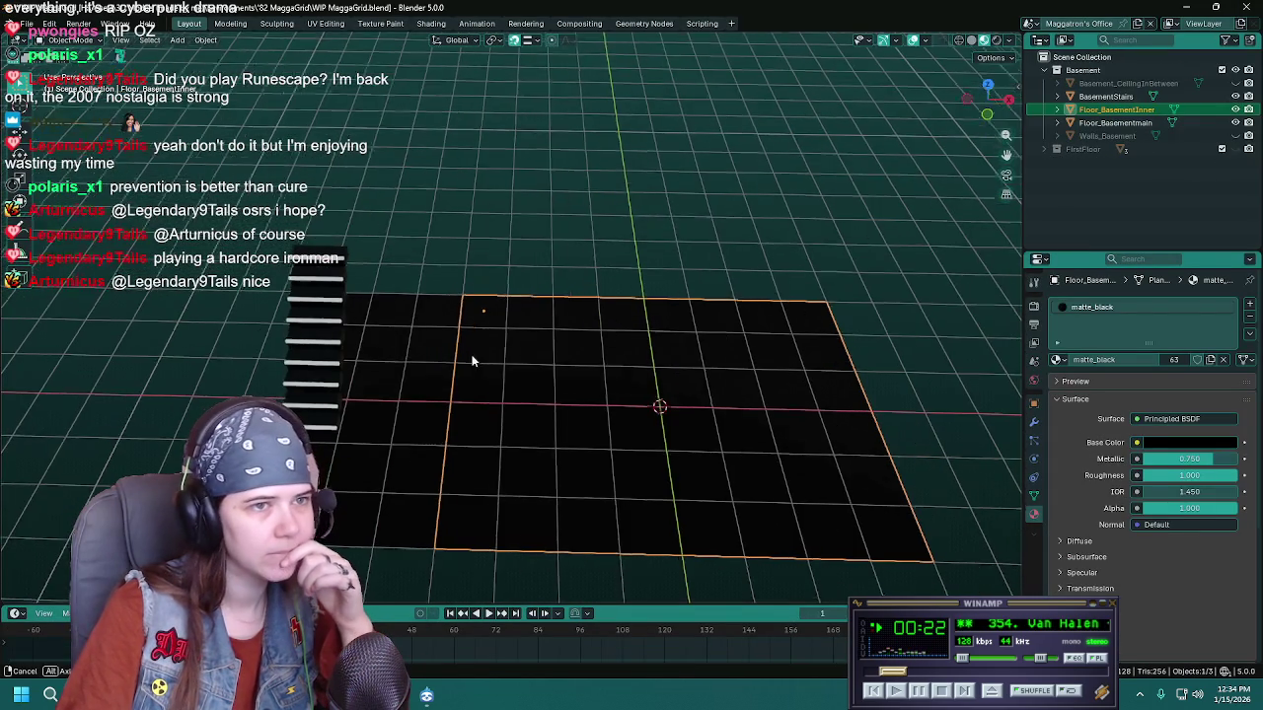
Cycle through the overlapping floor planes to select the stairs and view them at an angle
left_click(462, 382)
left_click(515, 398)
left_click(474, 402)
left_click(437, 385)
left_click(409, 381)
mouse_move(802, 346)
left_mouse_down()
mouse_move(654, 312)
mouse_move(760, 282)
left_mouse_up()
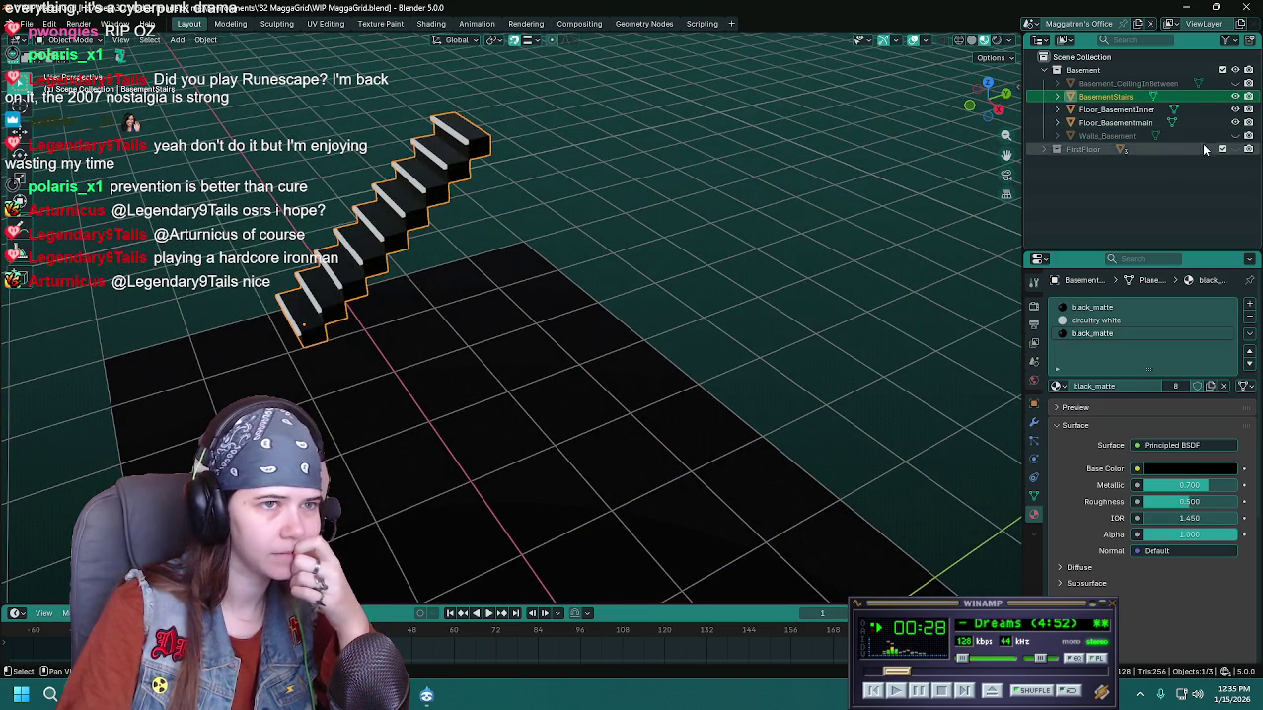
Unhide Walls_Basement, select it and frame it in the viewport
left_click(1221, 135)
left_click(1100, 135)
key("KP_Decimal")
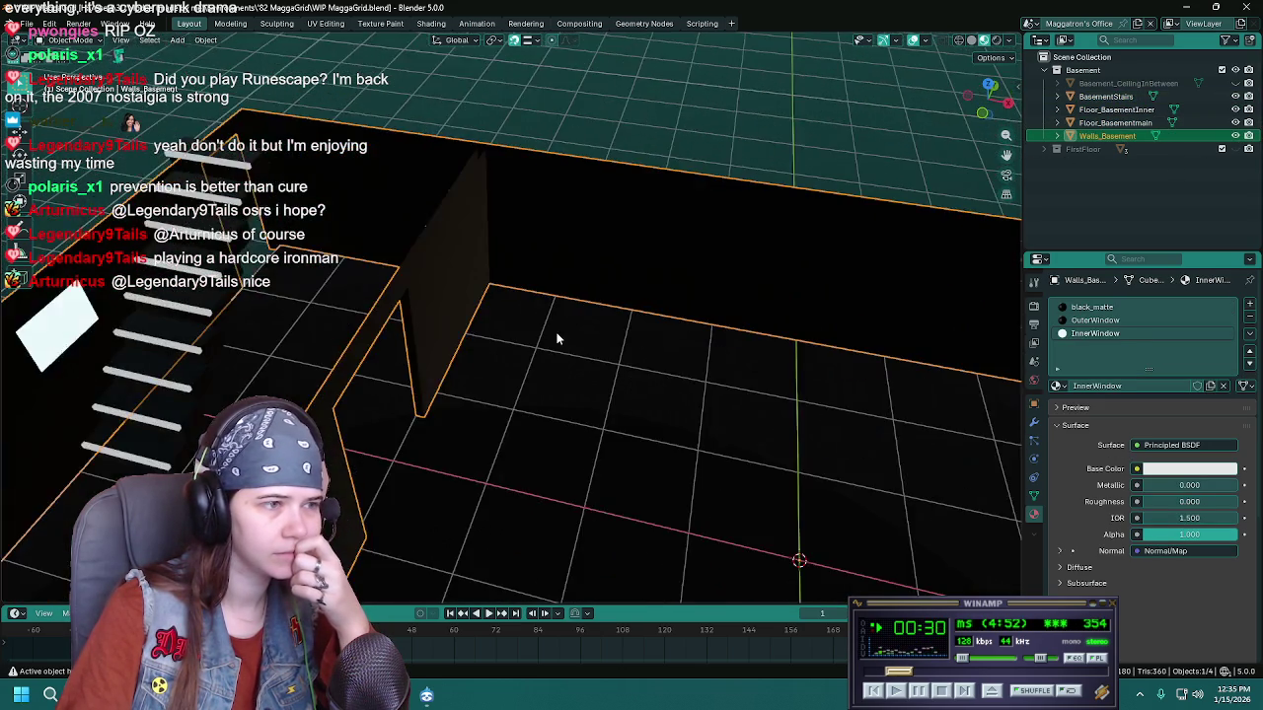
scroll(556, 338, "down", 2)
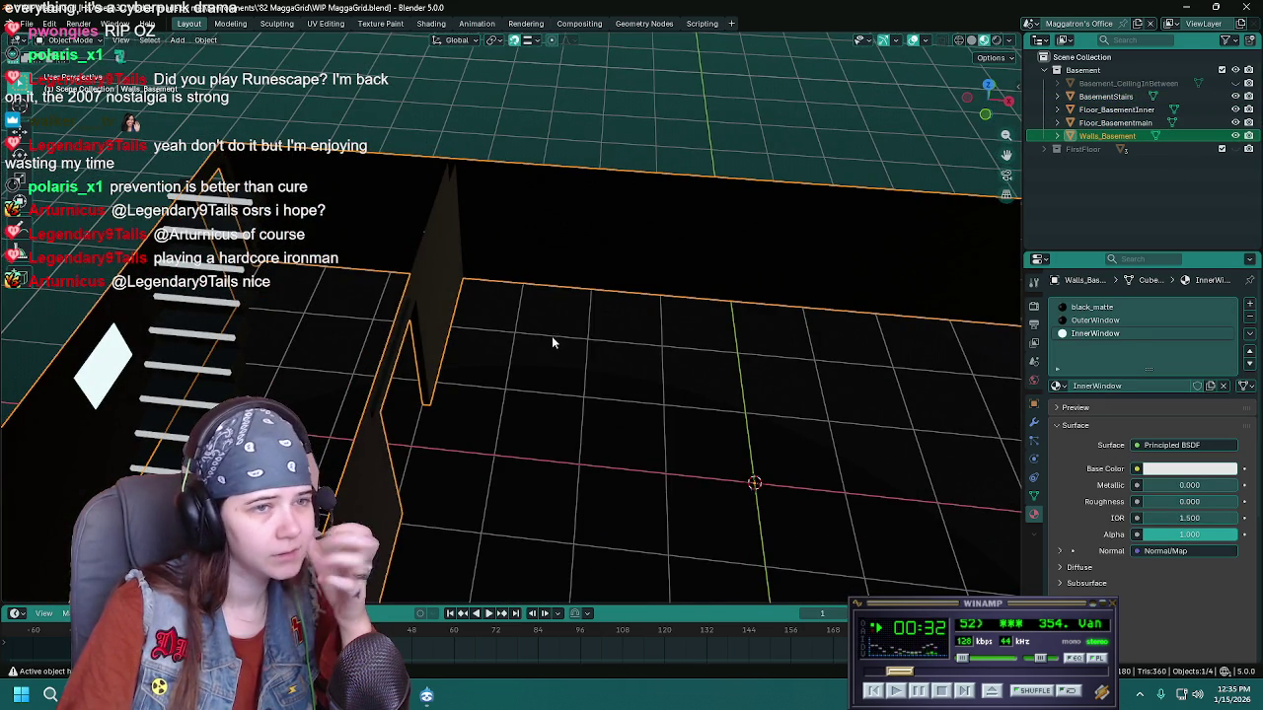
Rename the walls, stairs and inner floor to Basement_Walls, Basement_Stairs and Basement_FloorInner
double_click(1136, 135)
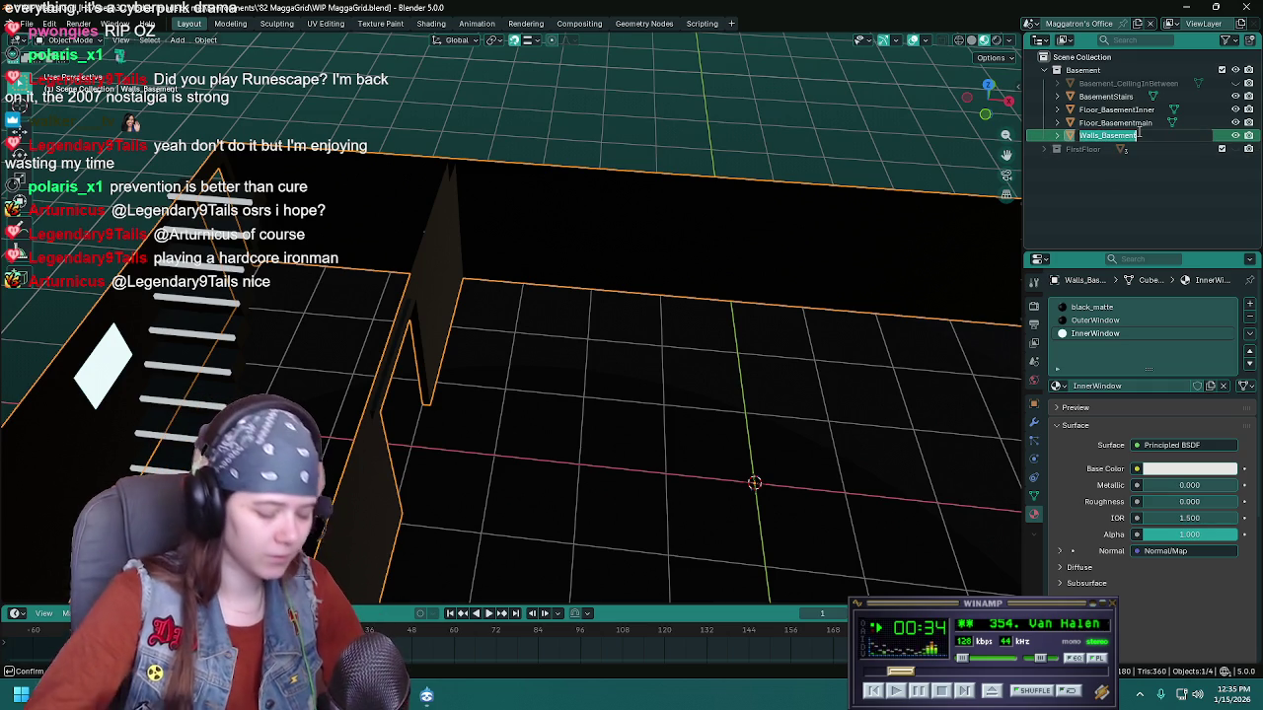
type("Basement_Wa")
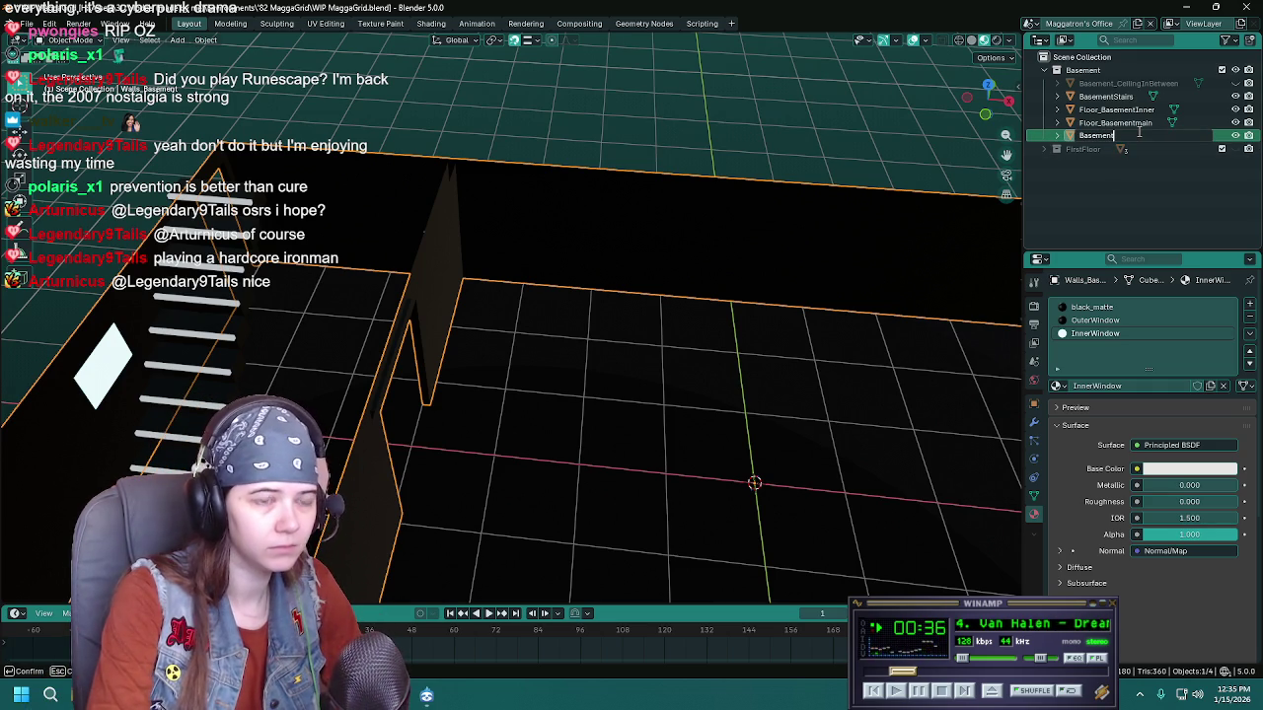
type("lls")
key("Return")
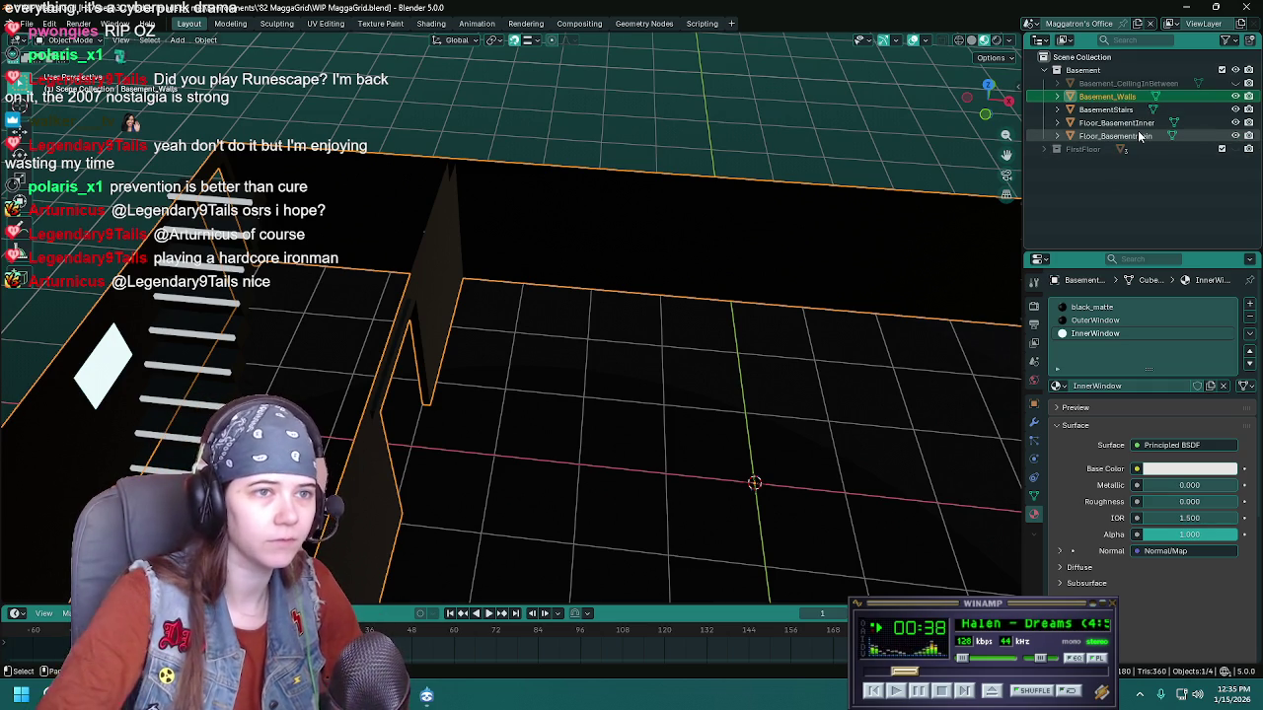
double_click(1140, 109)
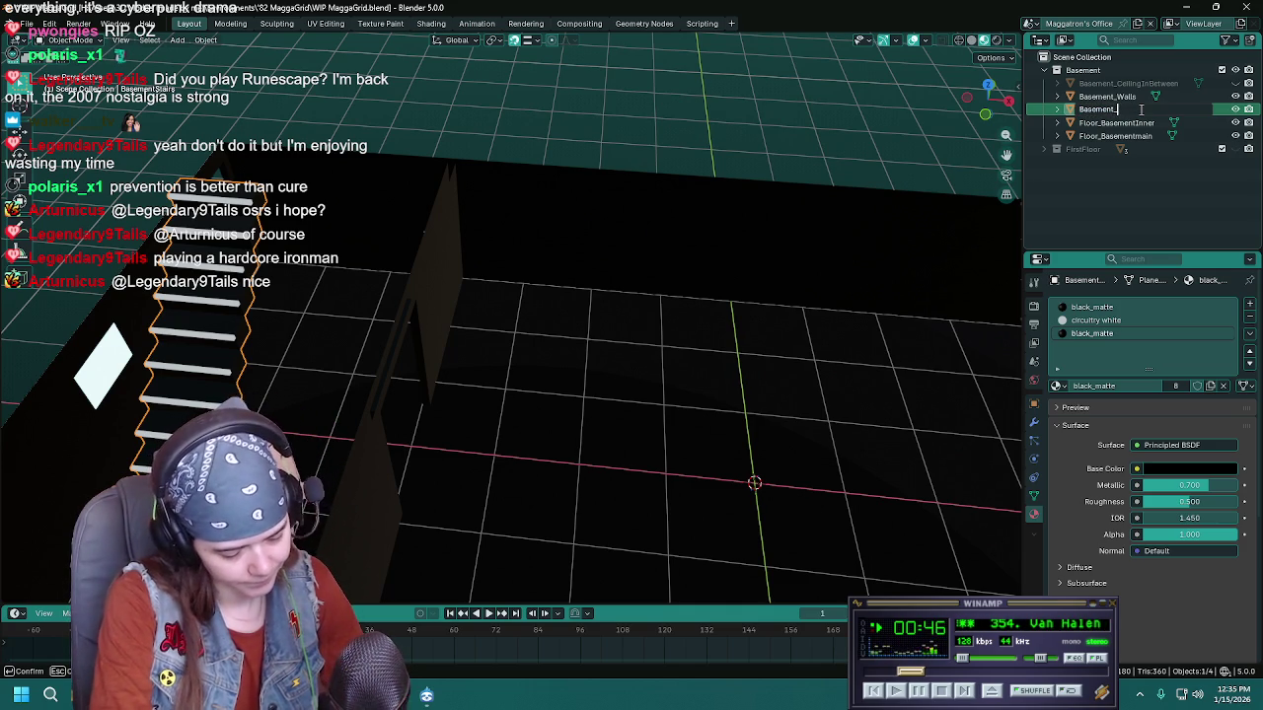
type("Stairs")
key("Return")
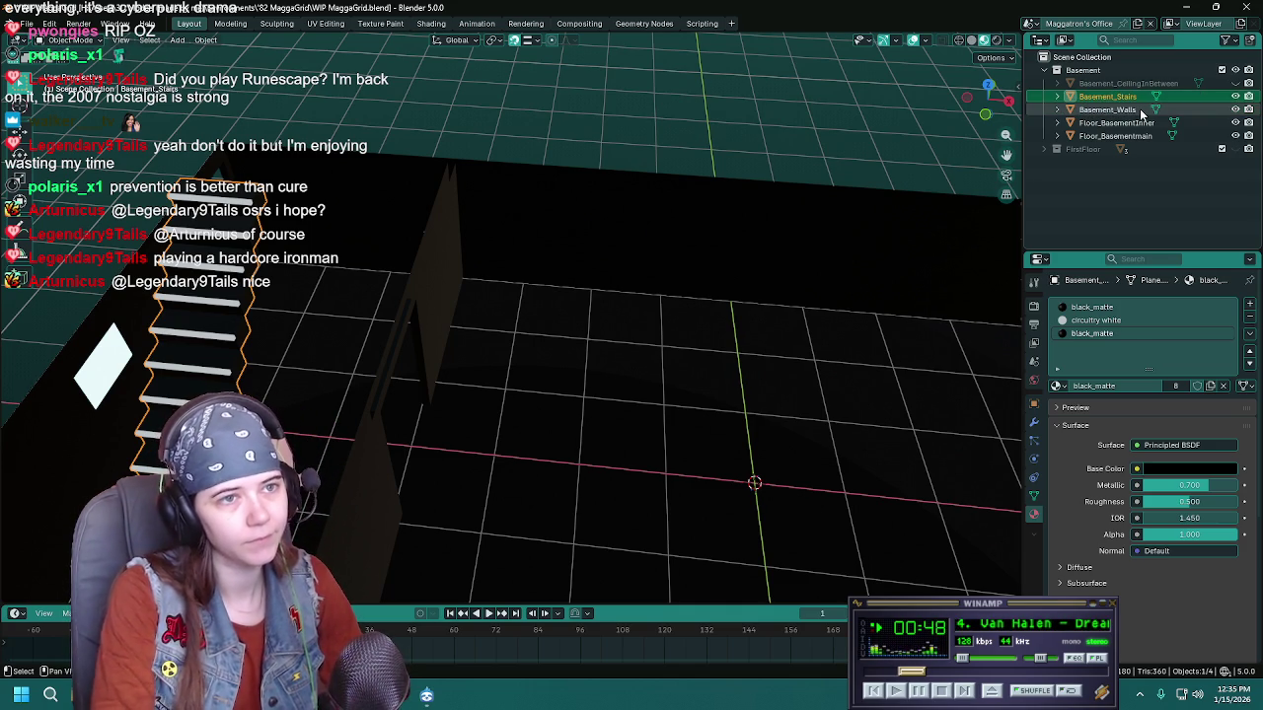
double_click(1124, 123)
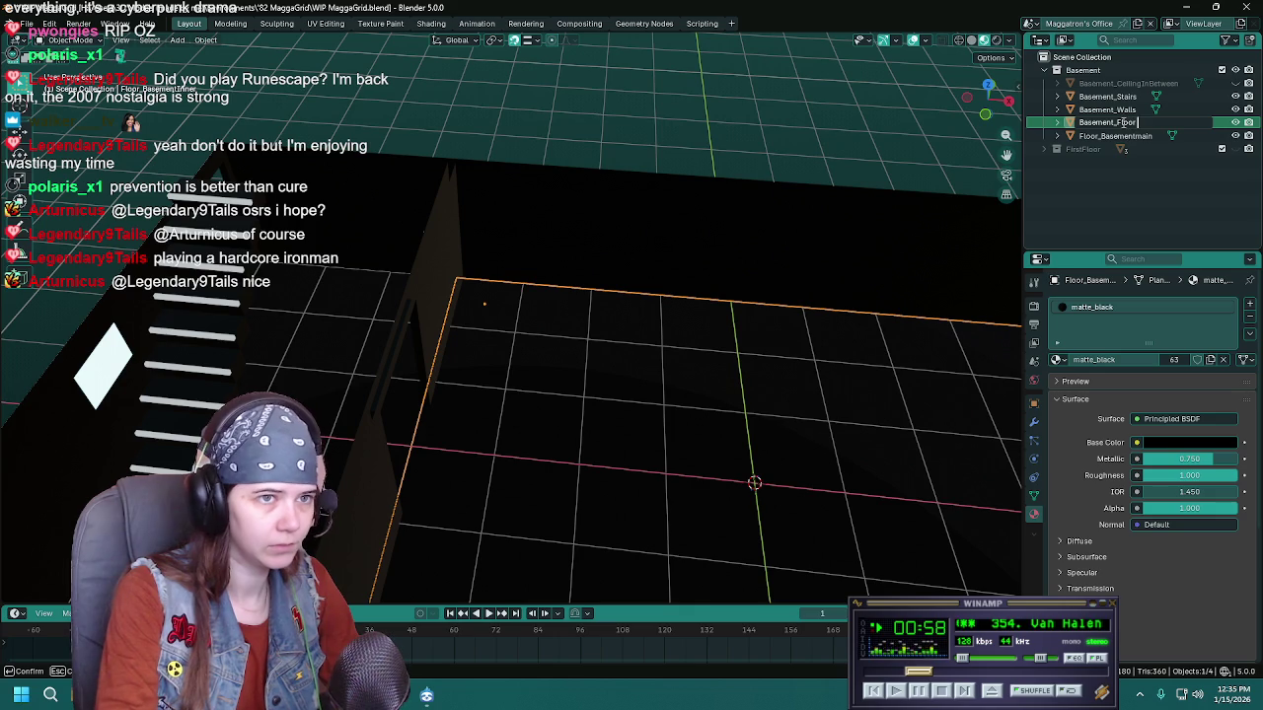
key("Return")
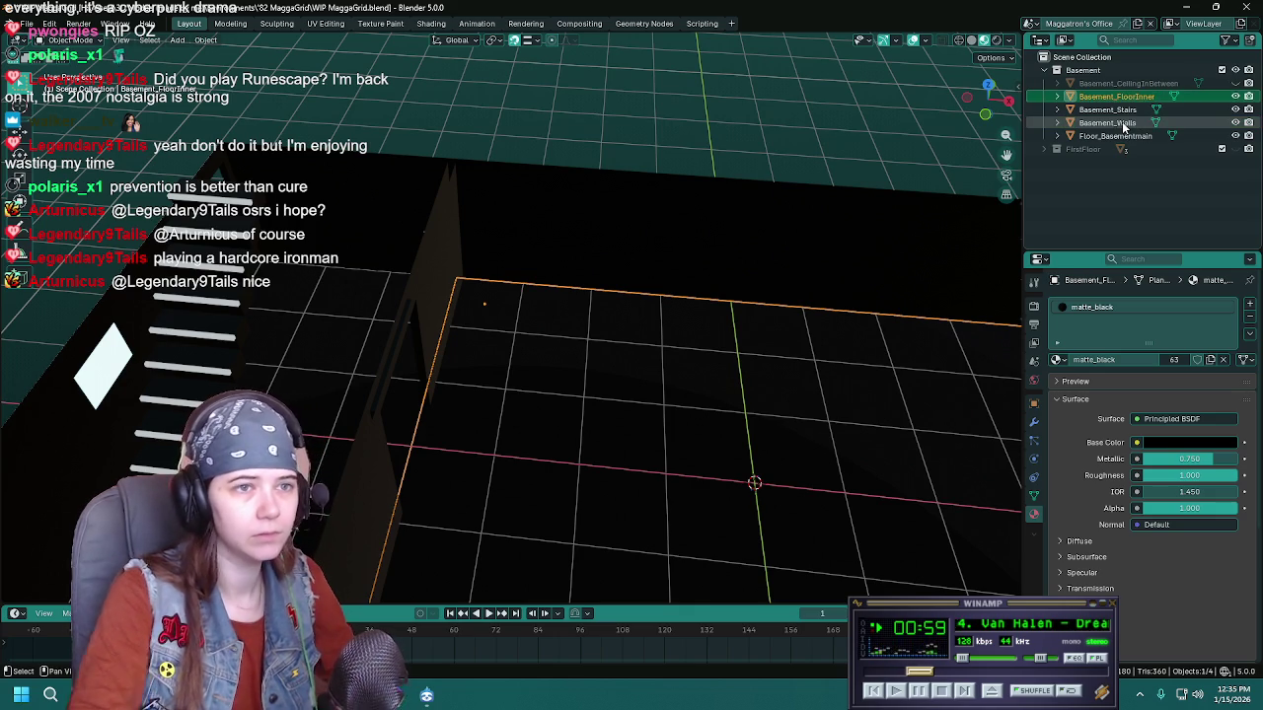
Rename Floor_Basementmain to Basement_FloorOffice and Basement_FloorInner to Basement_Floor
double_click(1116, 135)
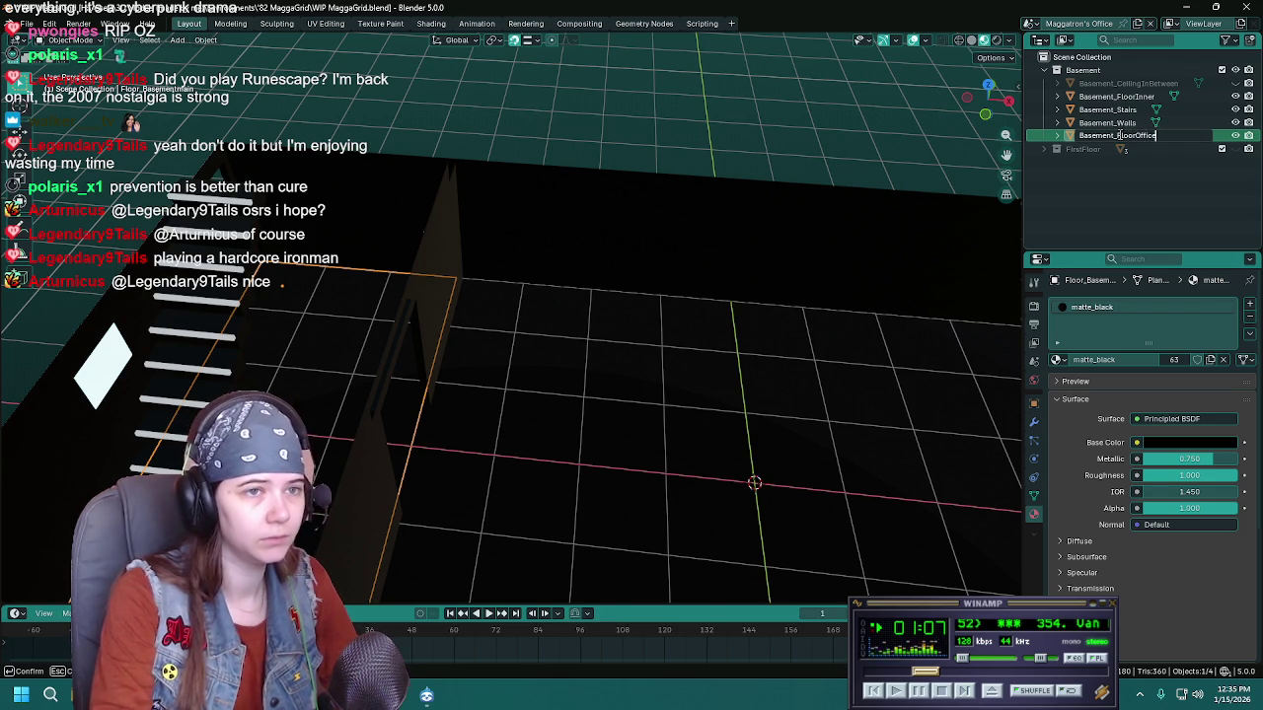
key("Return")
double_click(1116, 96)
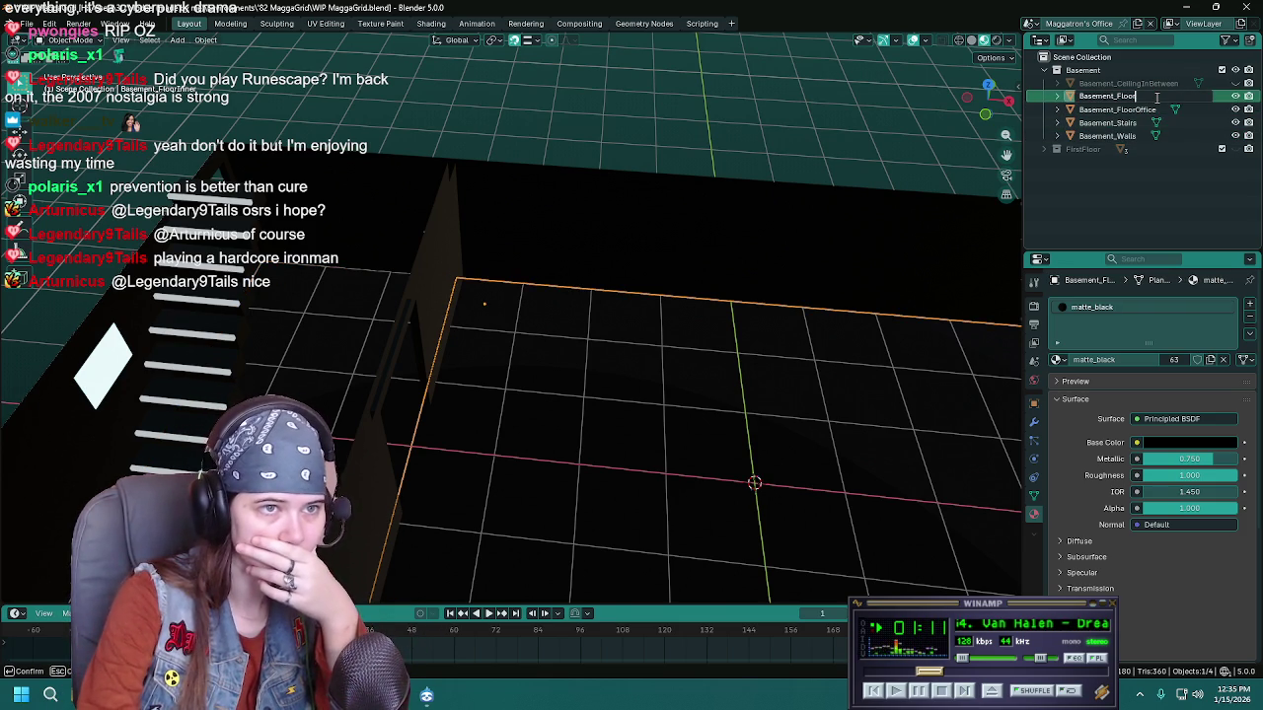
key("Return")
Select the office floor plane in the viewport and rename the floor object to Basement_Office
mouse_move(631, 296)
left_mouse_down()
mouse_move(610, 266)
mouse_move(559, 264)
mouse_move(516, 362)
left_mouse_up()
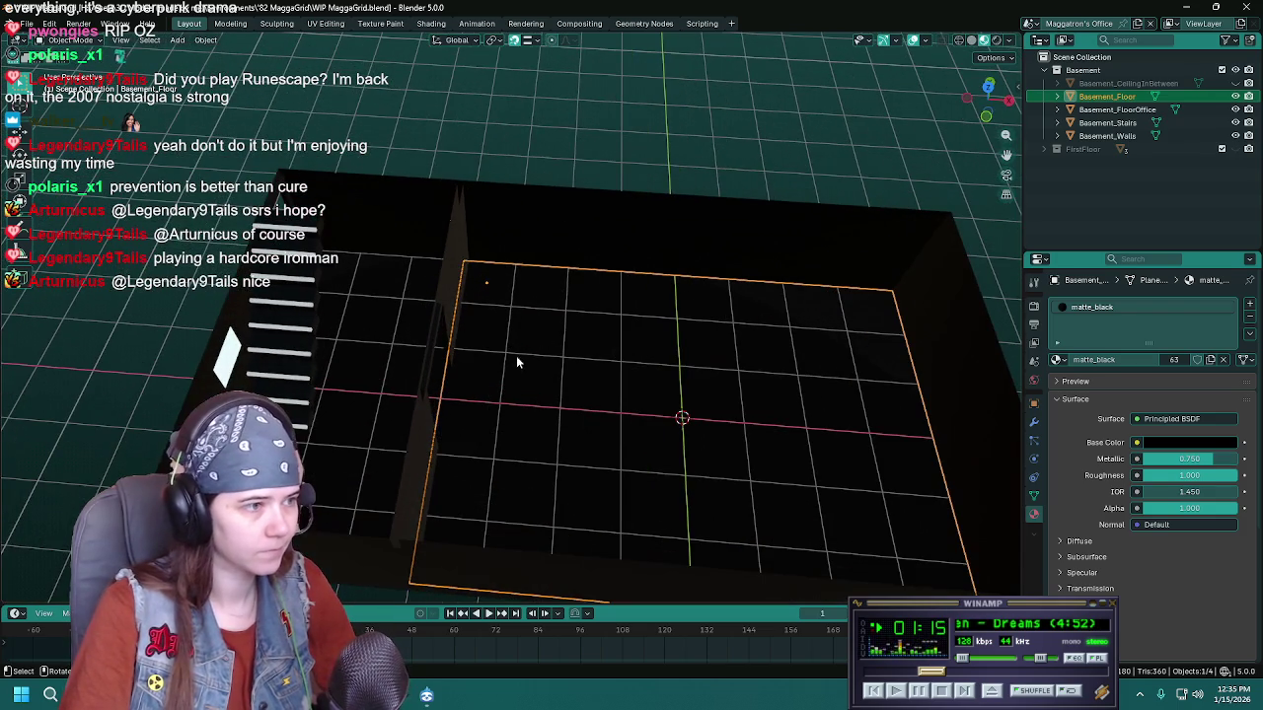
left_click(460, 357)
double_click(1164, 109)
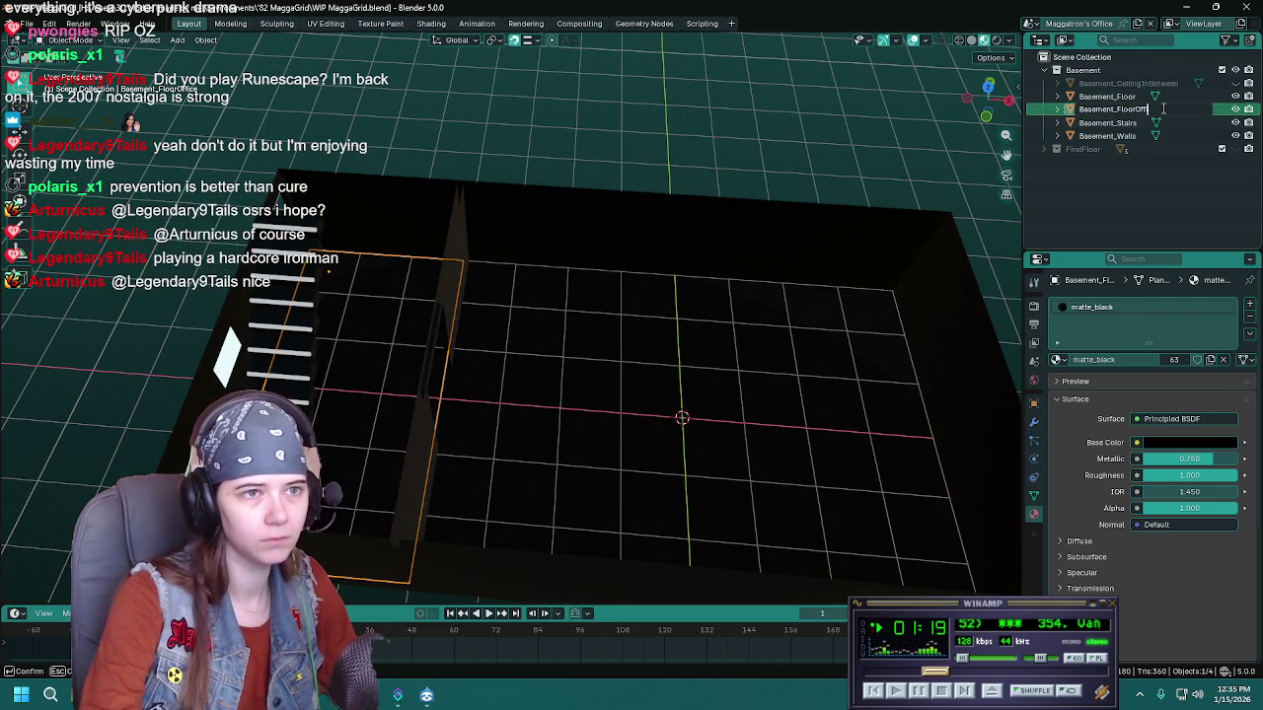
key("Return")
left_click(1142, 97)
double_click(1141, 97)
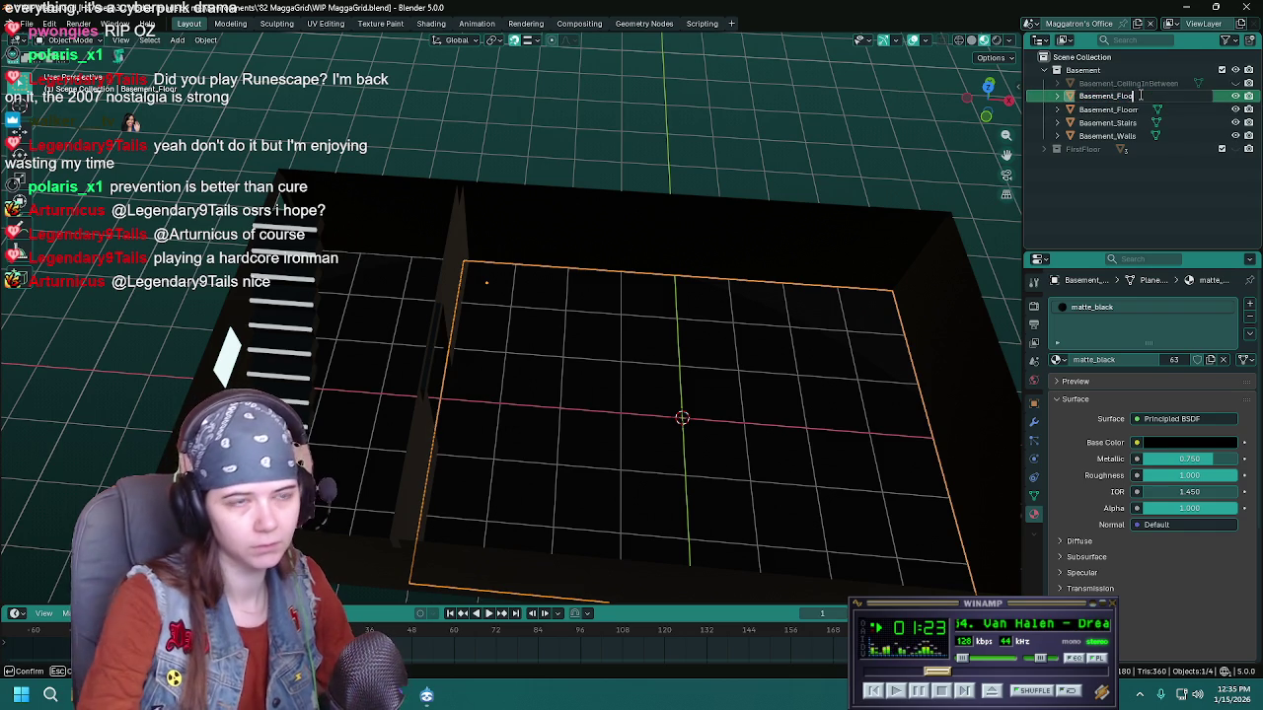
key("BackSpace")
key("BackSpace")
key("BackSpace")
type("Cffice")
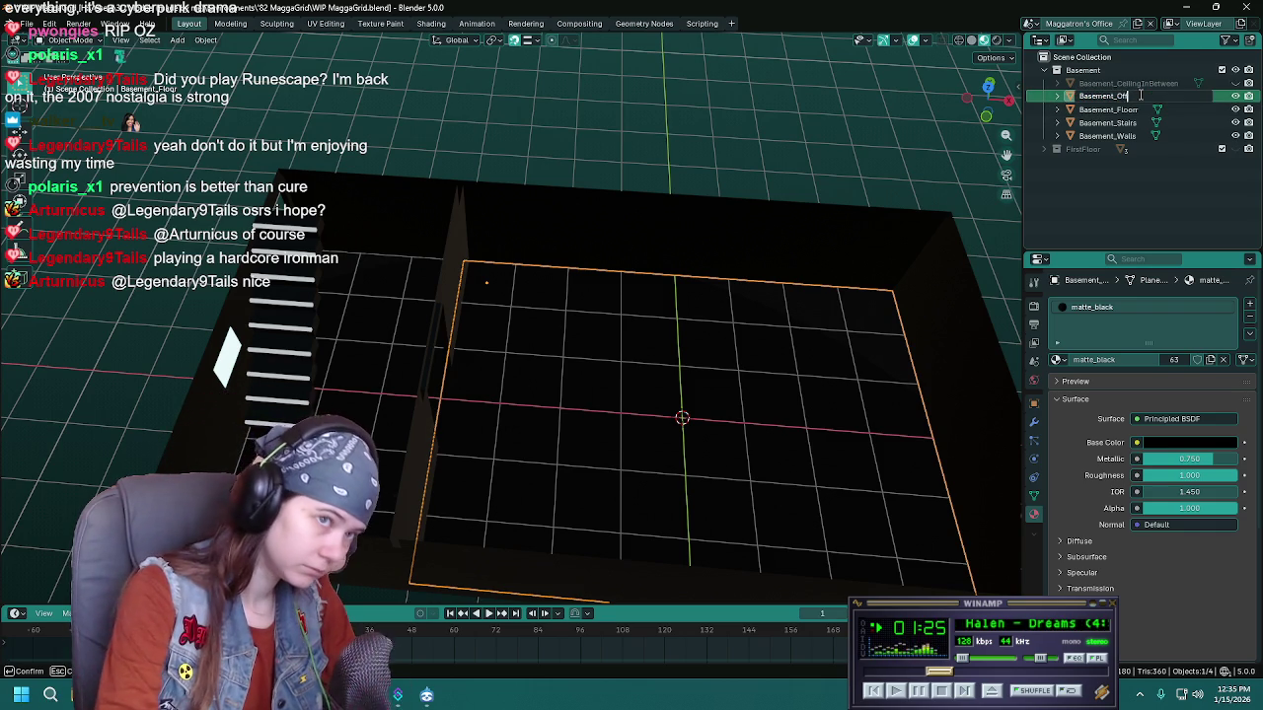
key("Return")
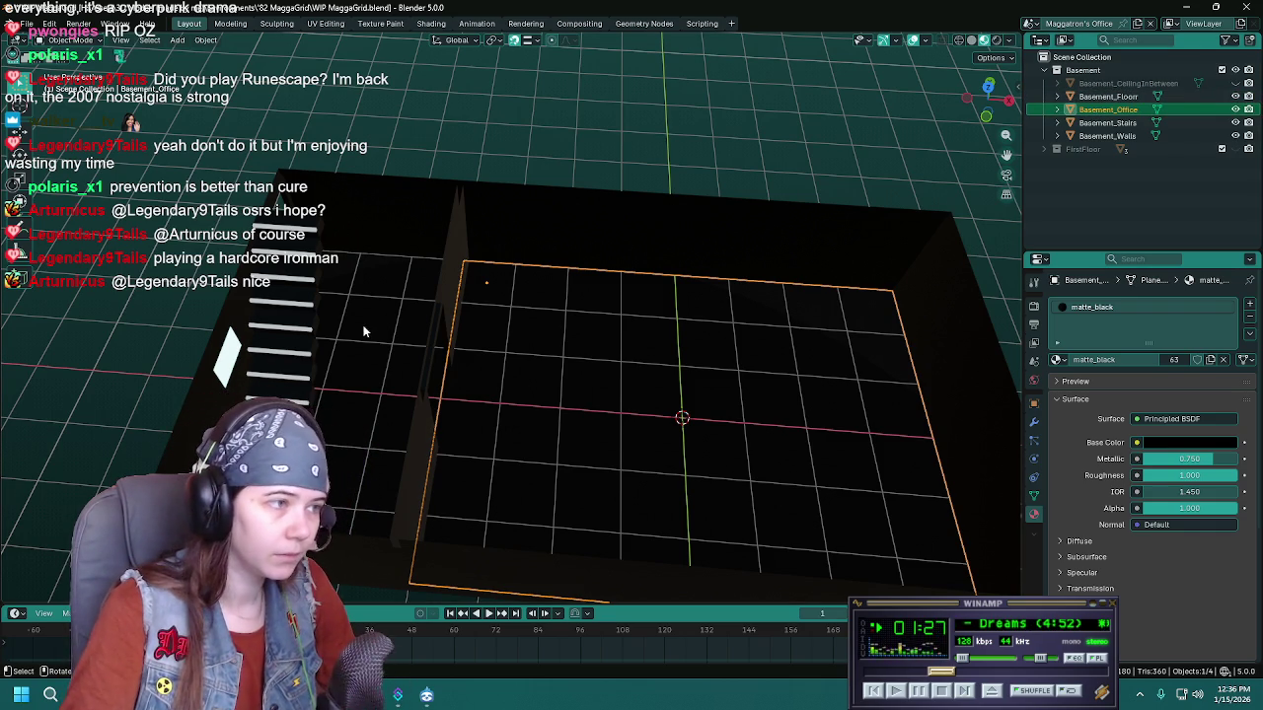
Keep Basement_Floor's name and rename Basement_Office to Basement_FloorOffice
left_click(1141, 97)
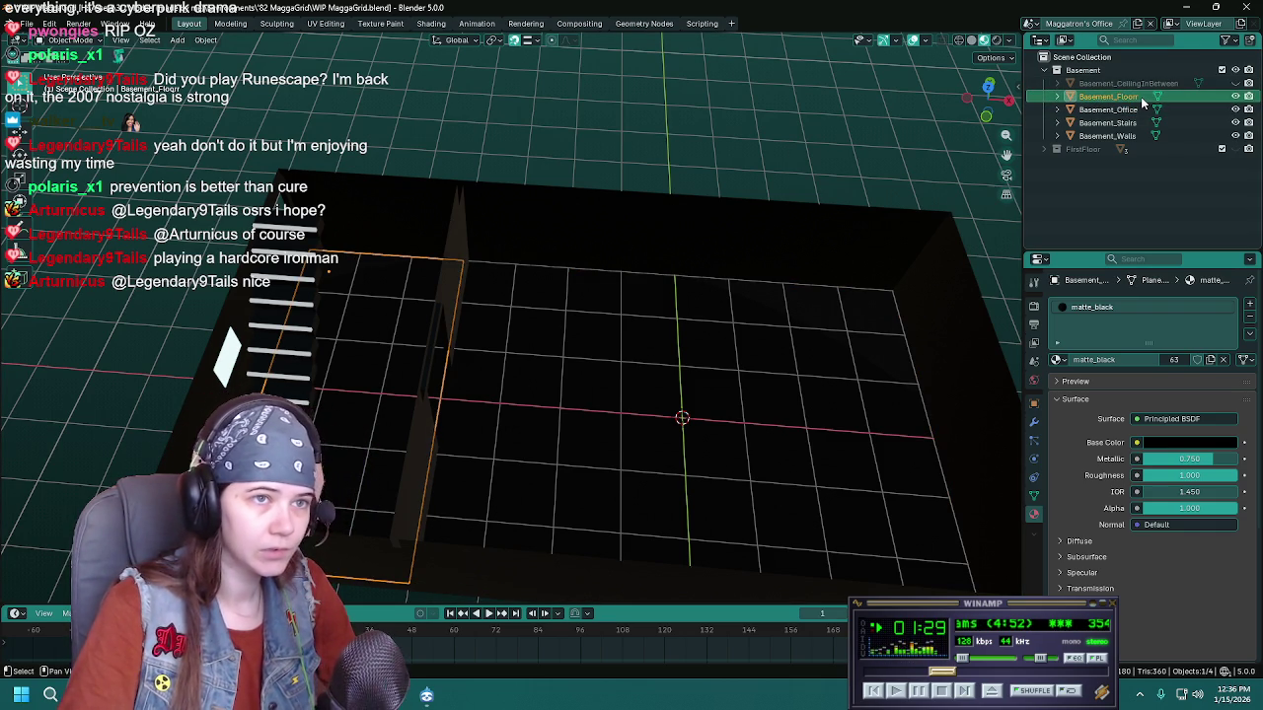
double_click(1141, 97)
key("Escape")
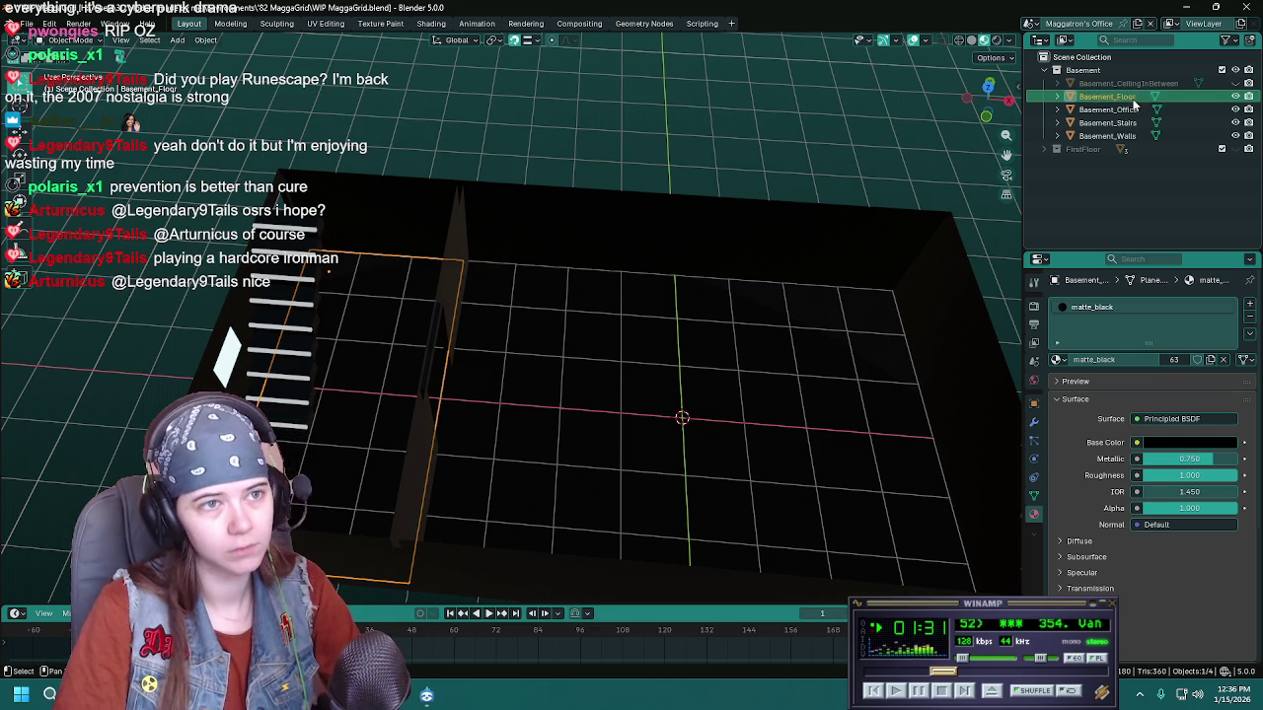
double_click(1110, 109)
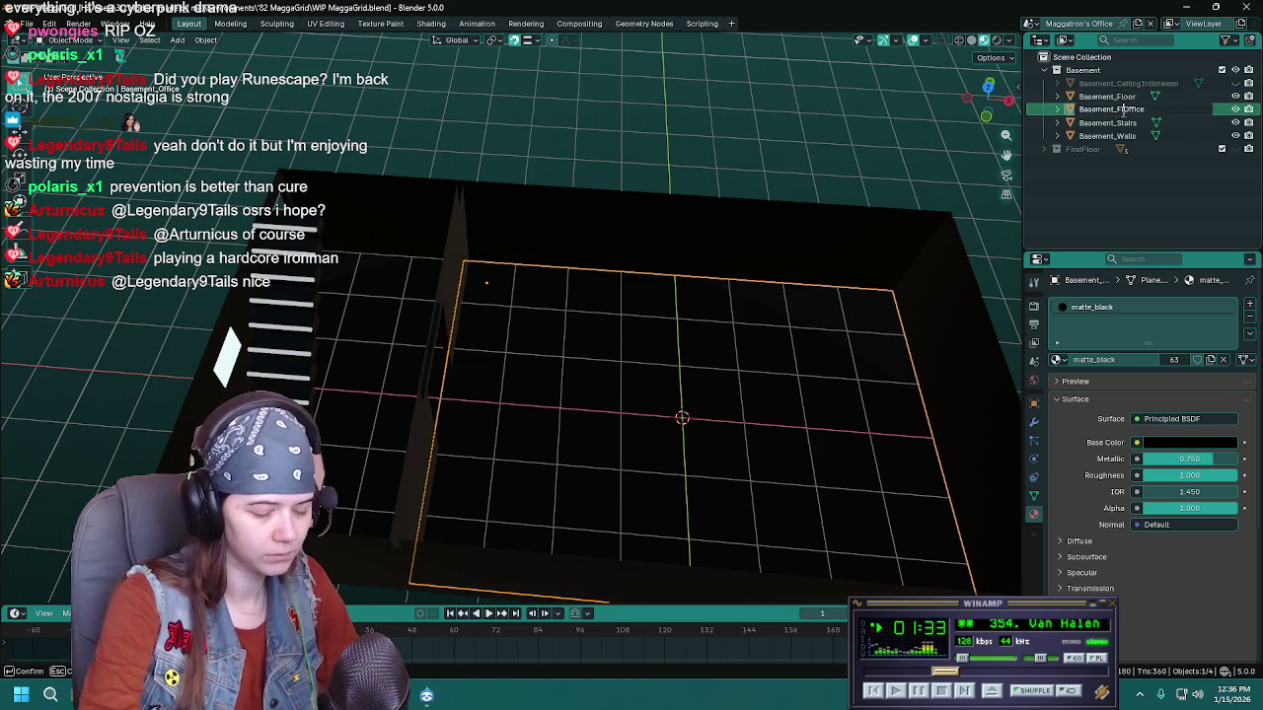
key("Return")
Save WIP MaggaGrid.blend and deselect the floor plane
key("ctrl+s")
scroll(516, 233, "down", 3)
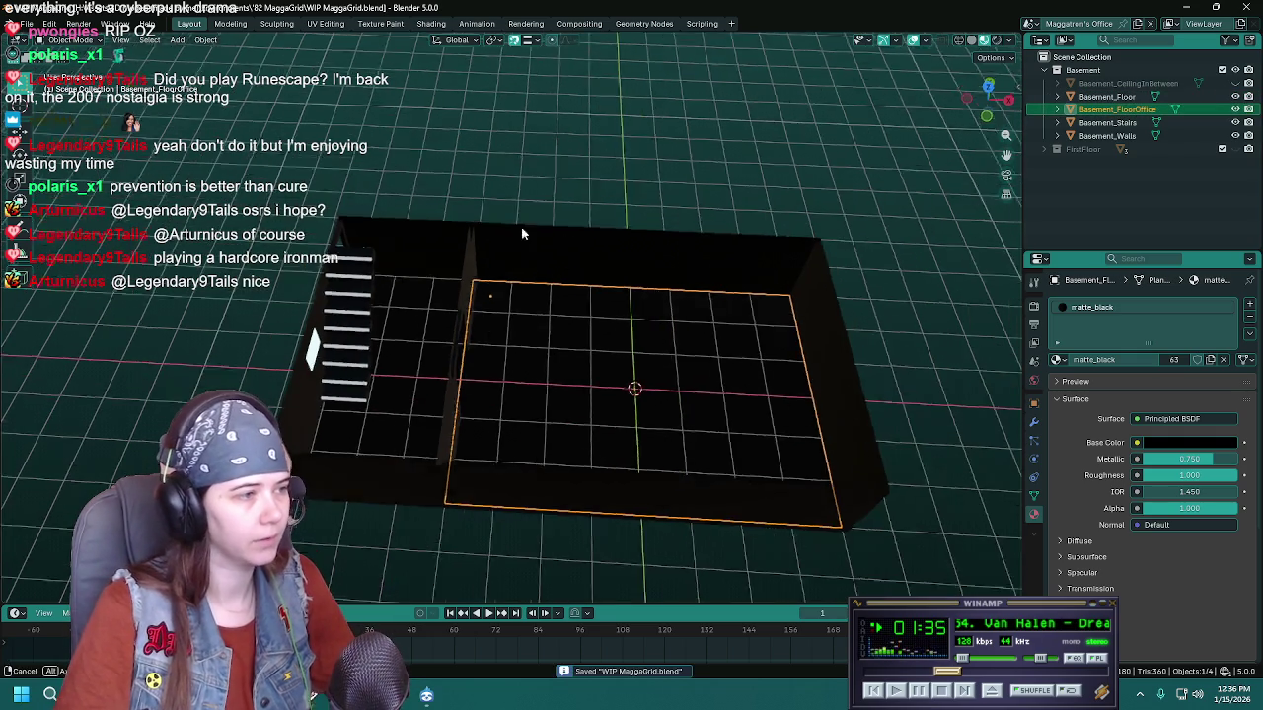
left_click(530, 201)
scroll(531, 200, "up", 1)
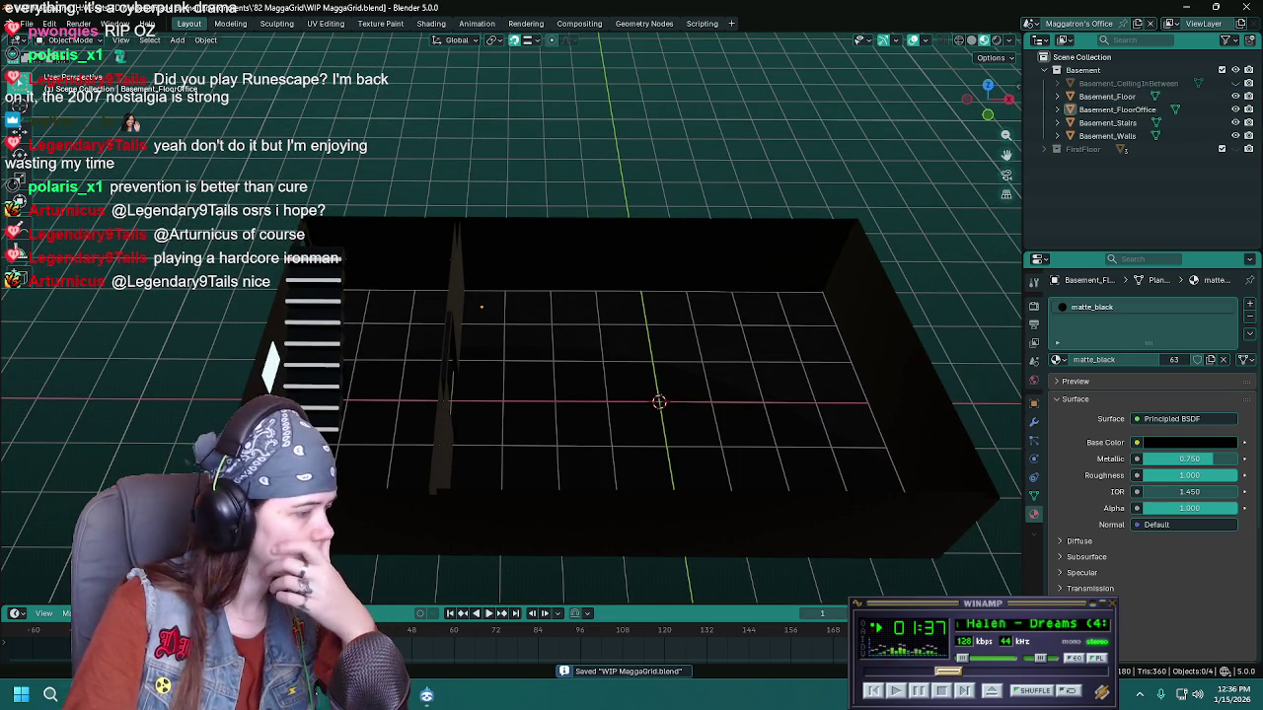
key("alt+Tab")
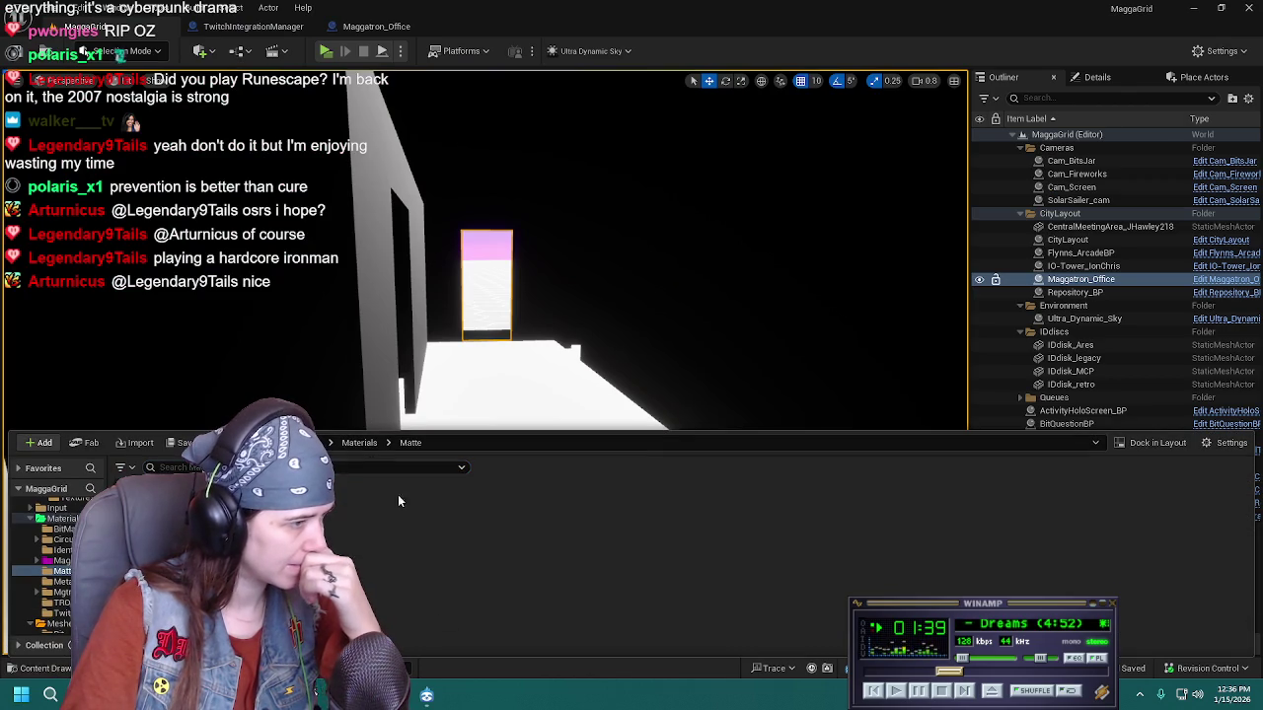
Browse to Meshes > Maggatron_office > BasementOffice, then open the Maggatron_Office Blueprint editor
left_click(359, 442)
left_click(58, 624)
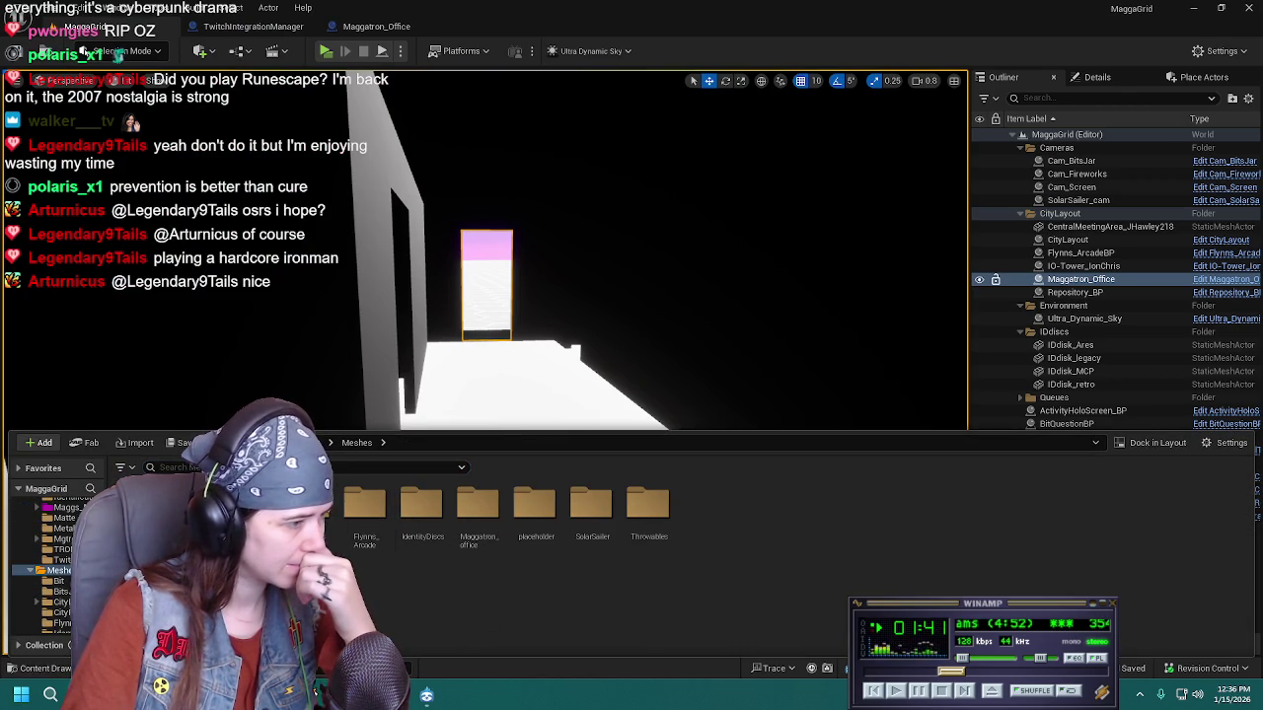
double_click(477, 509)
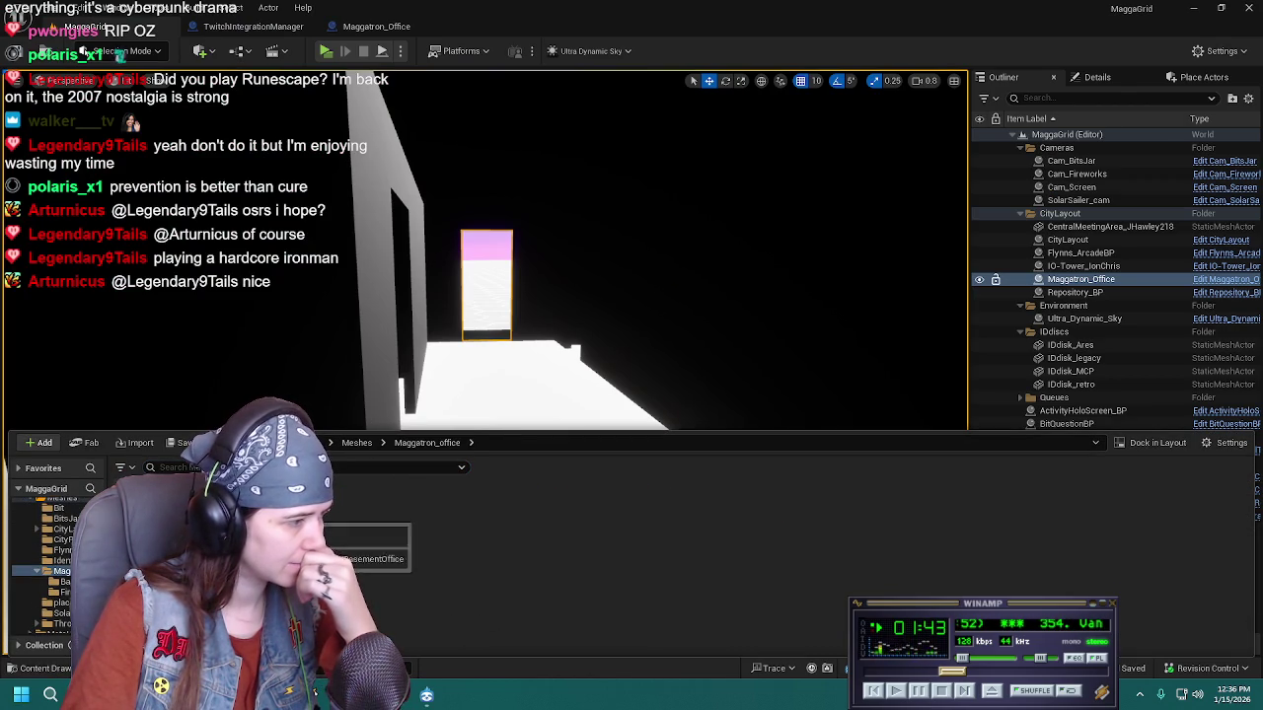
left_click(61, 592)
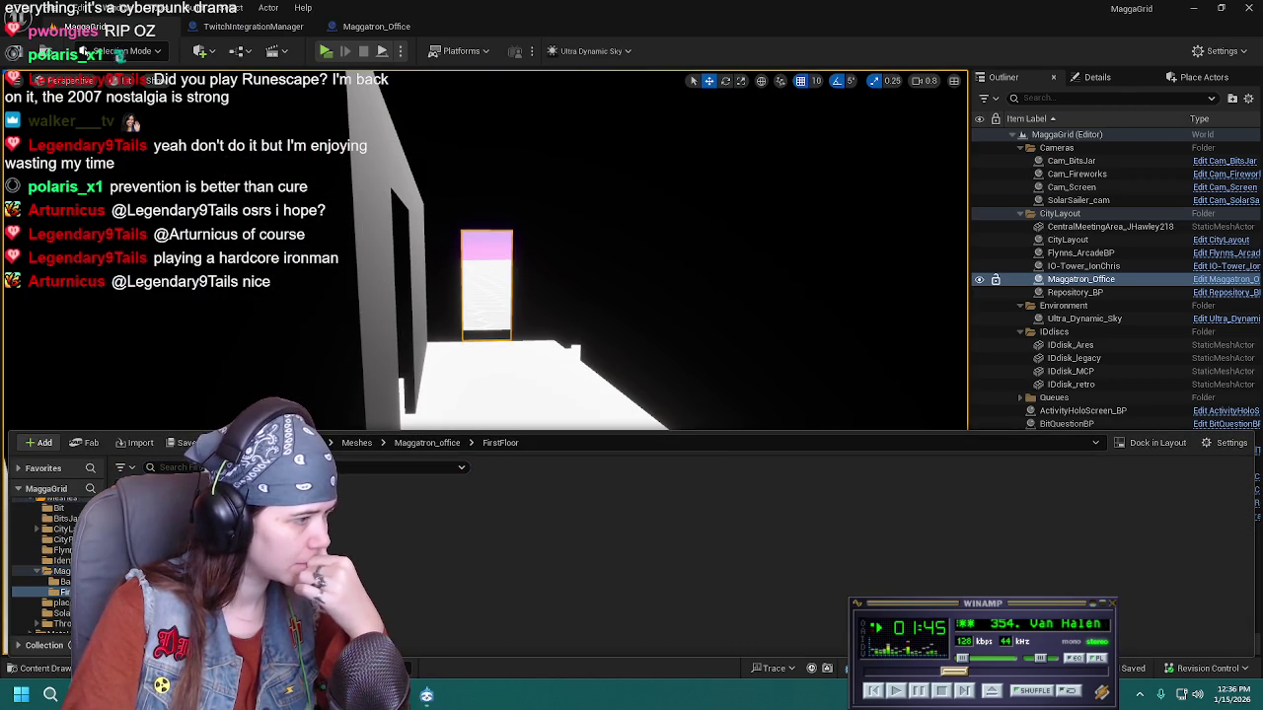
left_click(427, 442)
double_click(365, 508)
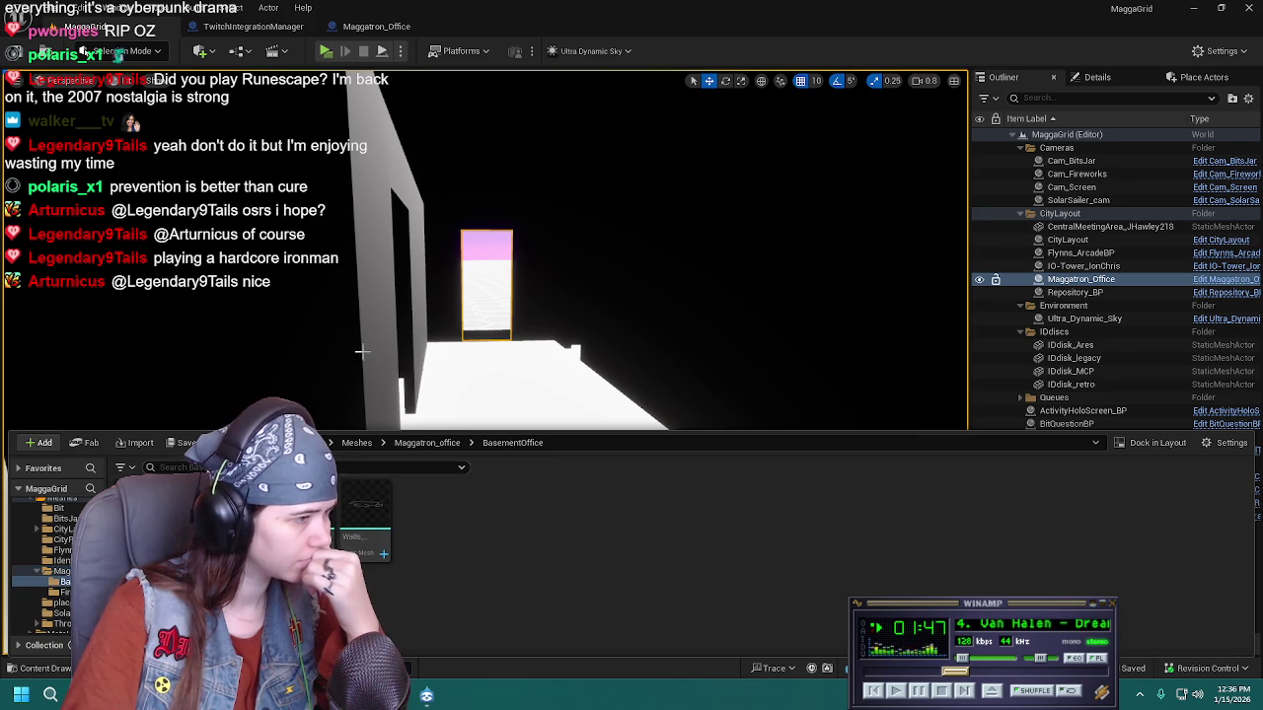
left_click(375, 26)
left_click(106, 148)
Delete the basement components, compile Maggatron_Office, and frame the actor in MaggaGrid
left_click(99, 193, "shift")
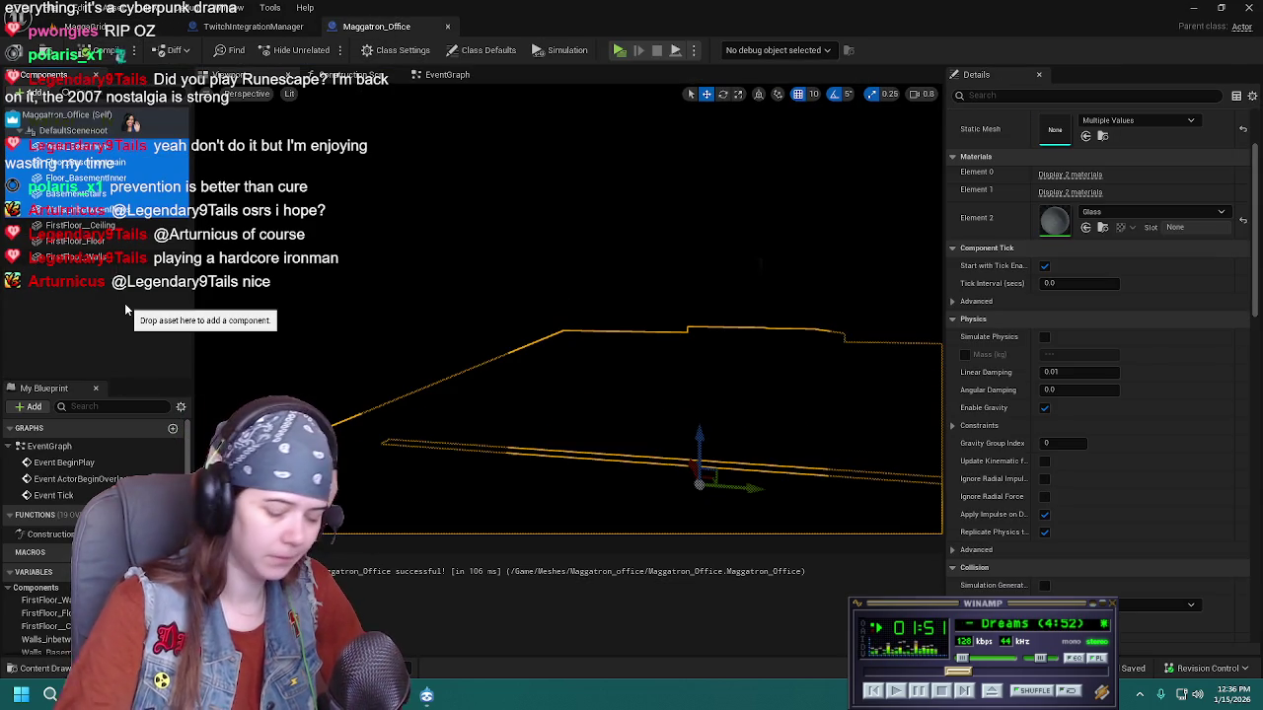
key("Delete")
left_click_drag(592, 326, 648, 285)
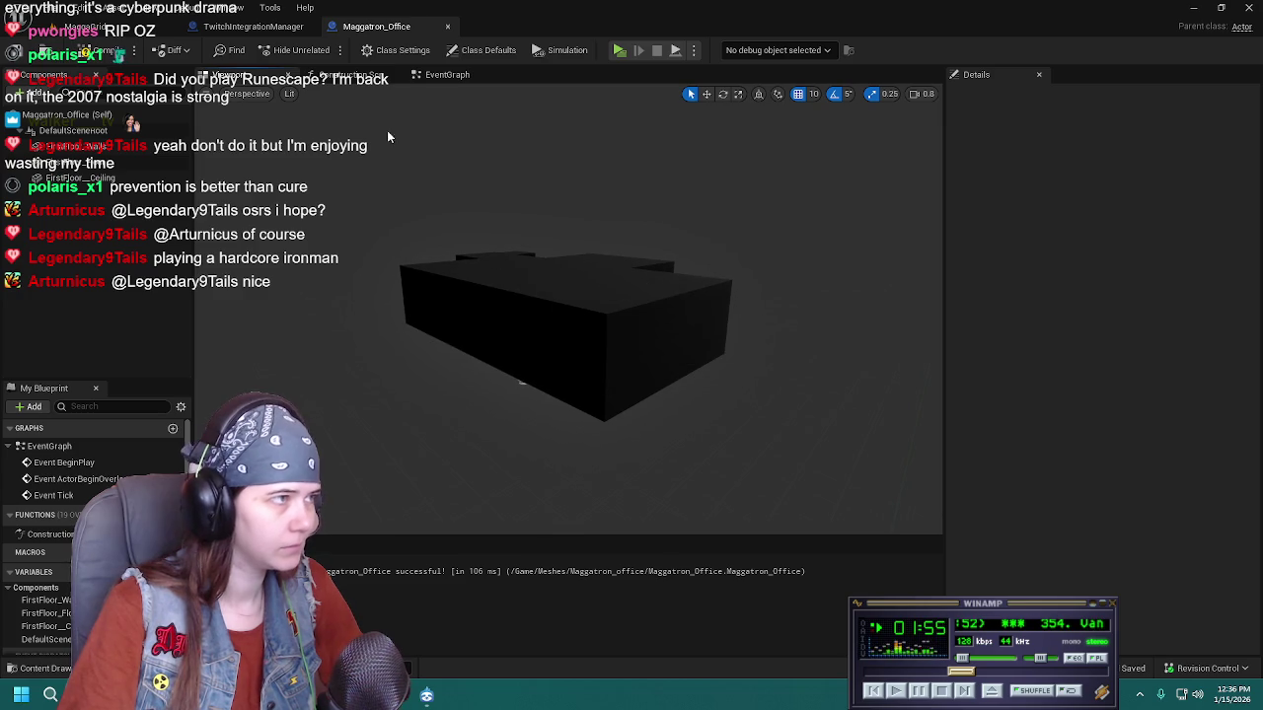
left_click(85, 52)
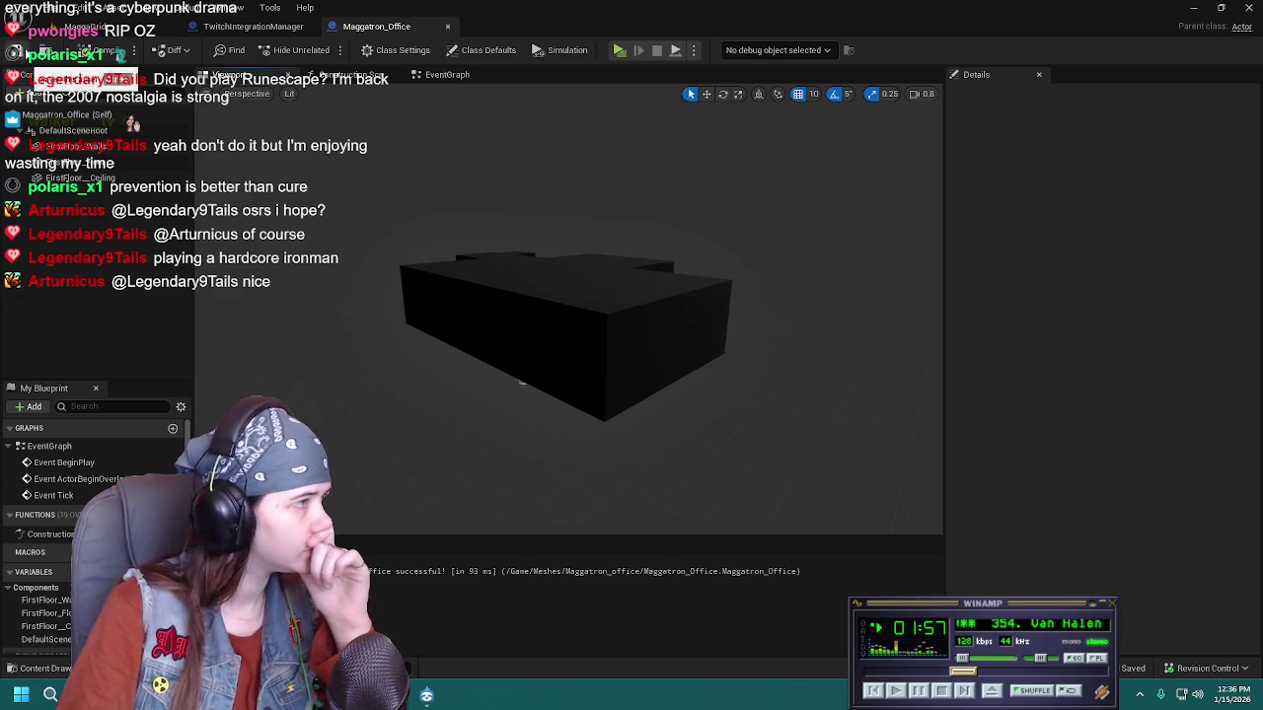
left_click(133, 28)
mouse_move(664, 412)
left_mouse_down()
mouse_move(671, 439)
mouse_move(681, 424)
mouse_move(664, 412)
mouse_move(651, 355)
mouse_move(645, 375)
left_mouse_up()
key("f")
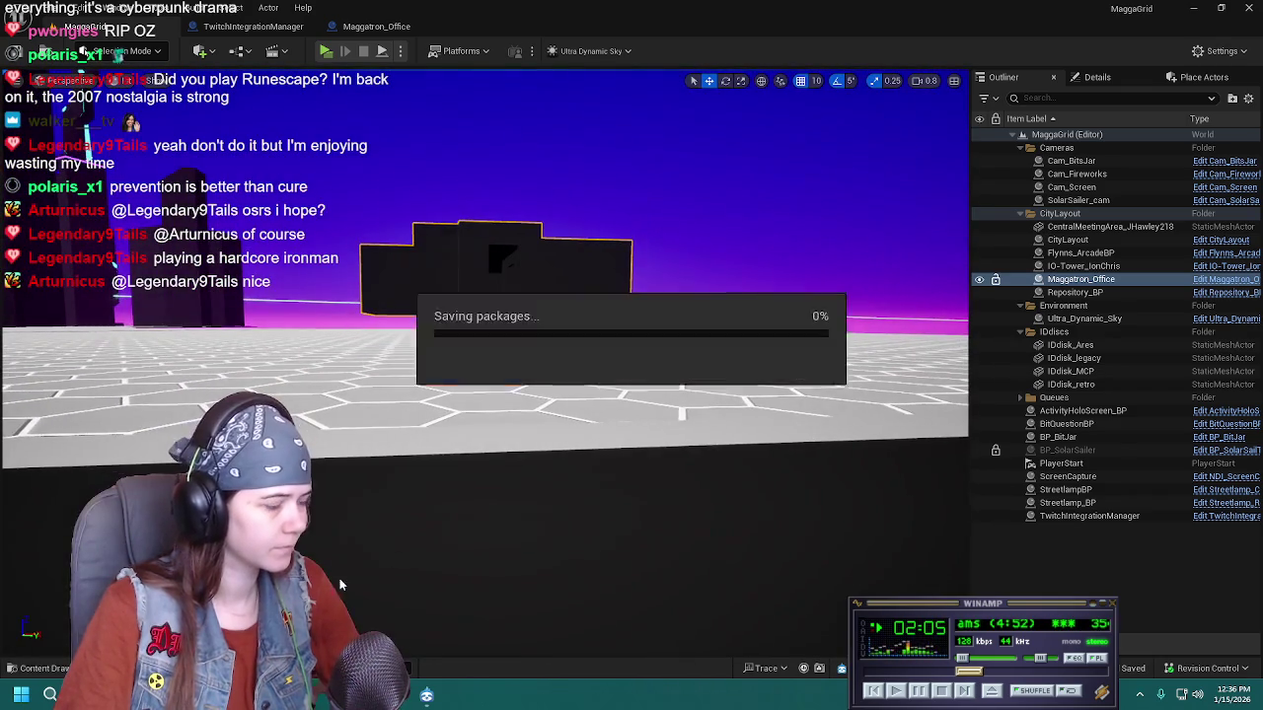
Delete the old basement mesh assets from the BasementOffice folder
key("ctrl+space")
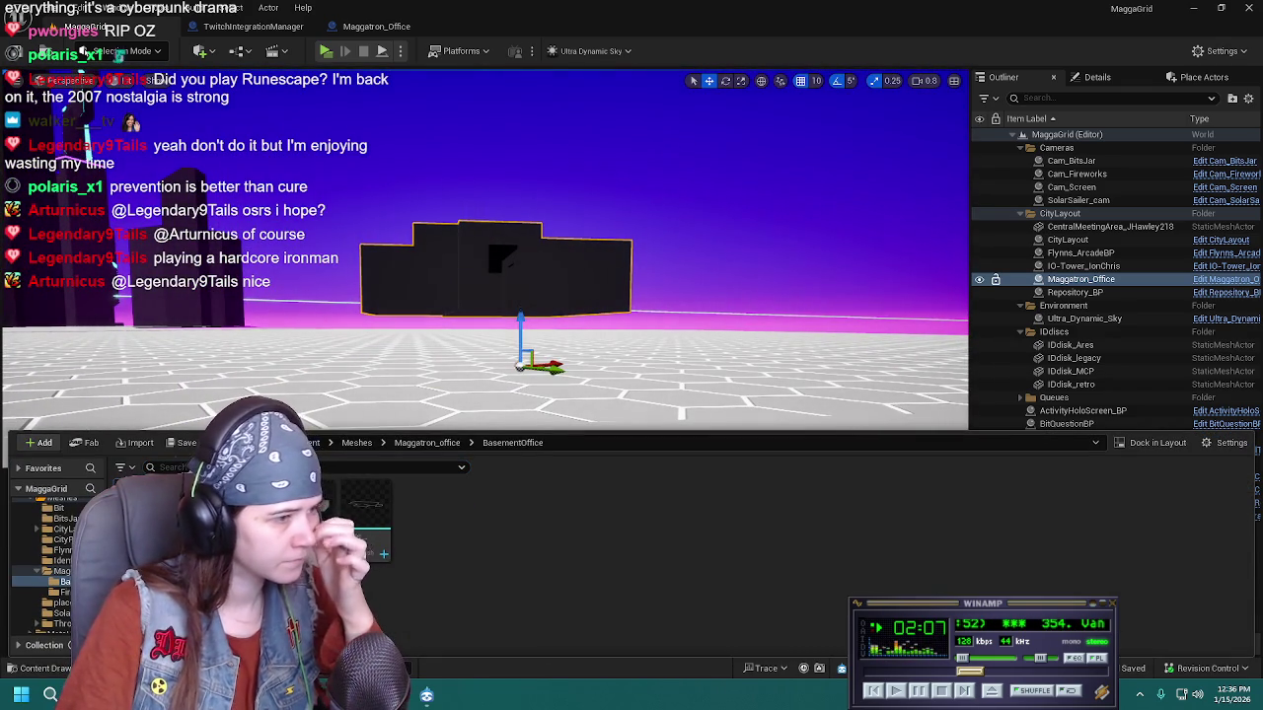
left_click(360, 516)
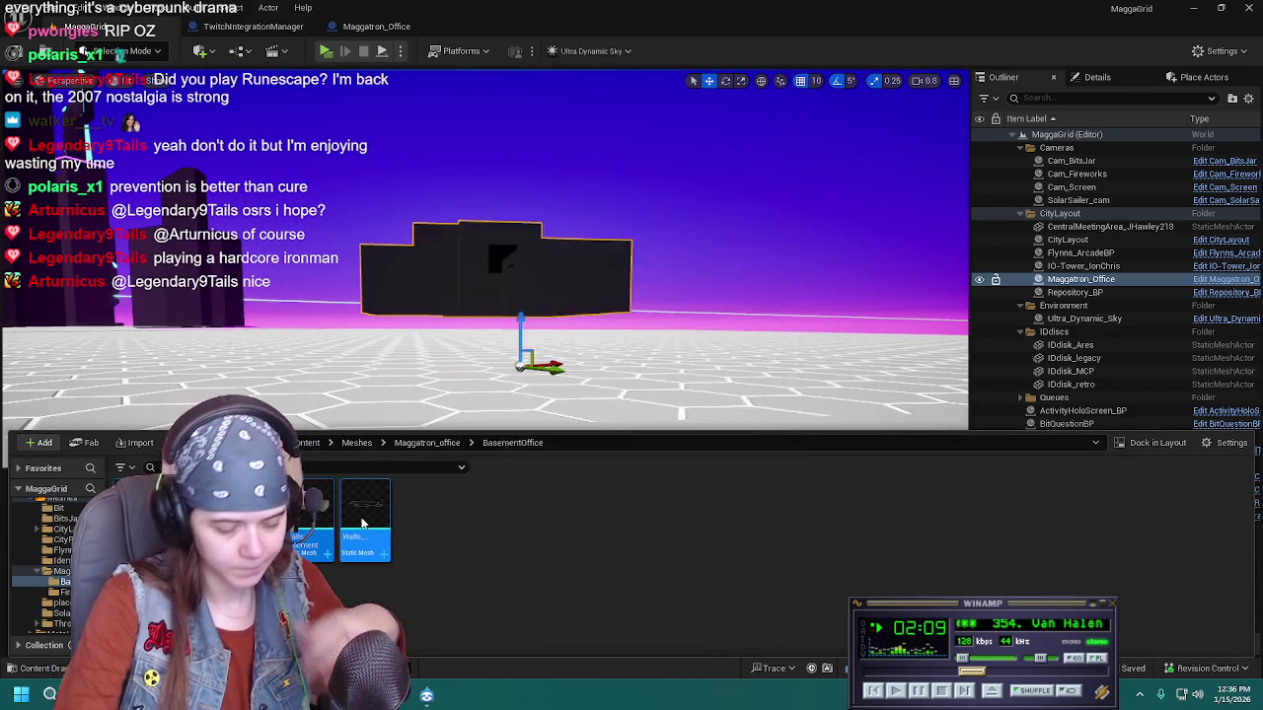
key("Delete")
left_click(558, 558)
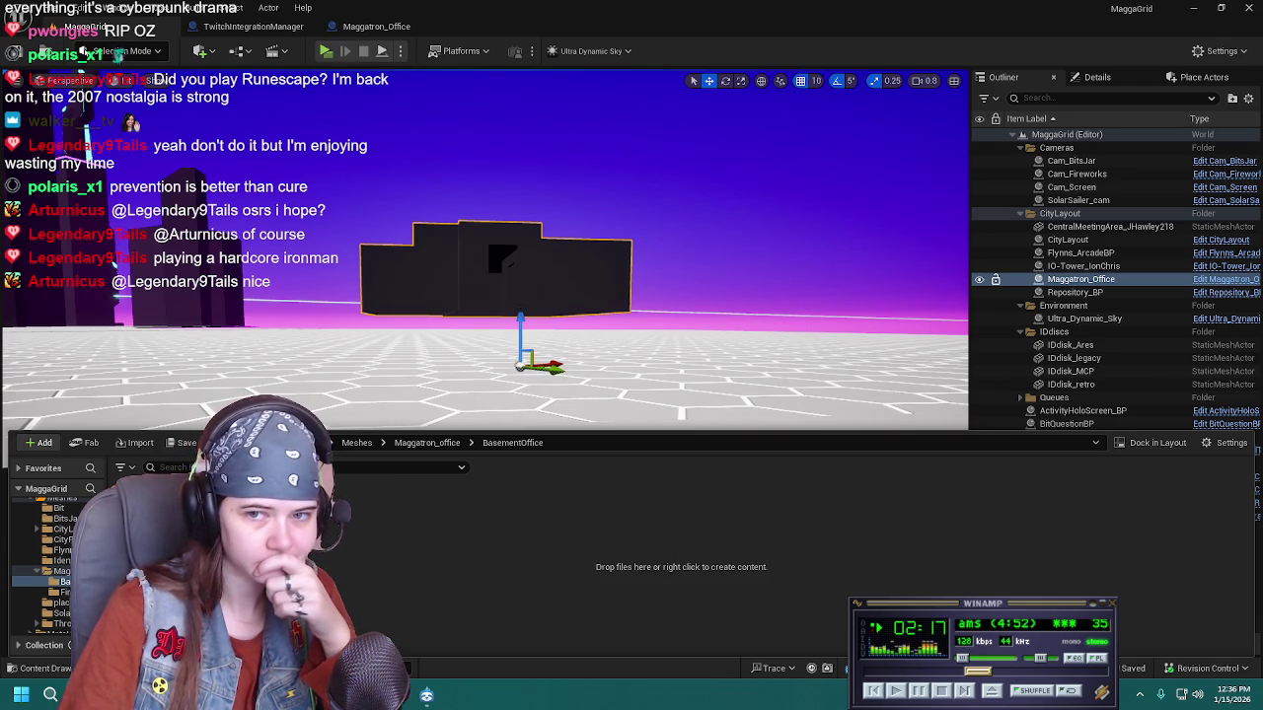
Import MaggatronOffice_Basement.fbx into the BasementOffice folder
left_click_drag(893, 472, 839, 557)
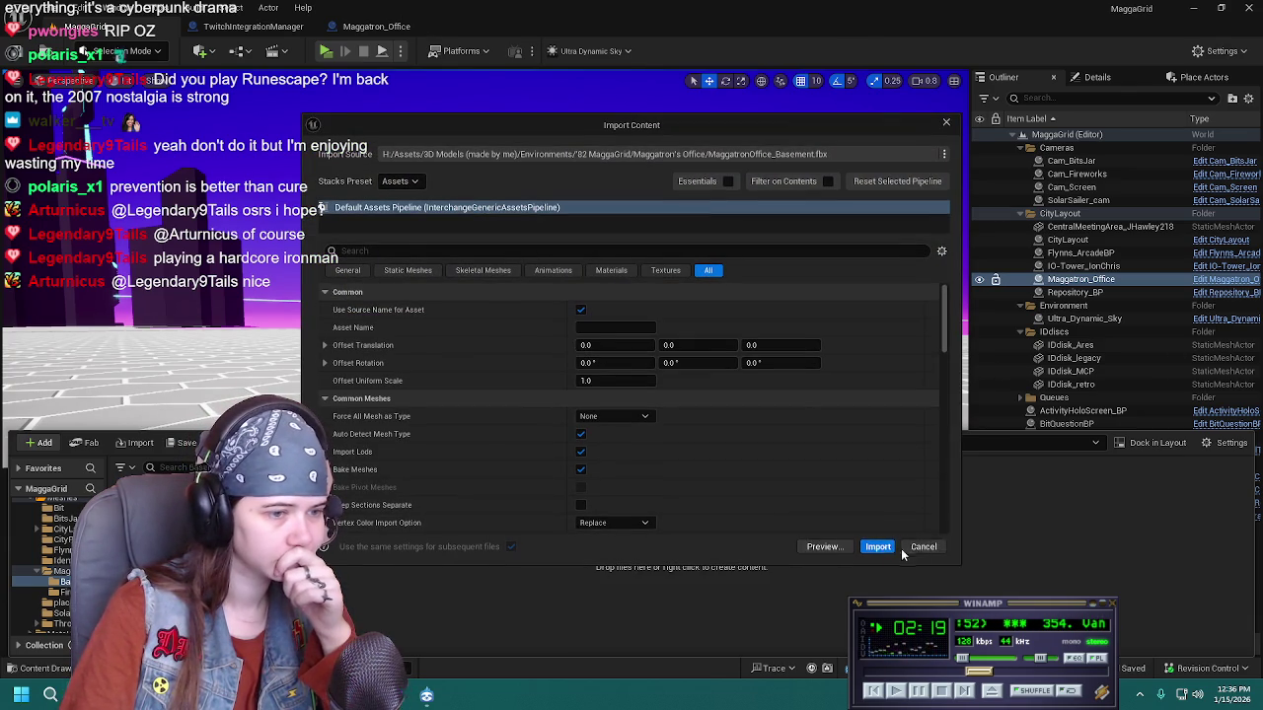
left_click(878, 546)
key("alt+Tab")
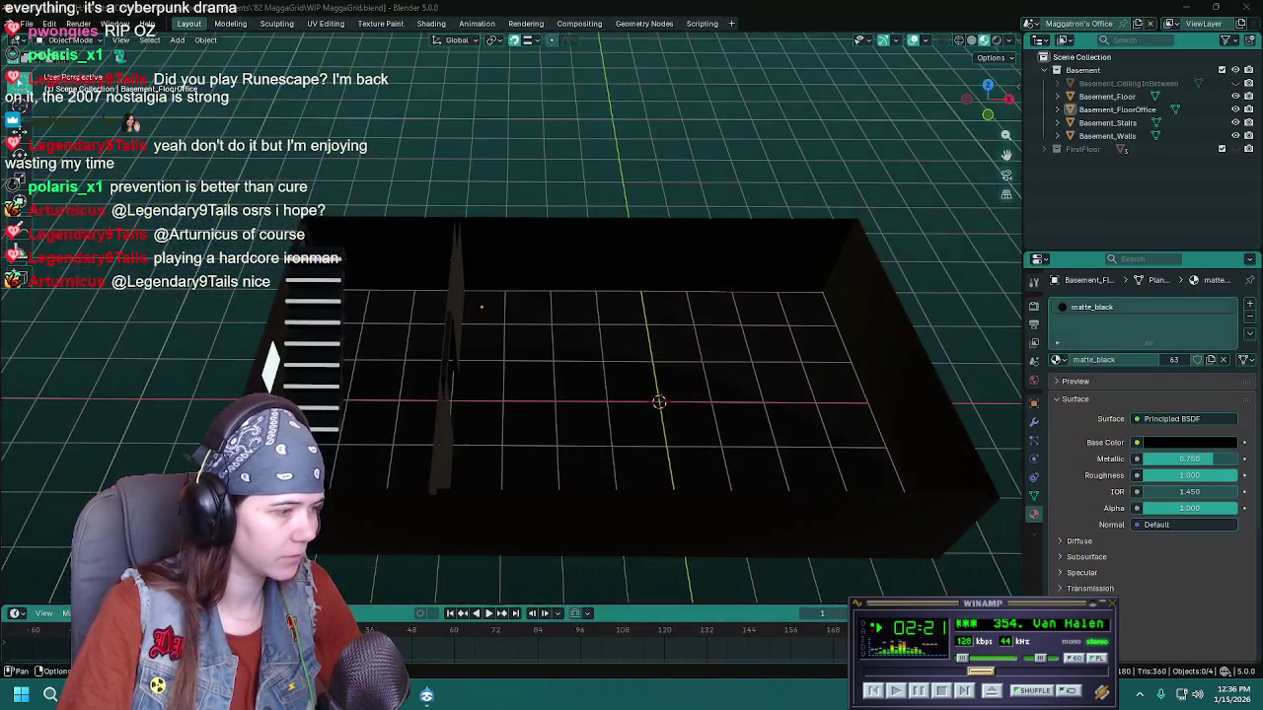
Select all basement objects, including Basement_CeilingInBetween, and export Basement.fbx with the UnrealEngine preset
key("a")
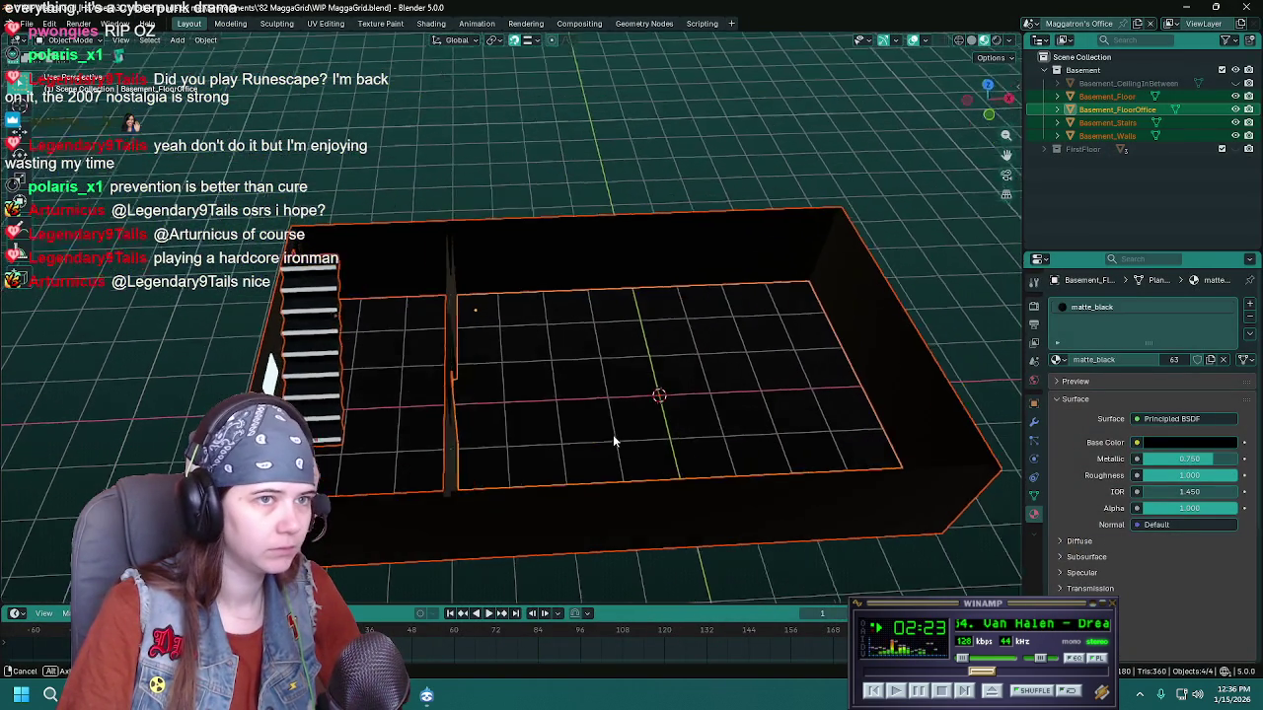
left_click(1234, 82)
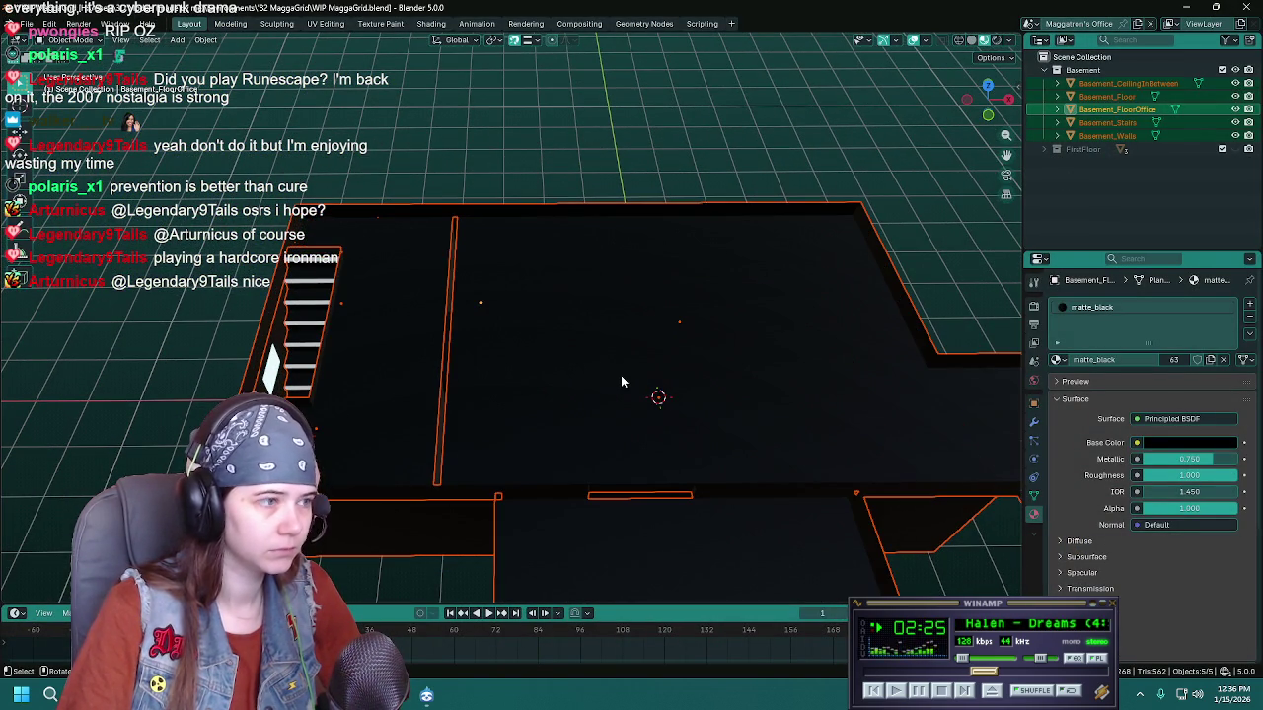
left_click(868, 135)
left_click(863, 168)
double_click(463, 170)
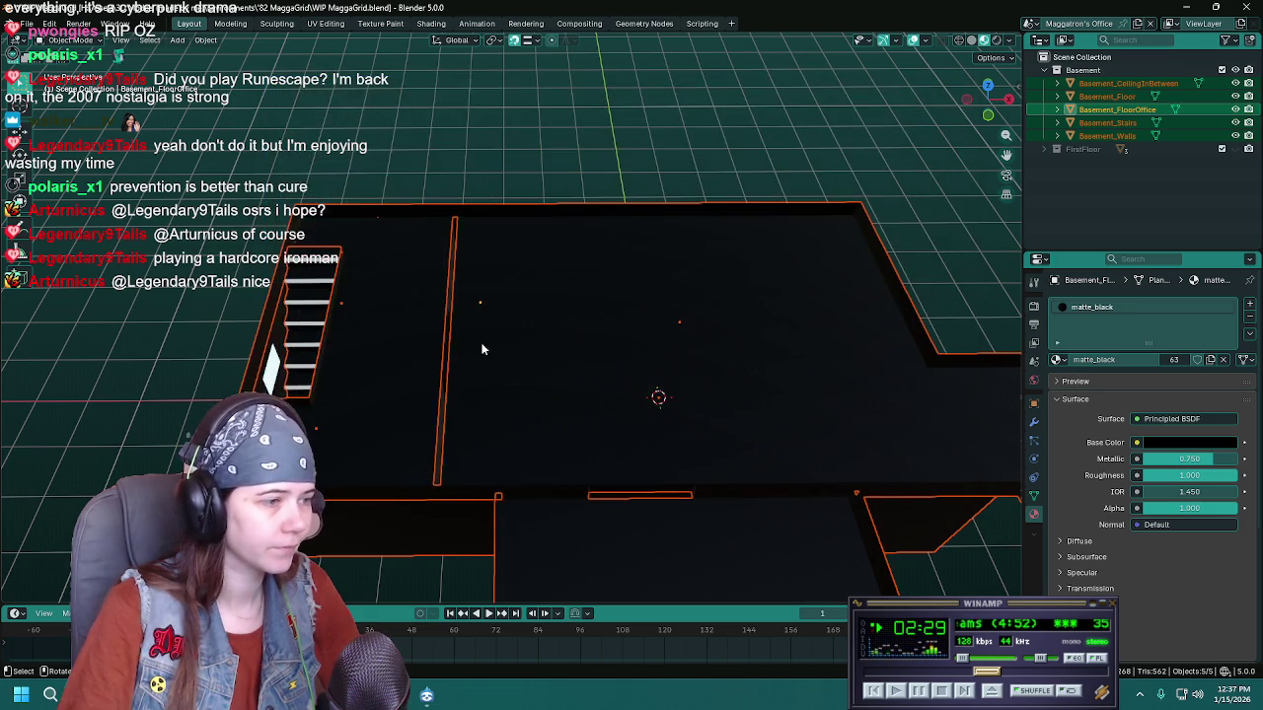
Deselect everything, hide the ceiling again and save WIP MaggaGrid.blend
key("ctrl+z")
key("ctrl+z")
key("ctrl+z")
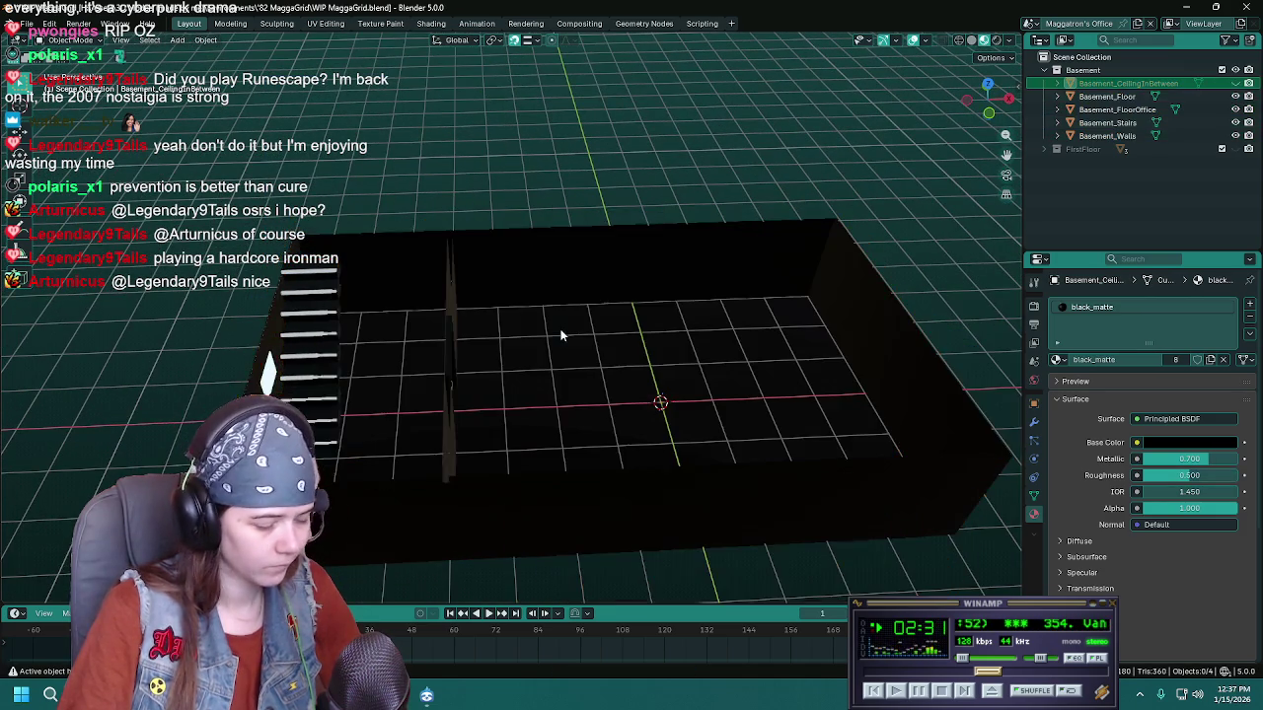
key("ctrl+s")
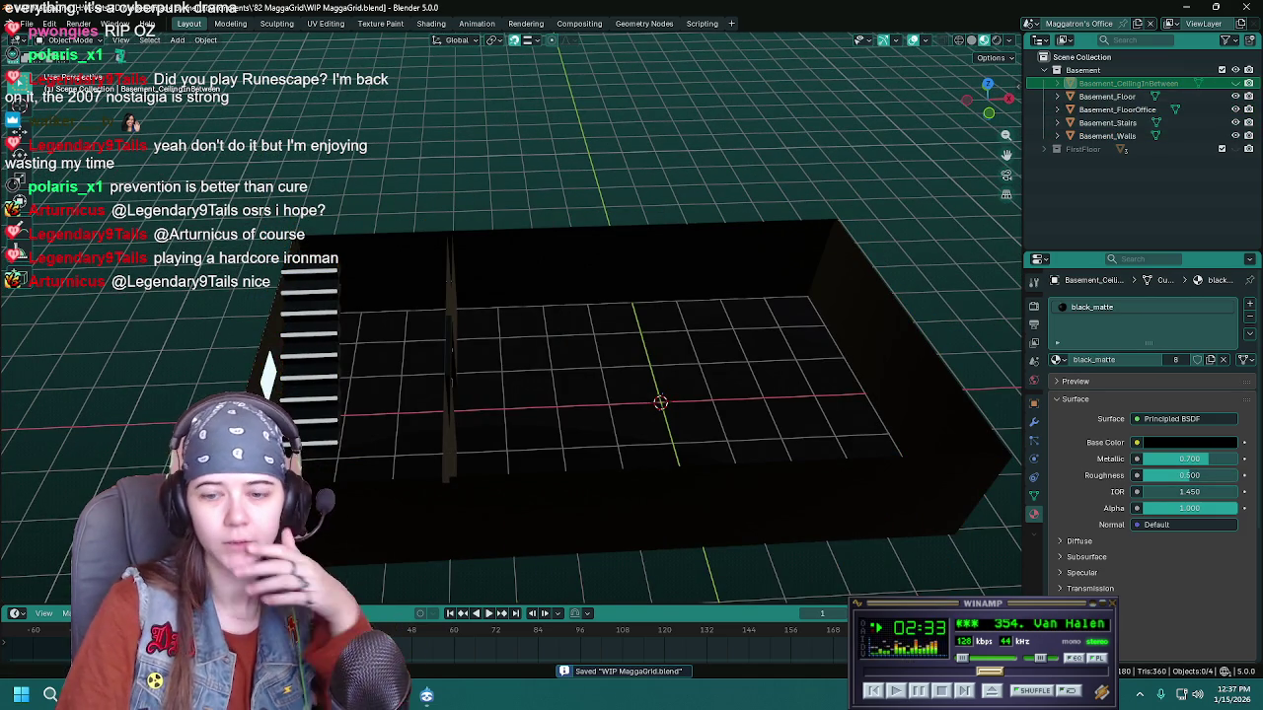
left_click(397, 695)
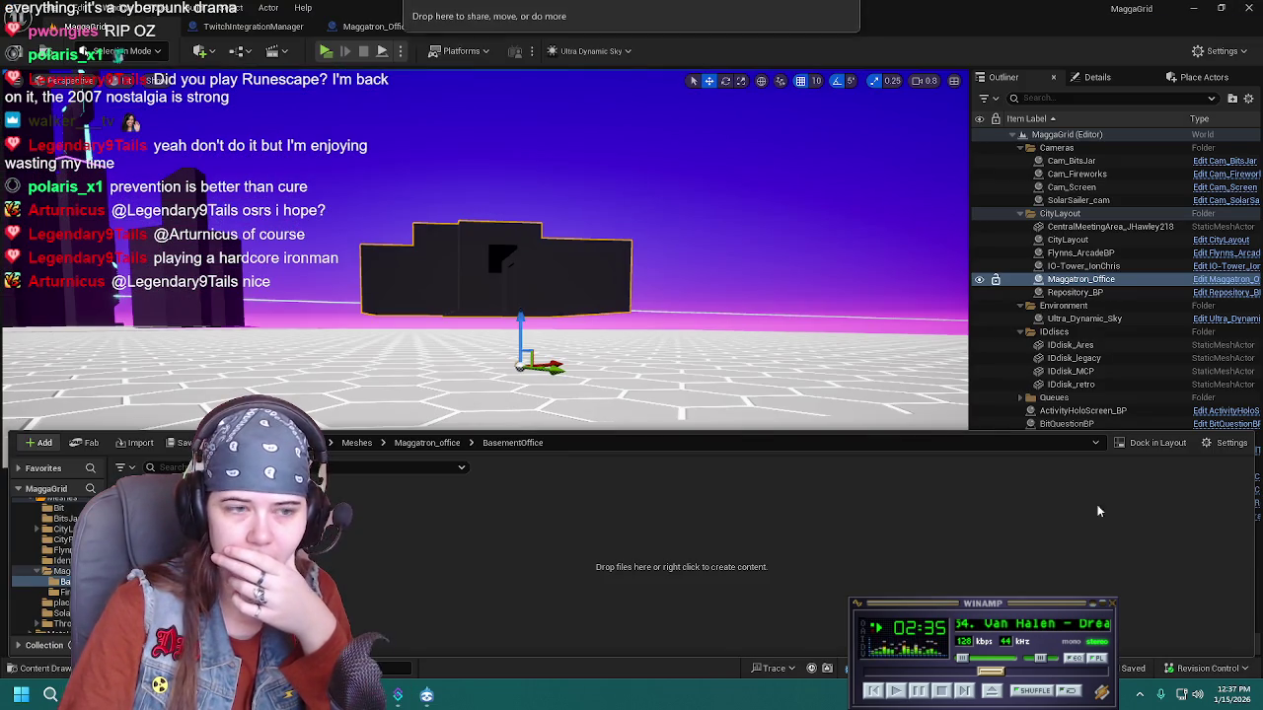
Import the basement FBX into BasementOffice and save all modified packages
left_click_drag(553, 15, 917, 576)
left_click(877, 547)
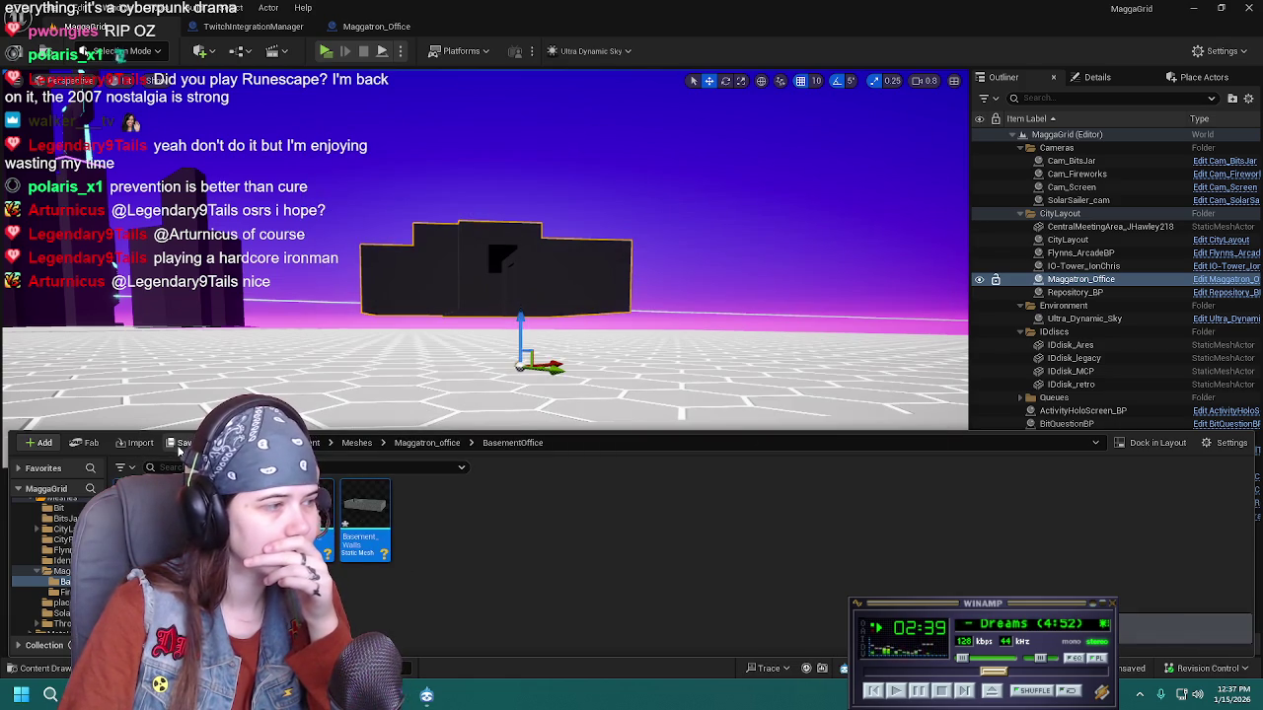
left_click(181, 443)
left_click(736, 491)
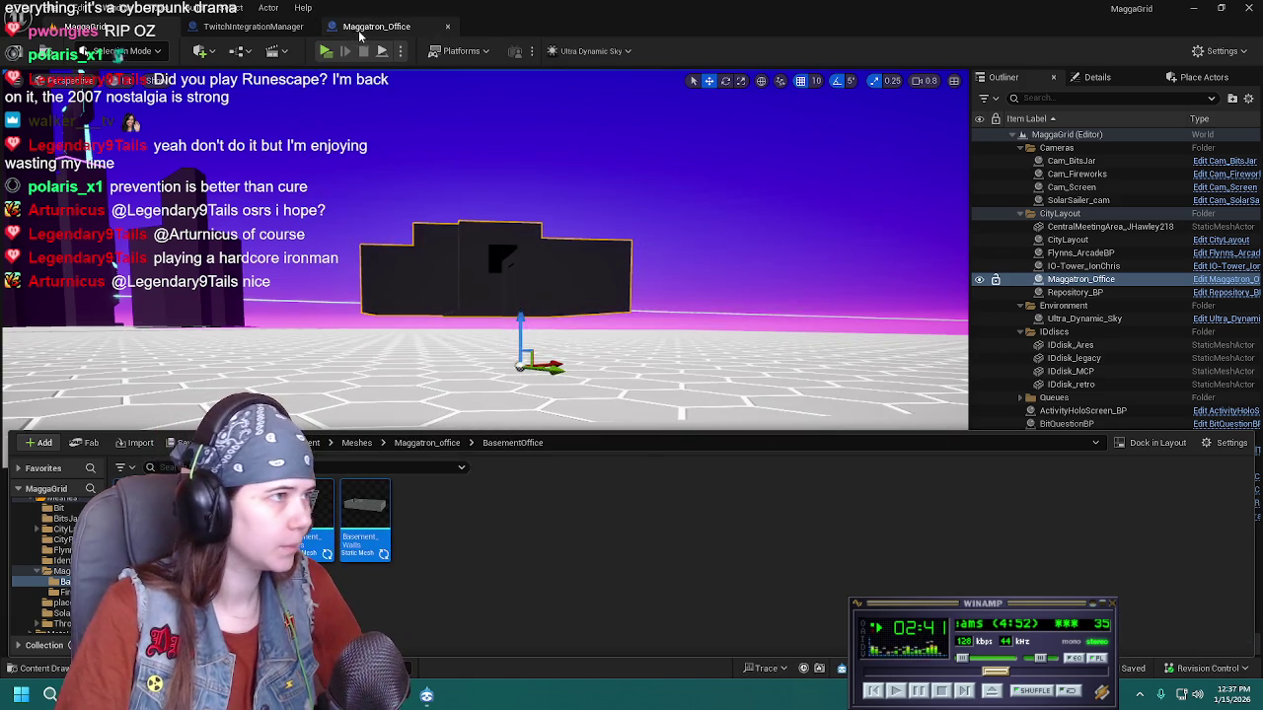
In the Maggatron_Office Blueprint, select the basement walls, then compile and save
left_click(357, 29)
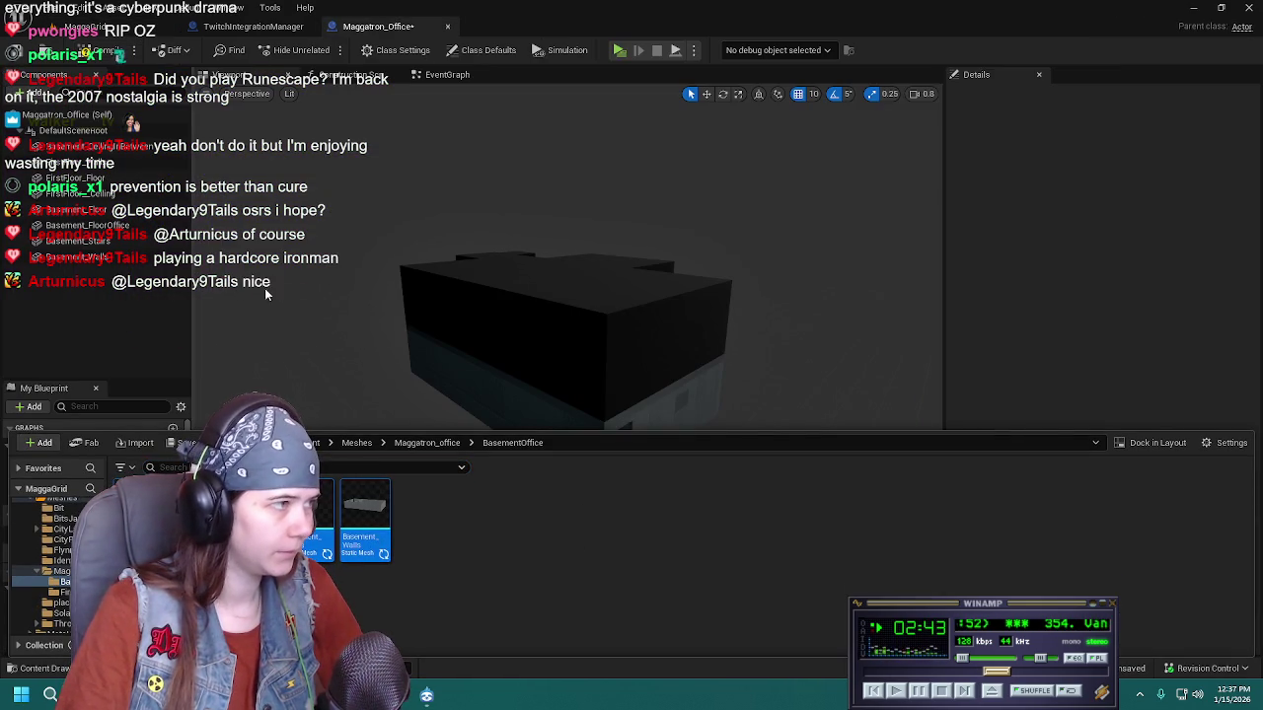
left_click_drag(697, 319, 756, 345)
left_click(755, 345)
key("F7")
key("ctrl+s")
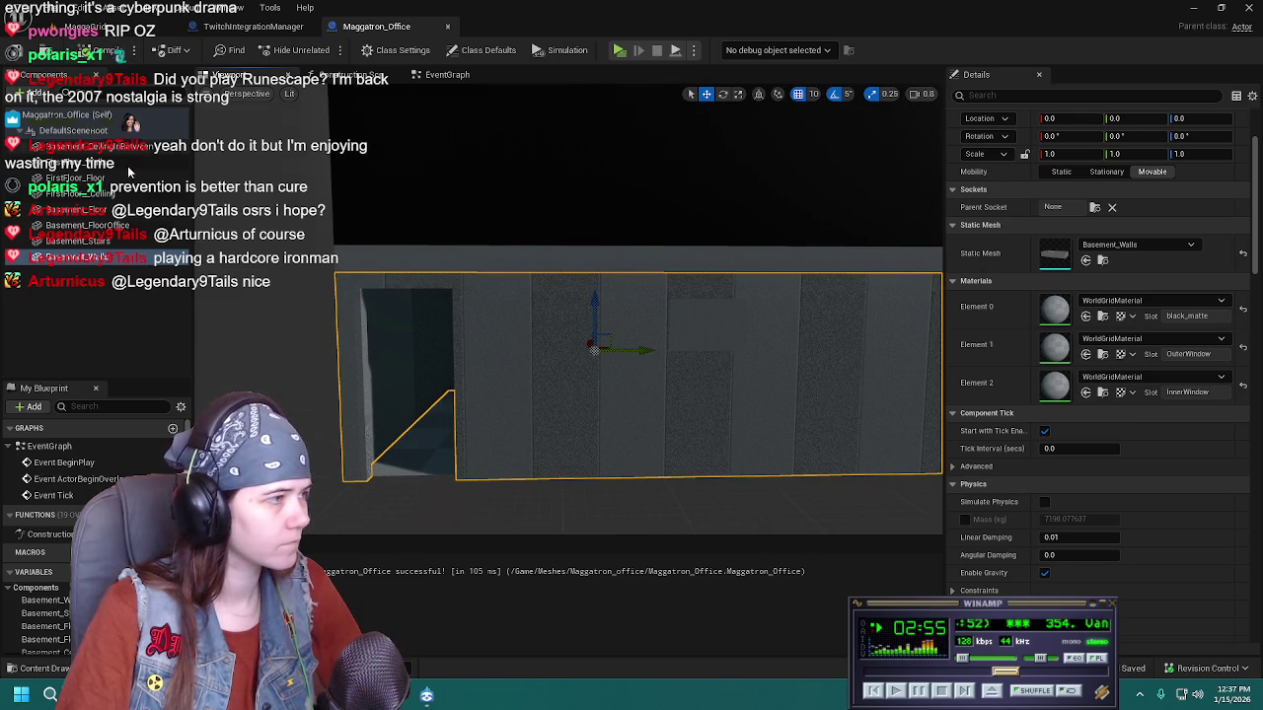
left_click(129, 315)
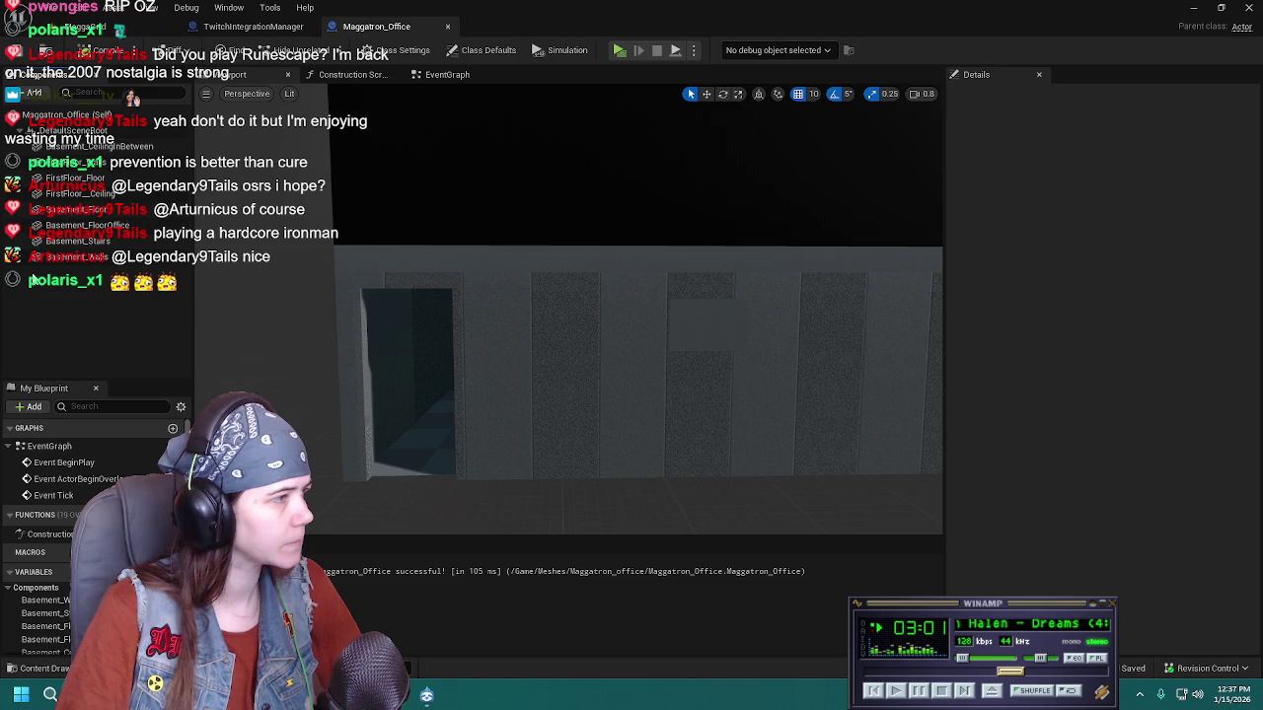
left_click(565, 344)
Give Basement_Walls Matte_black on black_matte and OuterWindow, and Glass on InnerWindow
left_click_drag(565, 344, 693, 319)
left_click(1180, 302)
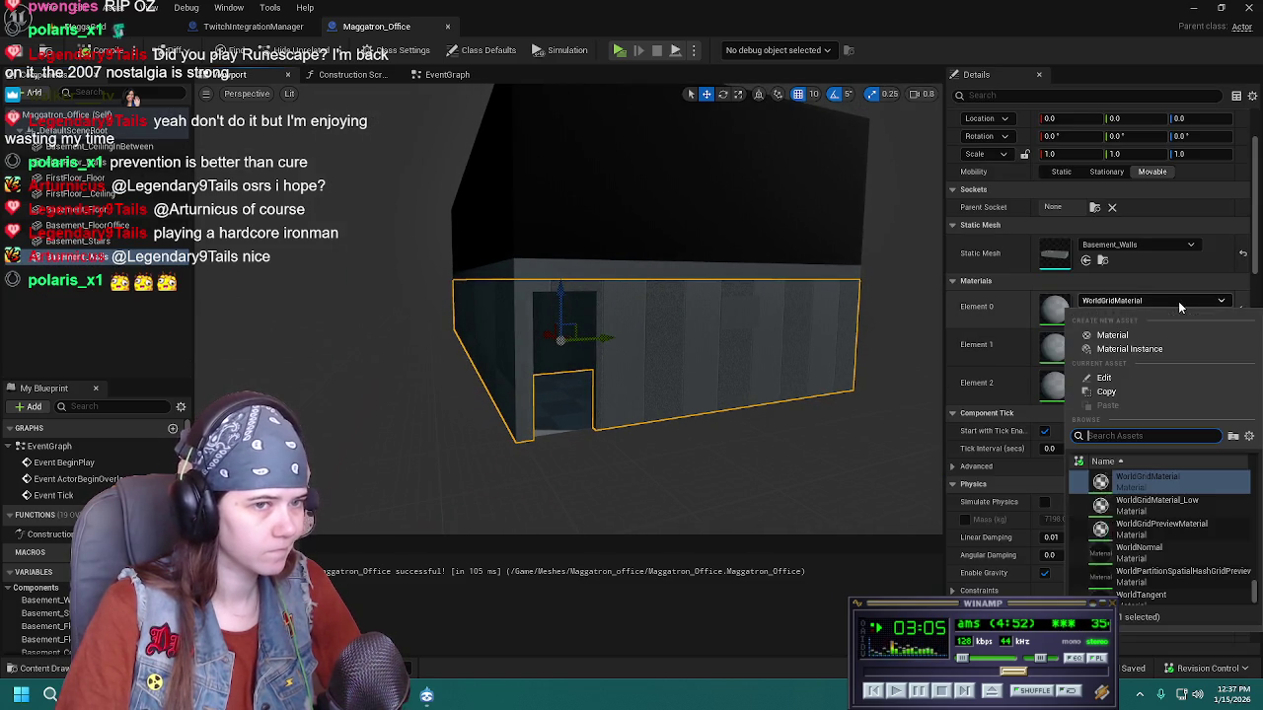
type("black")
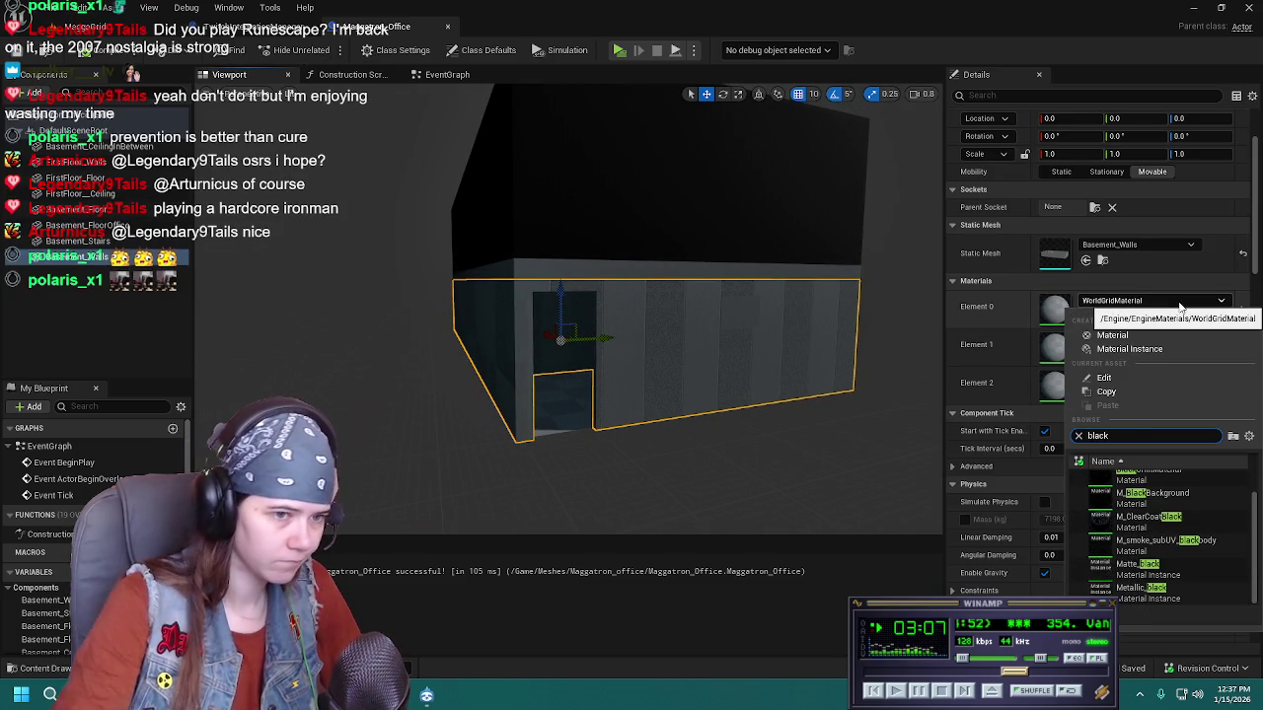
scroll(1162, 572, "up", 1)
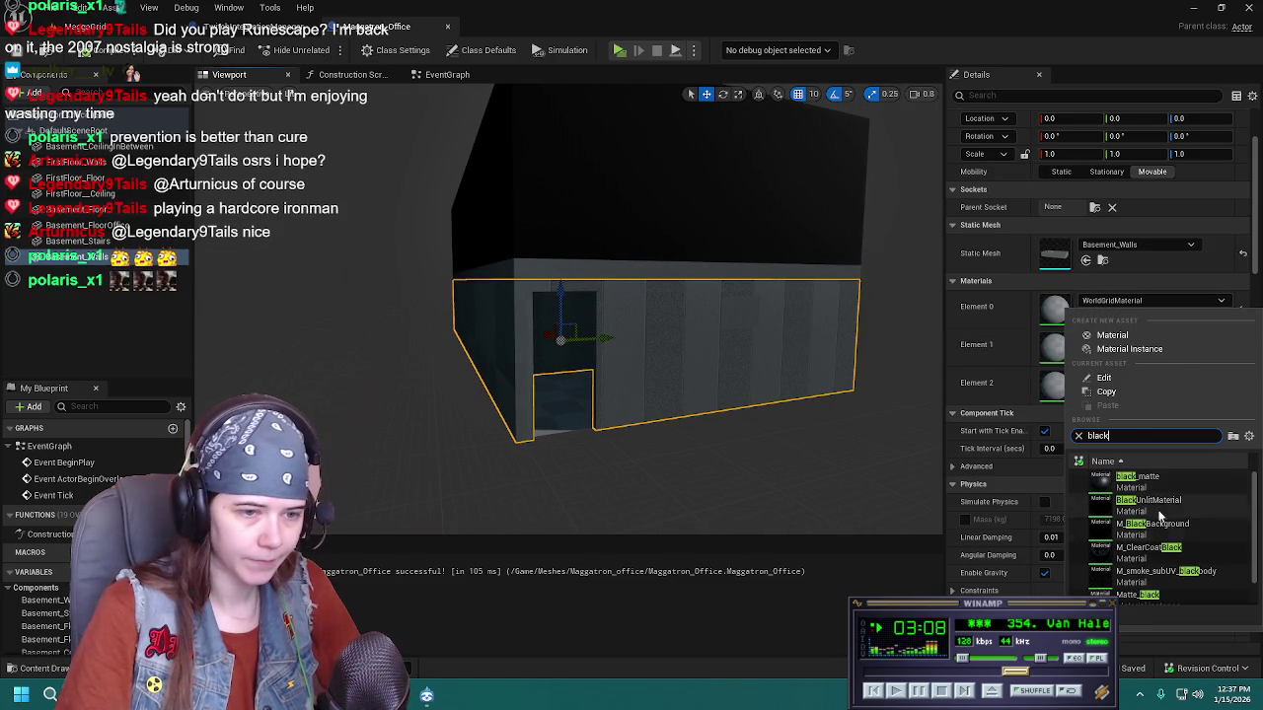
left_click(1164, 596)
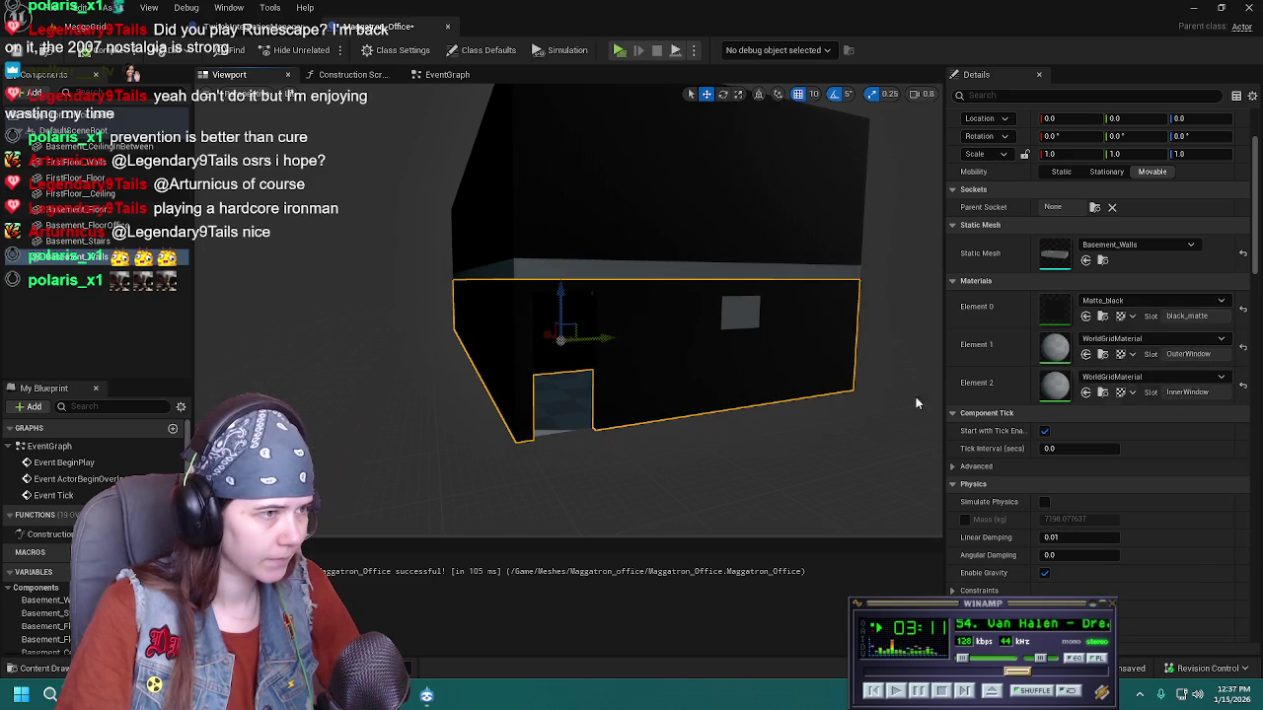
left_click(1103, 317)
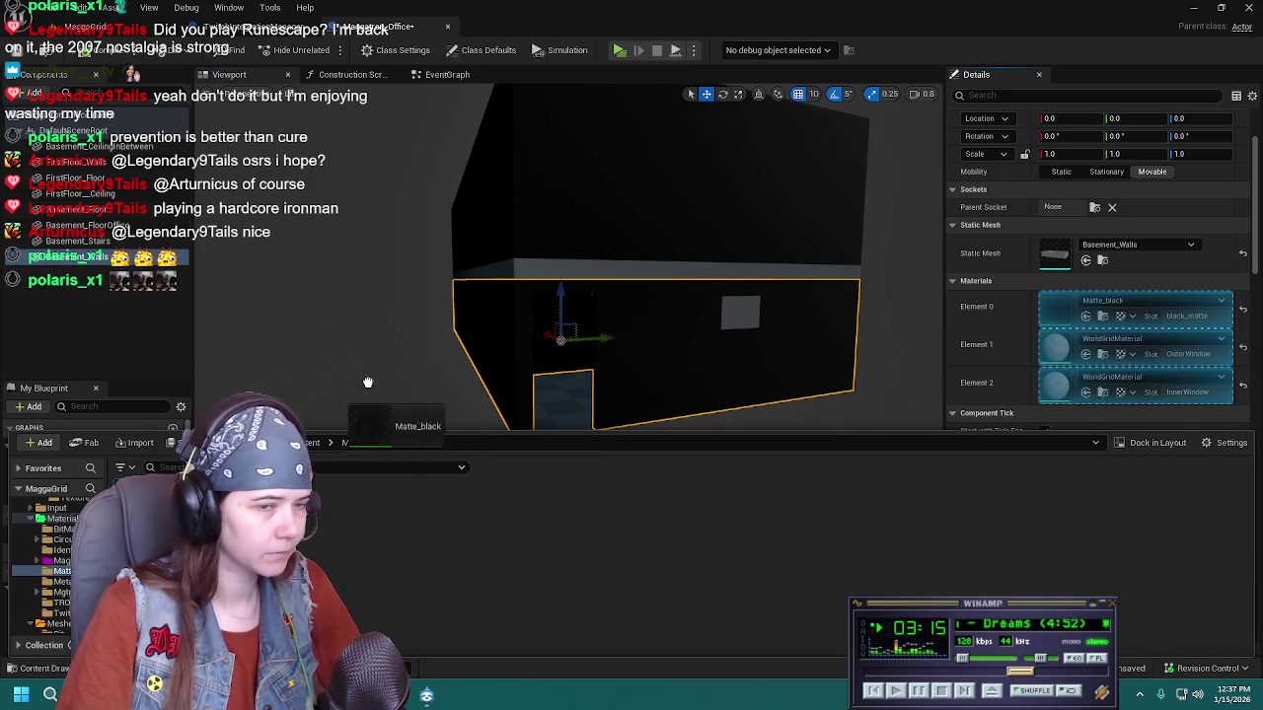
left_click(1086, 354)
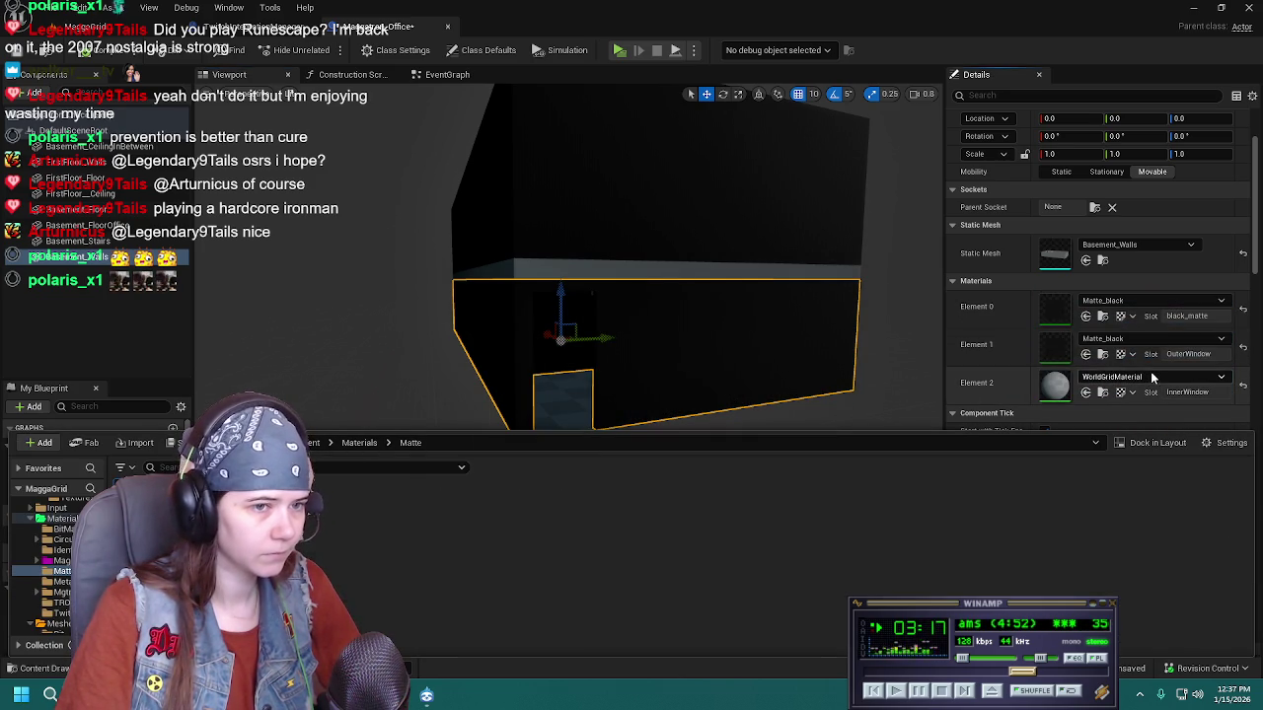
left_click(1152, 378)
type("glass")
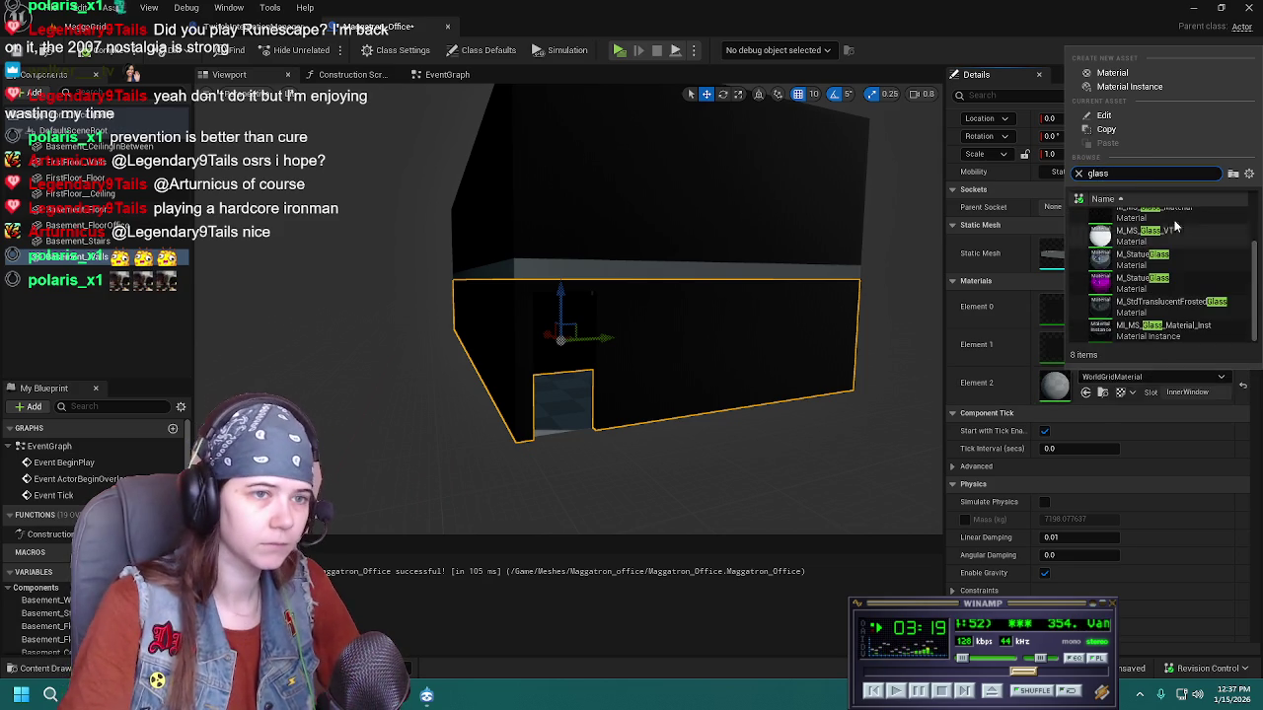
scroll(1172, 254, "up", 3)
left_click(1149, 227)
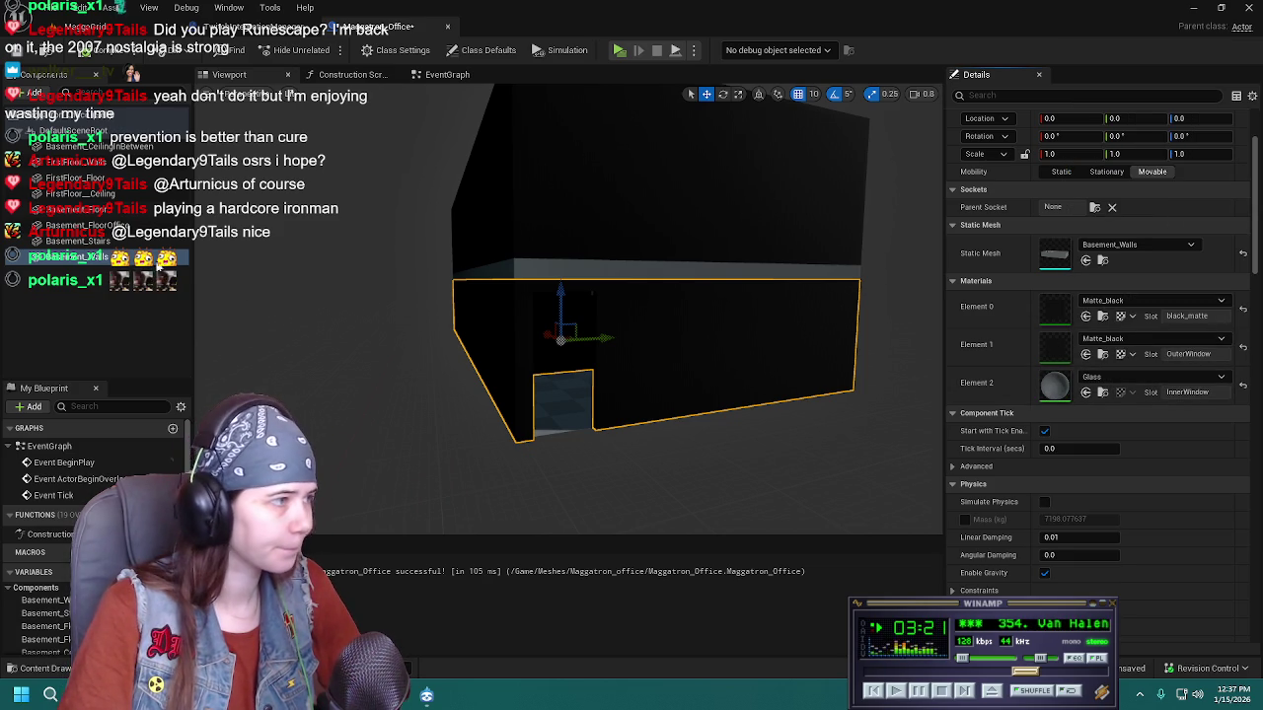
Give Basement_Stairs Matte_black on black_matte and Circuitry_White on the circuitry_white slot
left_click(69, 241)
key("f")
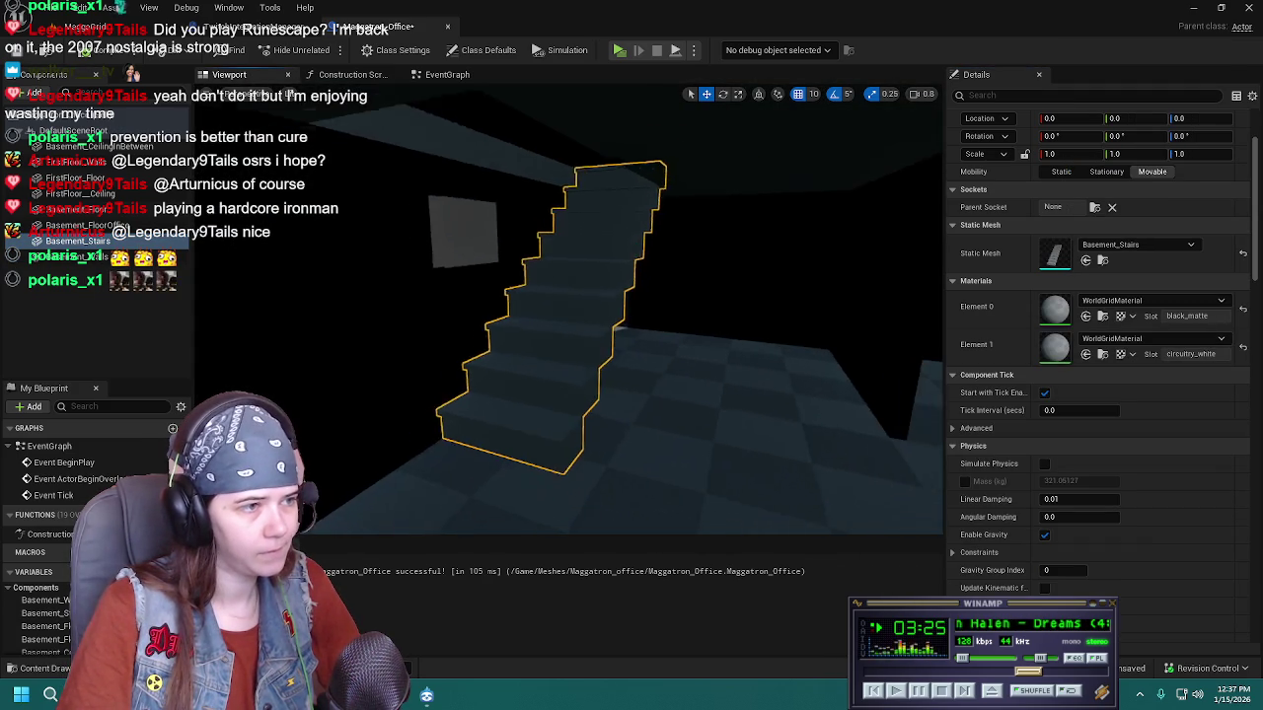
left_click_drag(723, 347, 723, 348)
mouse_move(807, 360)
left_mouse_down()
mouse_move(1060, 318)
mouse_move(1054, 310)
left_mouse_up()
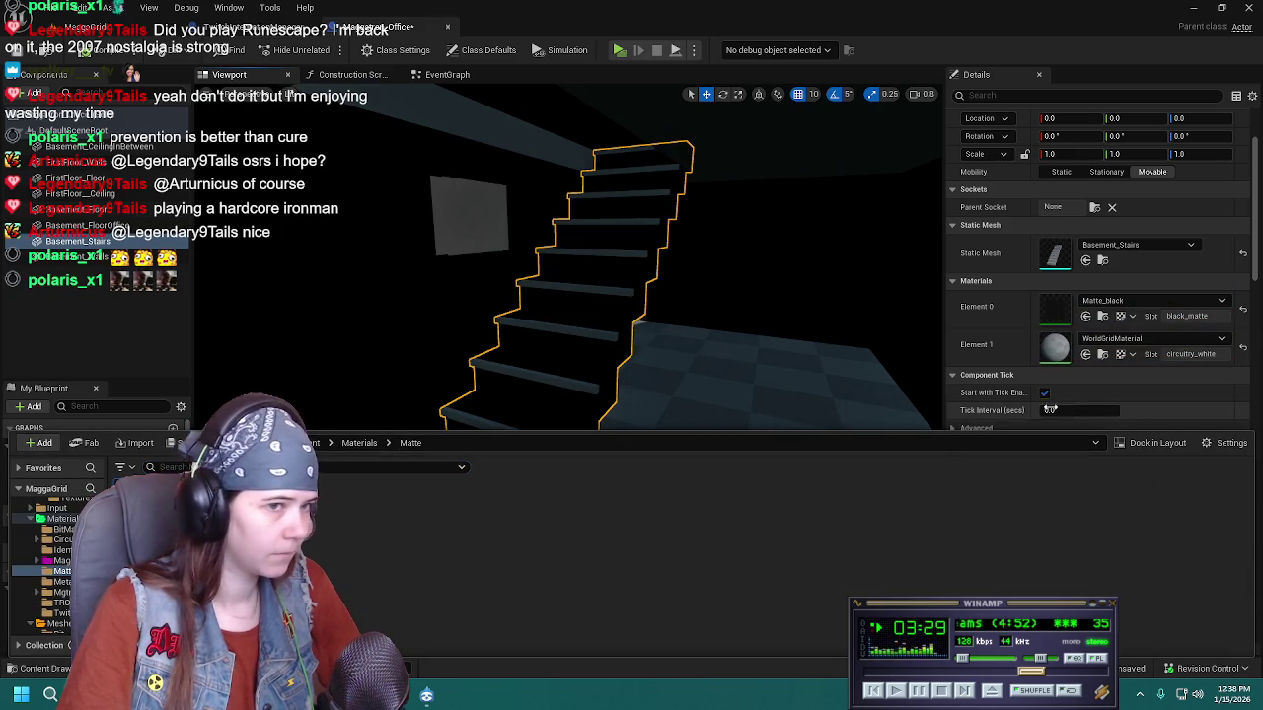
left_click(1137, 338)
type("circuitry")
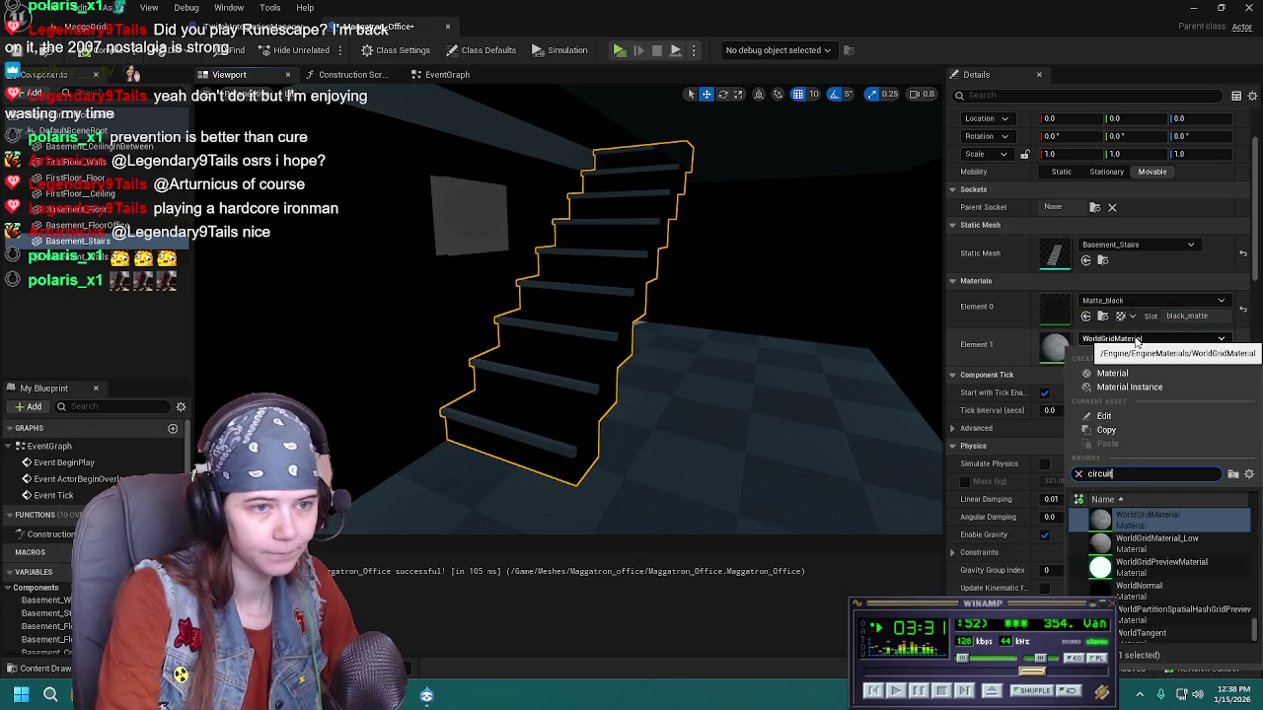
scroll(1135, 592, "down", 3)
scroll(1132, 582, "up", 2)
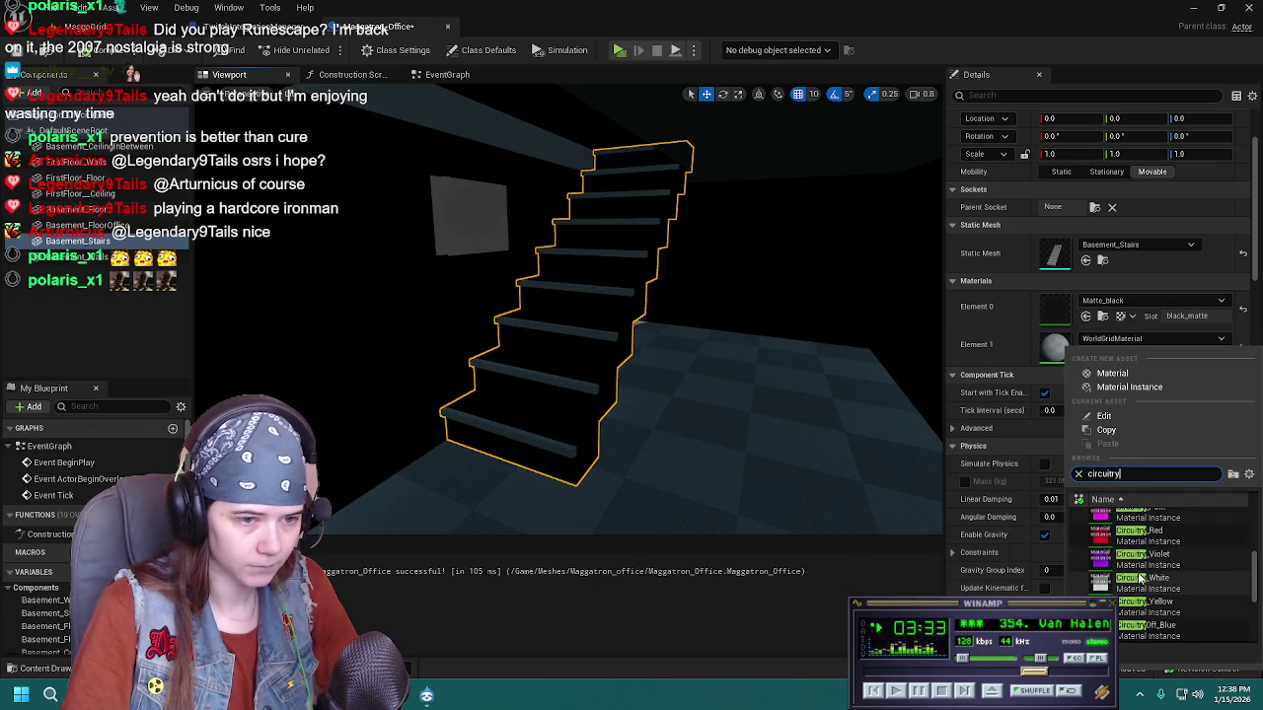
left_click(1139, 578)
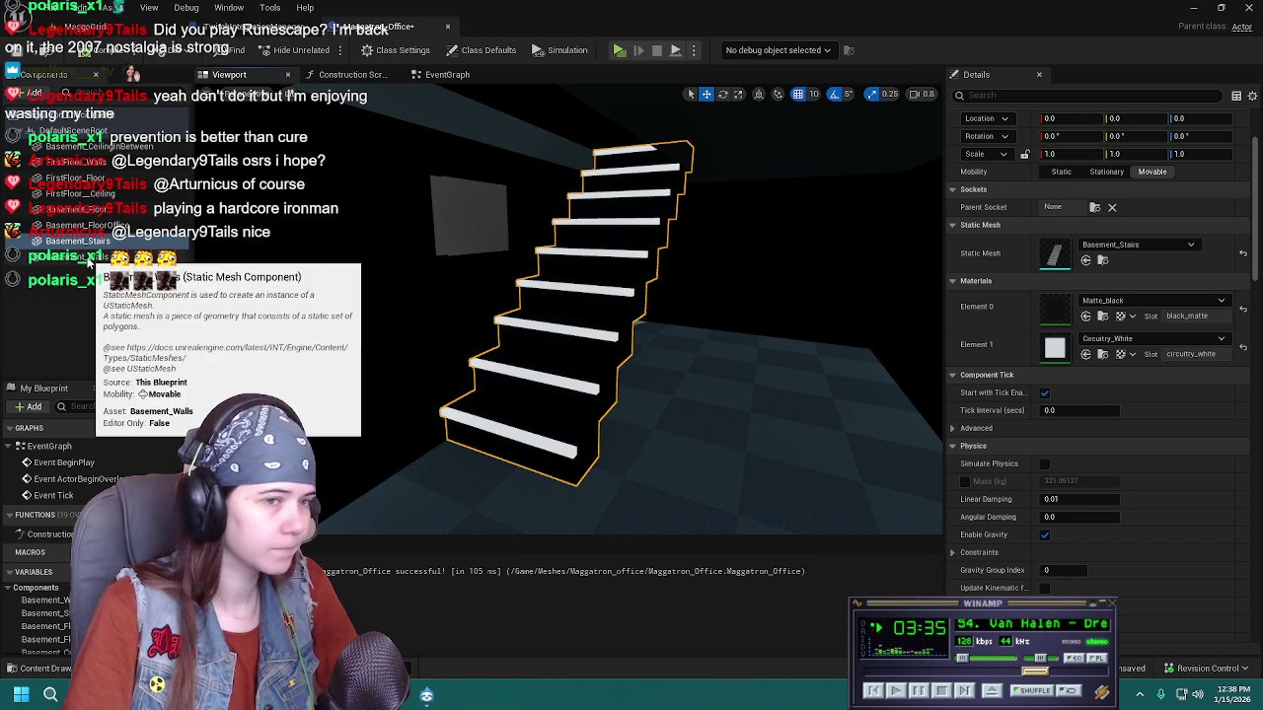
Apply Matte_black to Basement_Floor from the content drawer
left_click(96, 209)
key("ctrl+space")
mouse_move(303, 493)
left_mouse_down()
mouse_move(562, 367)
mouse_move(1097, 340)
mouse_move(1095, 320)
left_mouse_up()
left_click(99, 146)
Apply Matte_black to Basement_CeilingInBetween and check the other floor and ceiling components
key("ctrl+space")
mouse_move(304, 494)
left_mouse_down()
mouse_move(1072, 282)
mouse_move(1095, 309)
left_mouse_up()
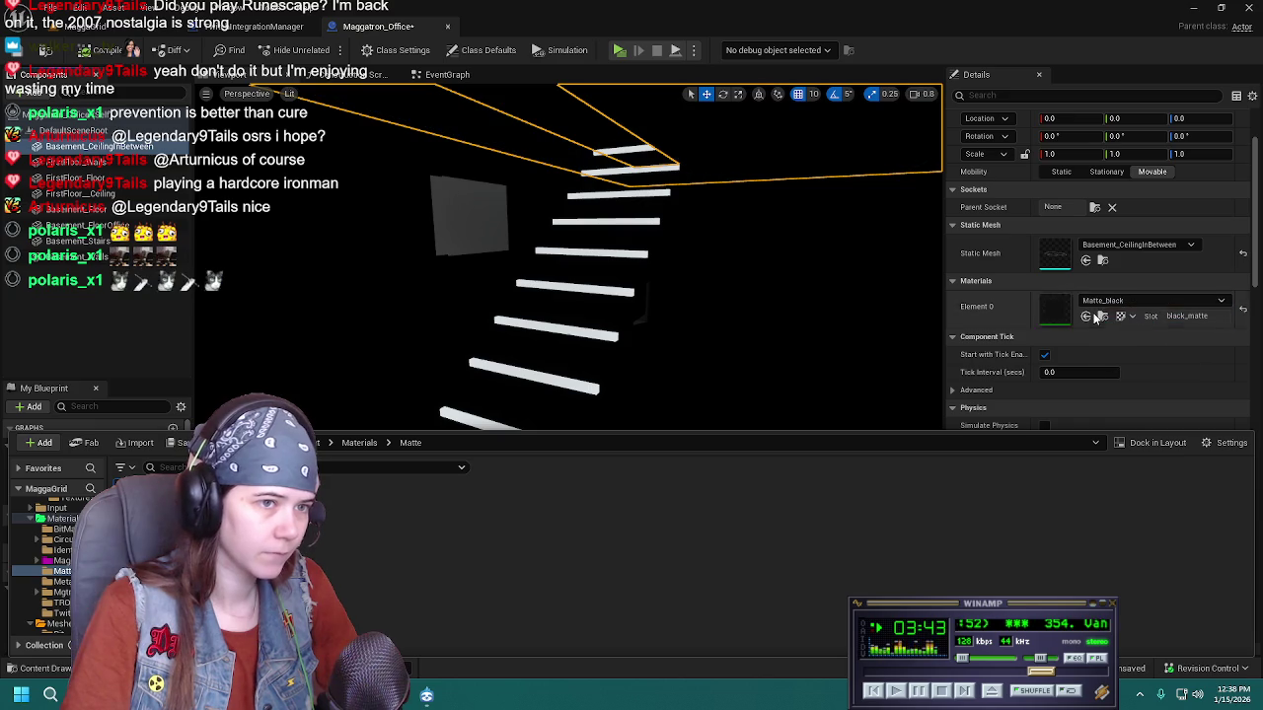
left_click(75, 178)
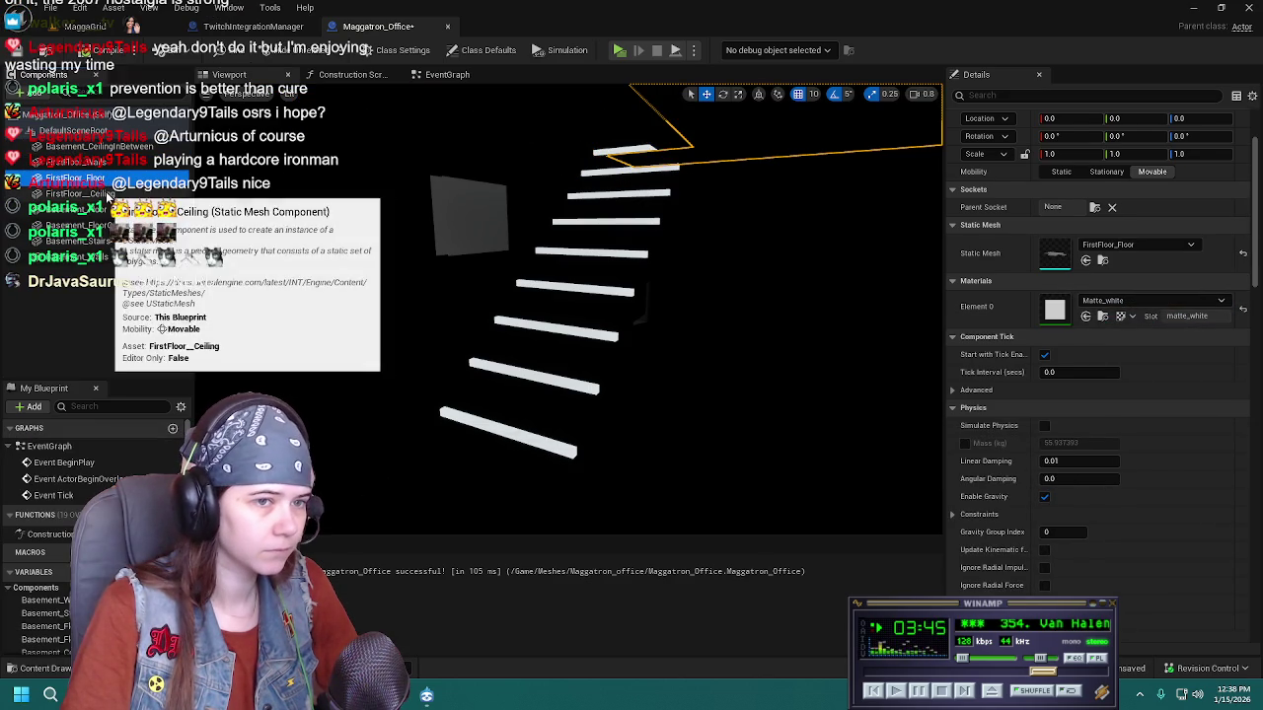
left_click(109, 194)
left_click(98, 209)
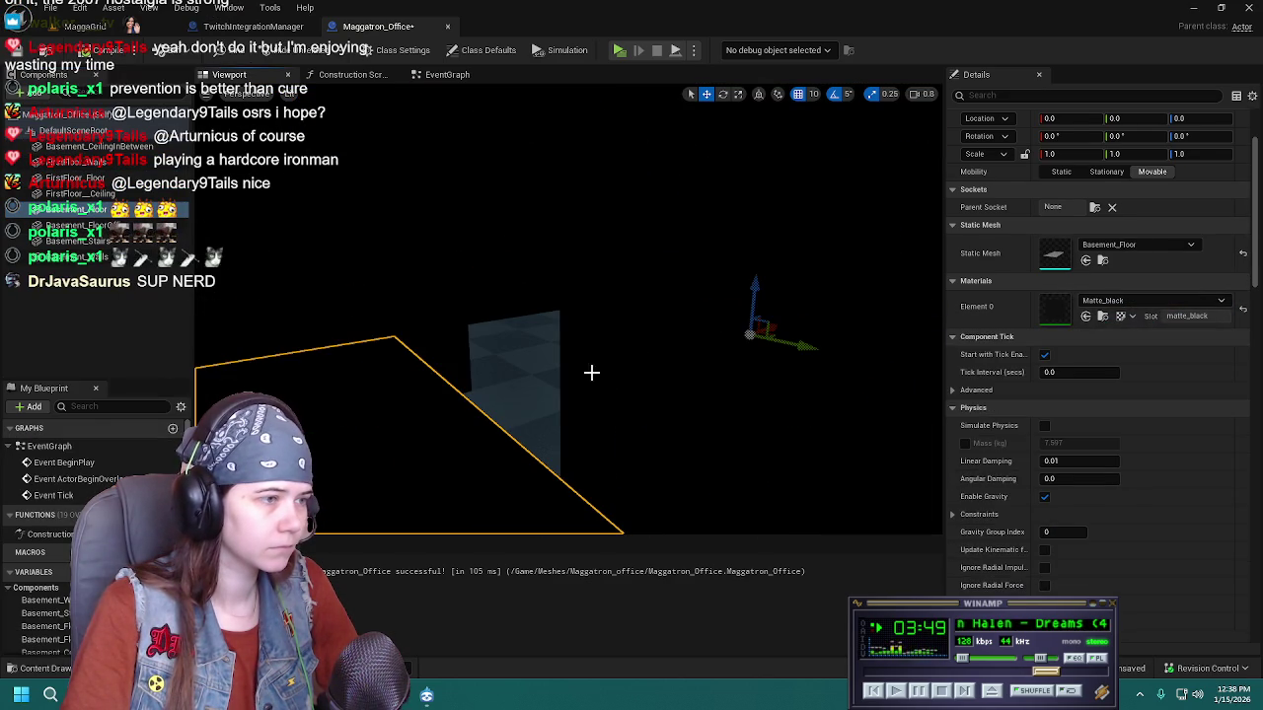
left_click(98, 225)
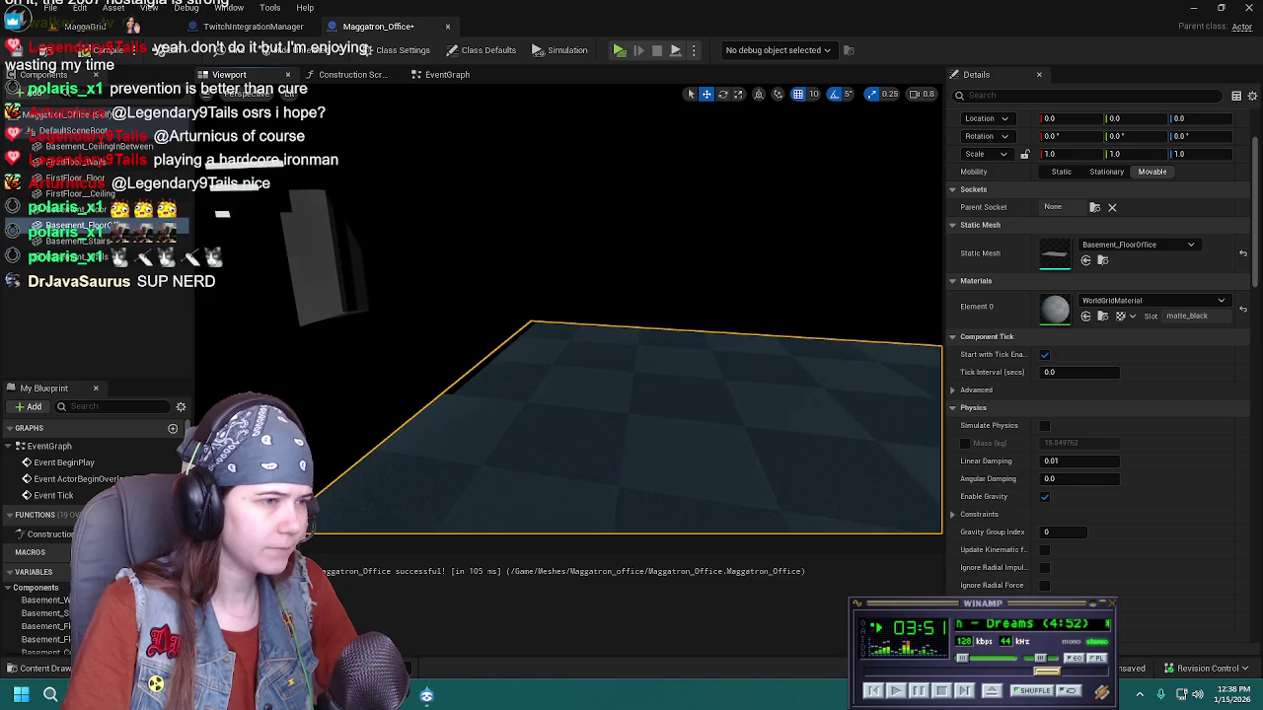
Apply Matte_black to Basement_FloorOffice and save the Maggatron_Office Blueprint
left_click_drag(645, 404, 730, 405)
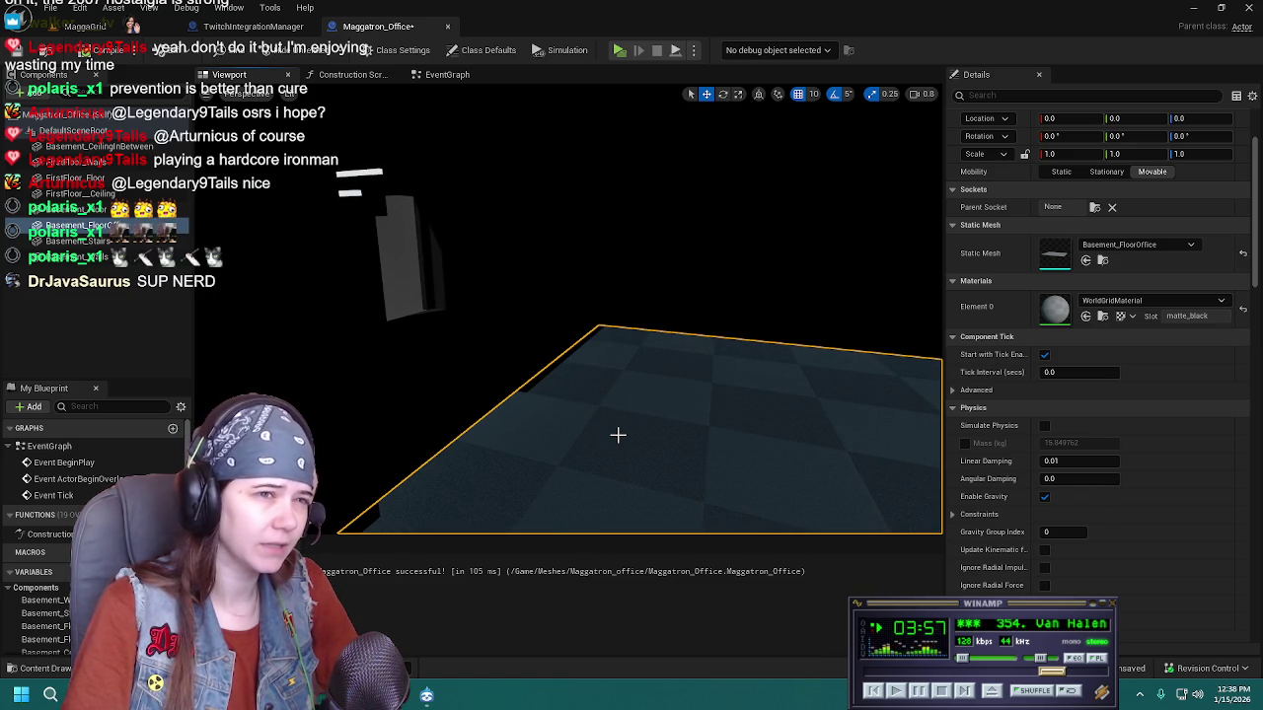
left_click(440, 379)
mouse_move(441, 382)
left_mouse_down()
mouse_move(458, 367)
mouse_move(483, 380)
left_mouse_up()
left_click(584, 431)
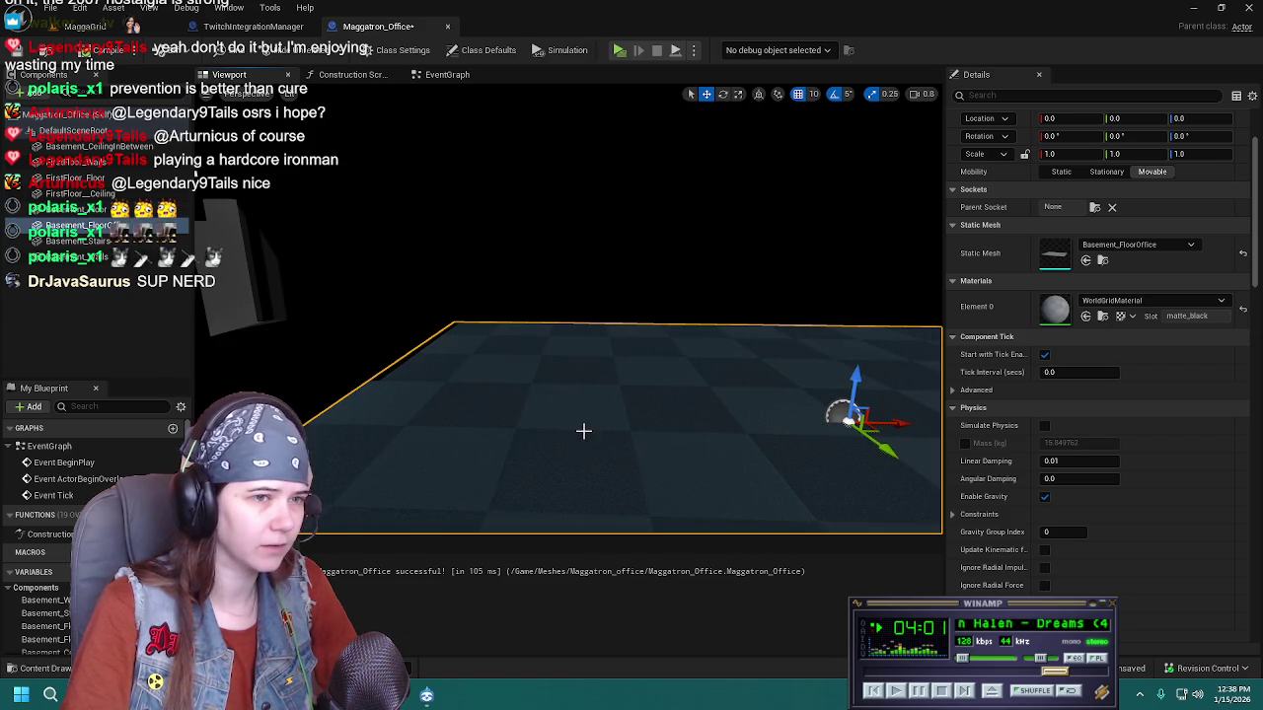
key("ctrl+space")
mouse_move(335, 513)
left_mouse_down()
mouse_move(857, 328)
mouse_move(1114, 309)
left_mouse_up()
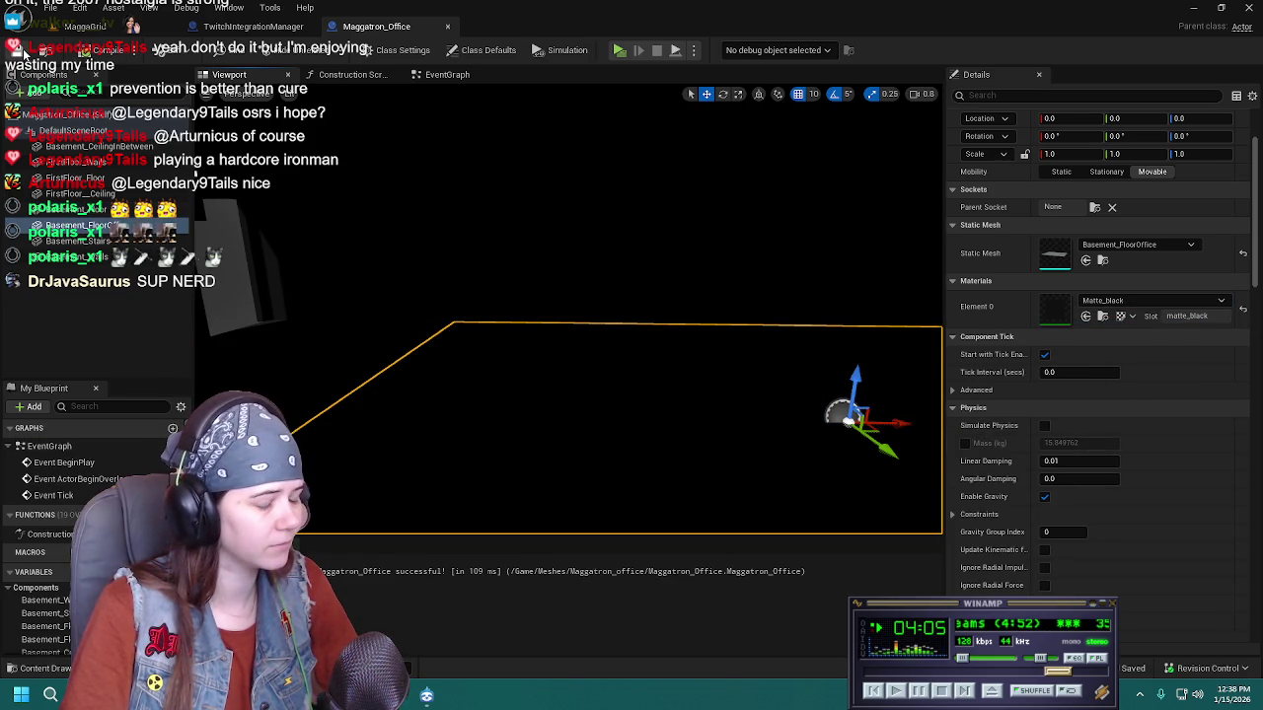
key("ctrl+s")
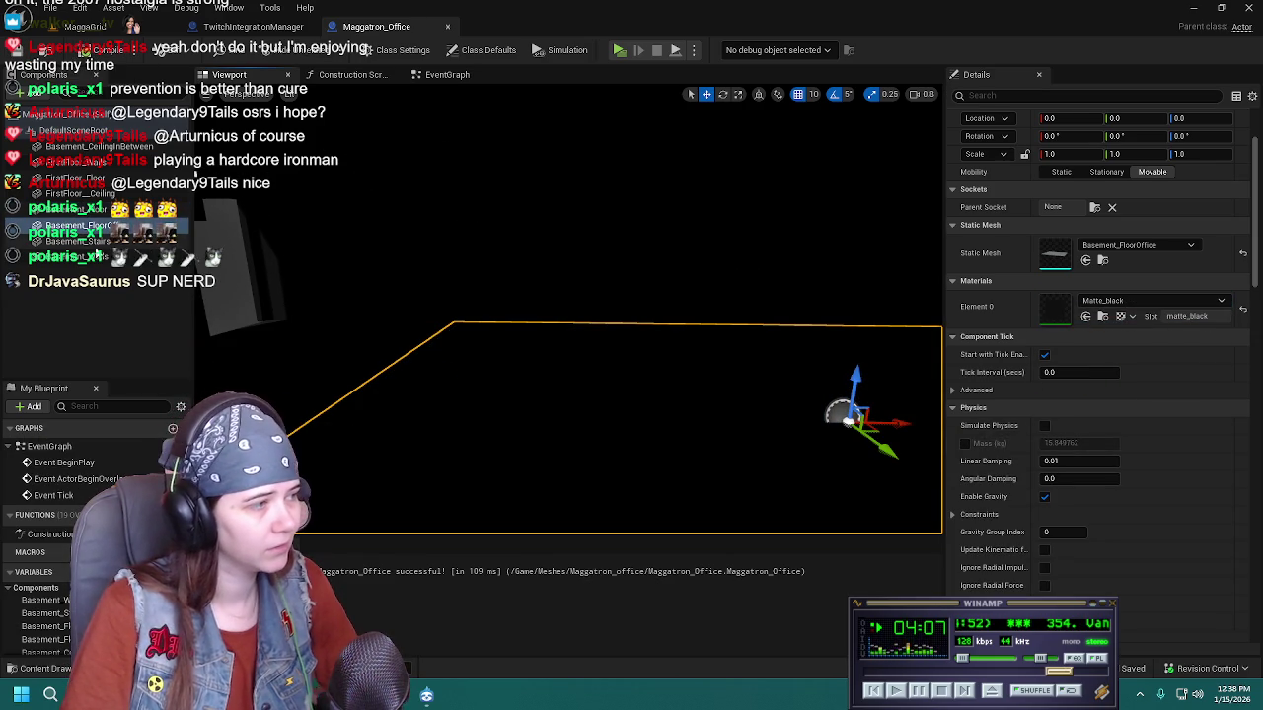
Inspect the basement walls, then view the Maggatron_Office actor in the MaggaGrid level
left_click(69, 256)
left_click_drag(336, 271, 335, 271)
left_click_drag(543, 240, 544, 239)
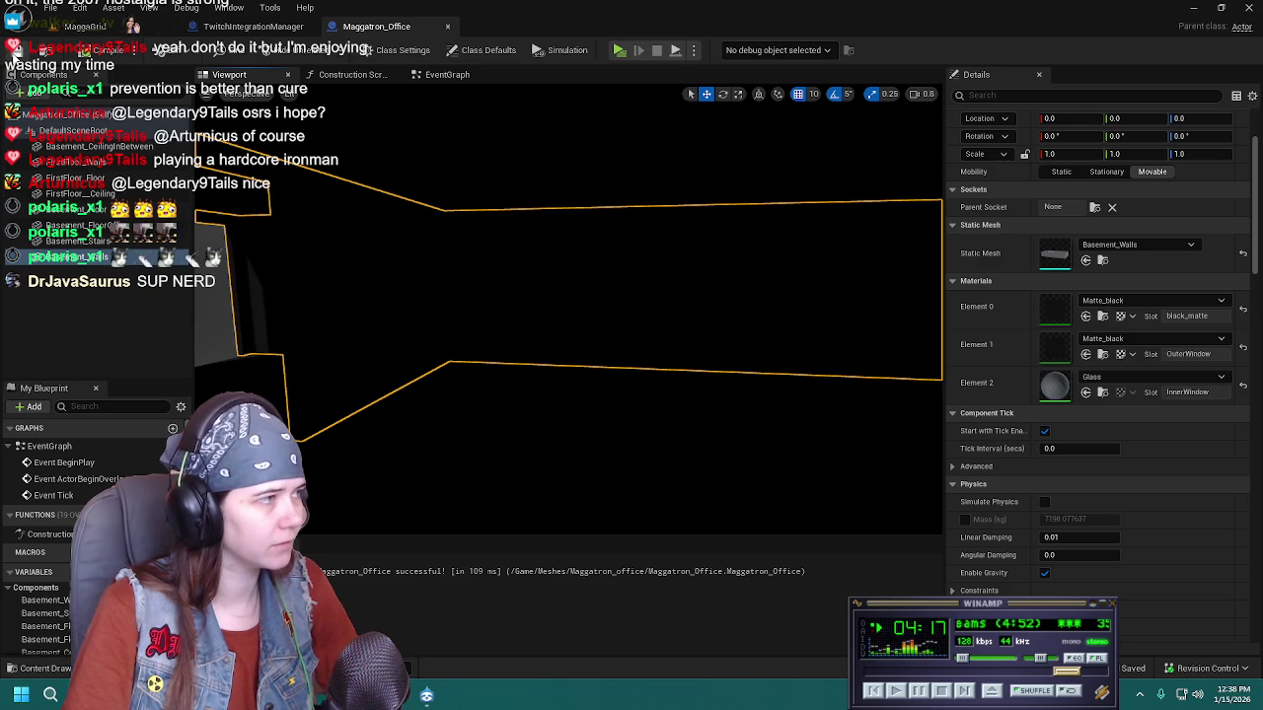
left_click(85, 26)
left_click_drag(483, 296, 483, 296)
Save all modified assets and browse into the Meshes folder in the Content Drawer
key("ctrl+s")
left_click(10, 671)
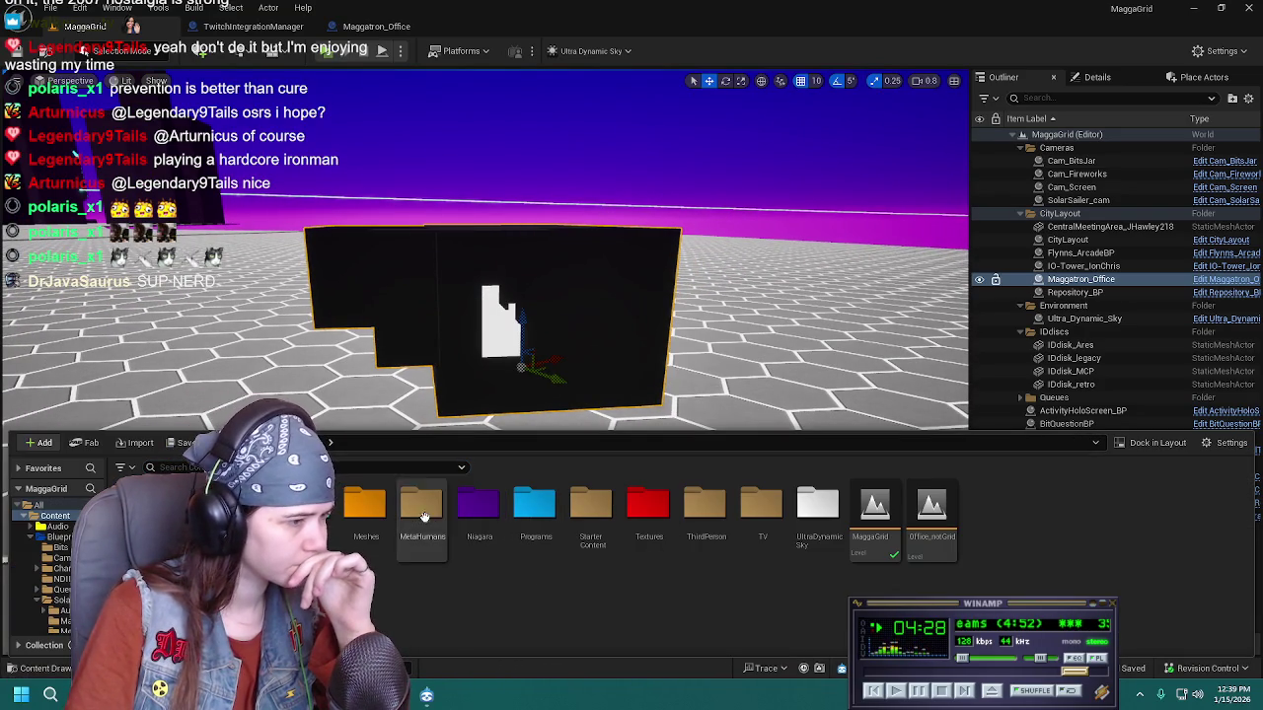
double_click(367, 505)
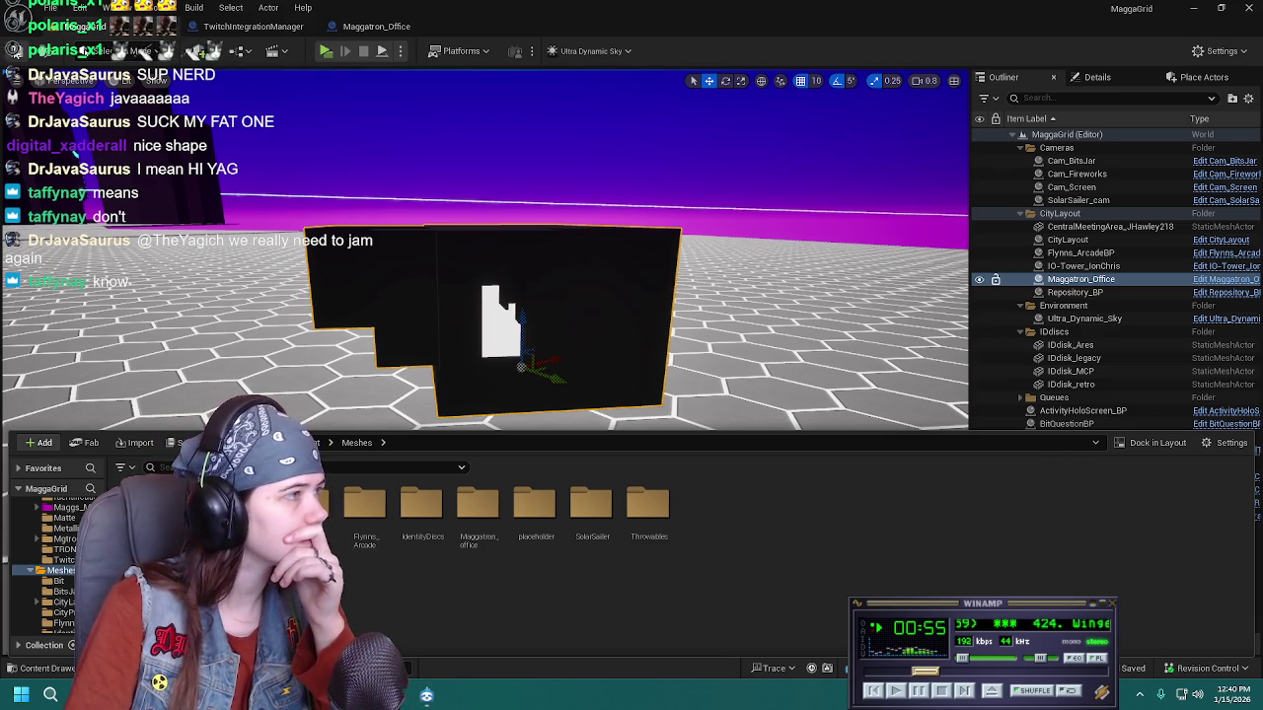
left_click(253, 26)
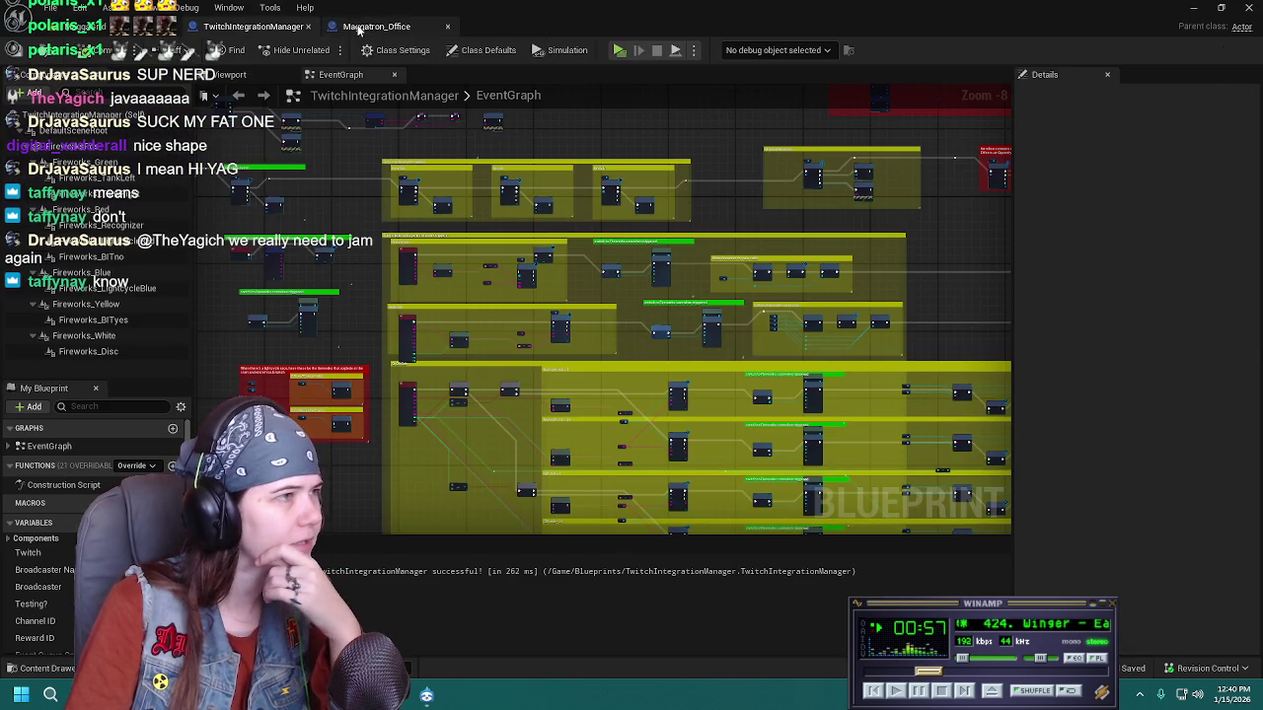
left_click(365, 27)
left_click(259, 28)
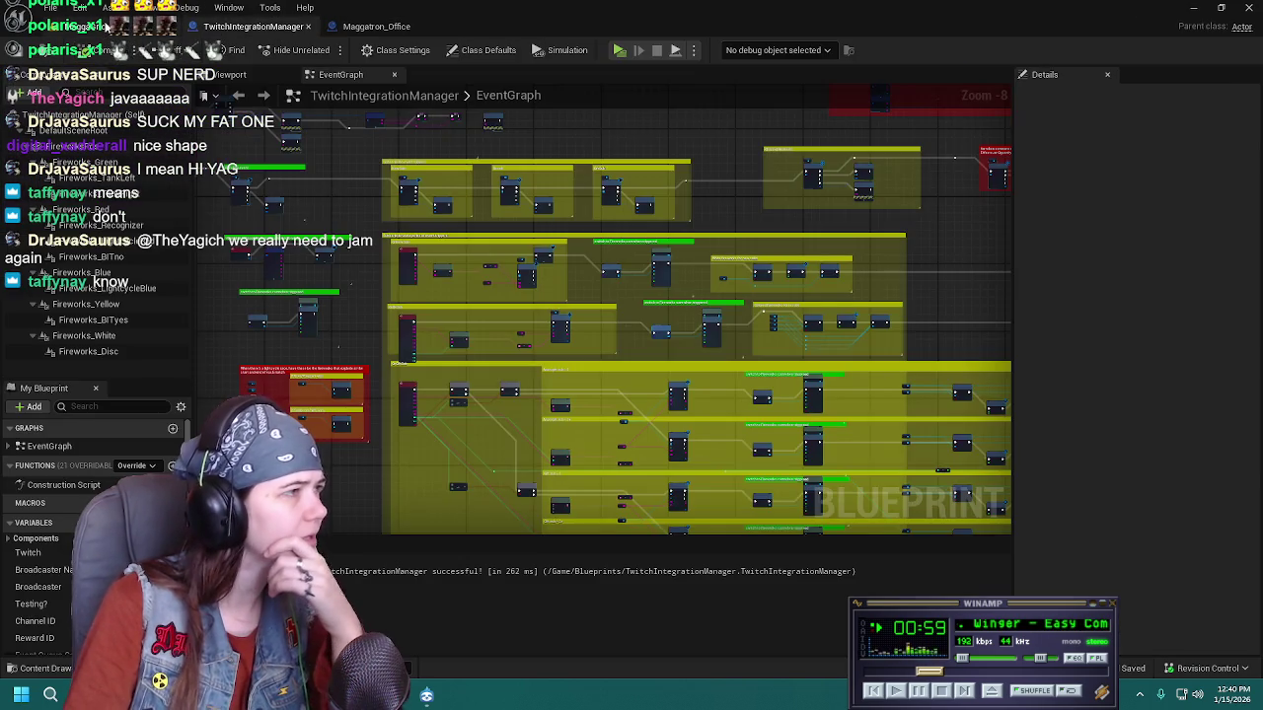
left_click(370, 27)
key("ctrl+space")
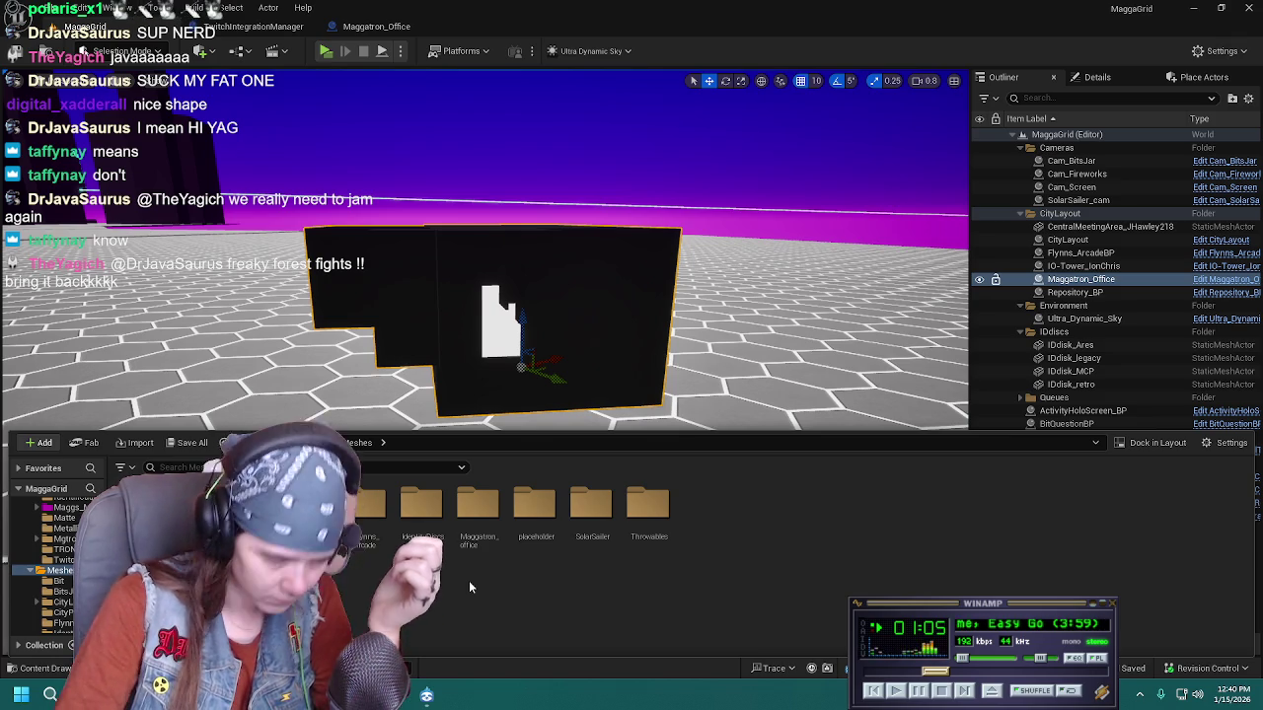
left_click(301, 442)
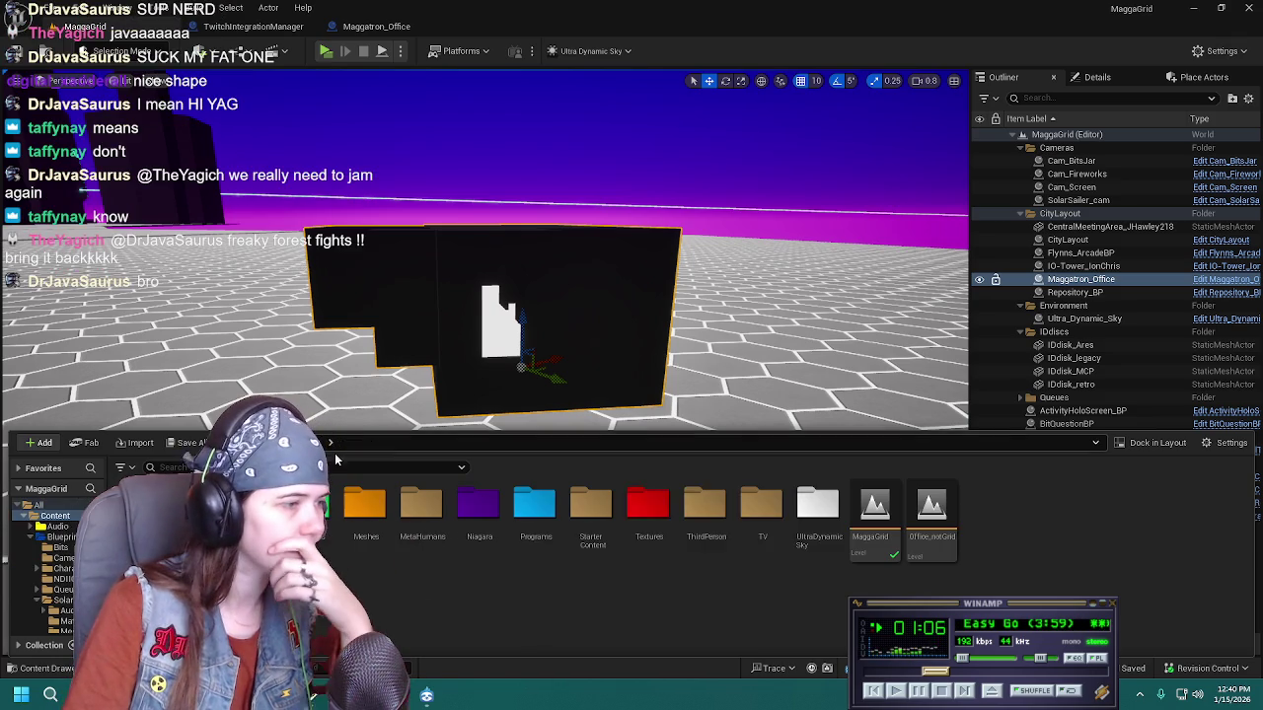
Browse into the Materials folder, then dismiss the Tiles107_1K-JPG archive extraction prompt
double_click(336, 513)
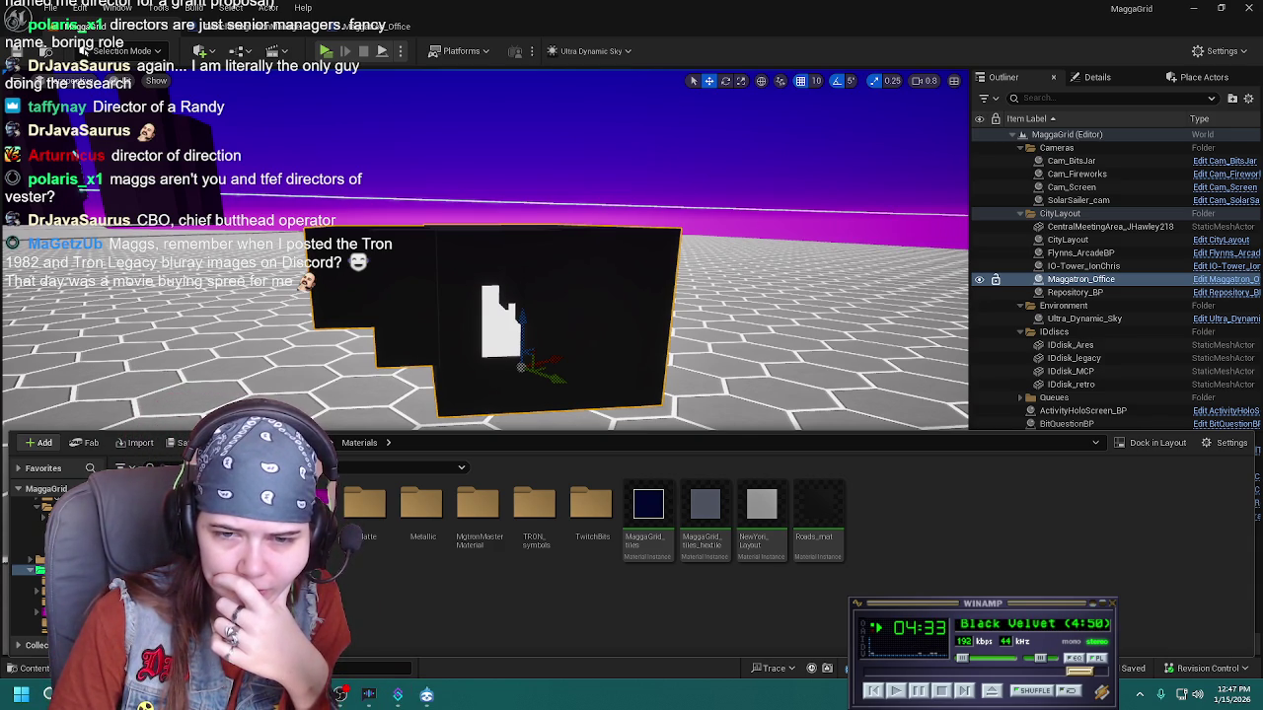
key("Return")
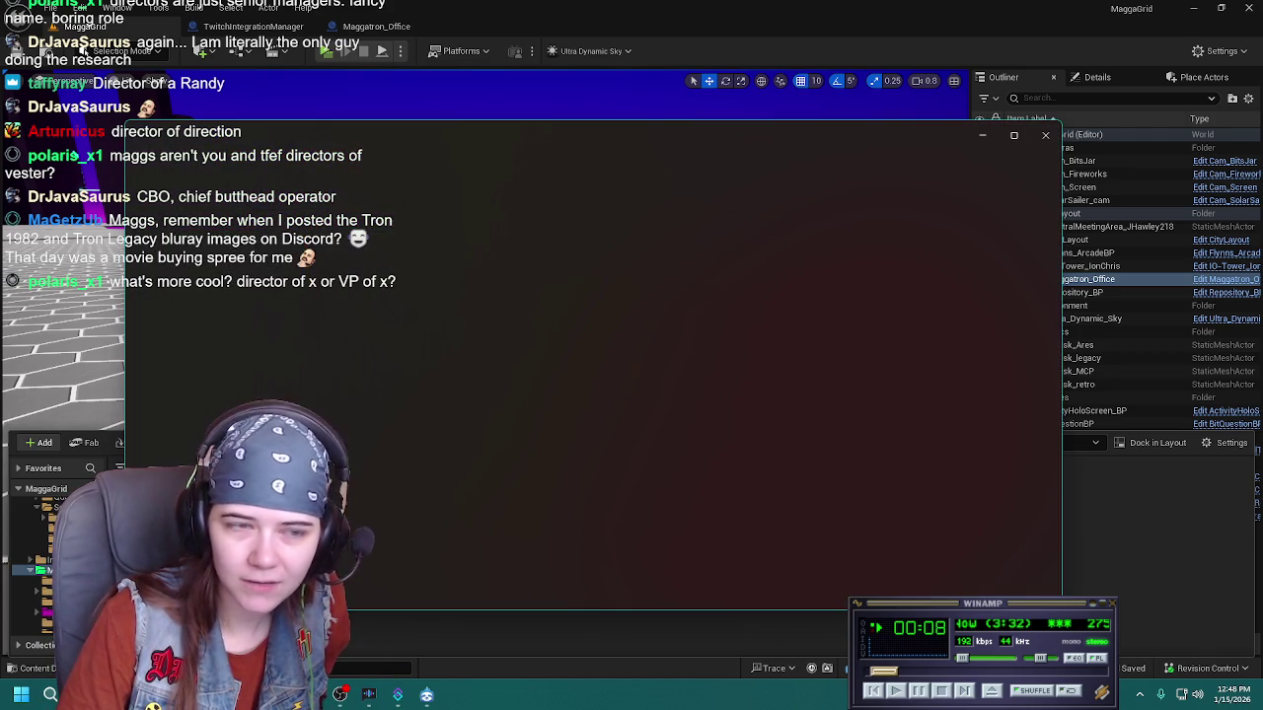
Close the Tiles07 displacement image preview and cancel the extraction dialog to return to MaggaGrid
left_click(1044, 138)
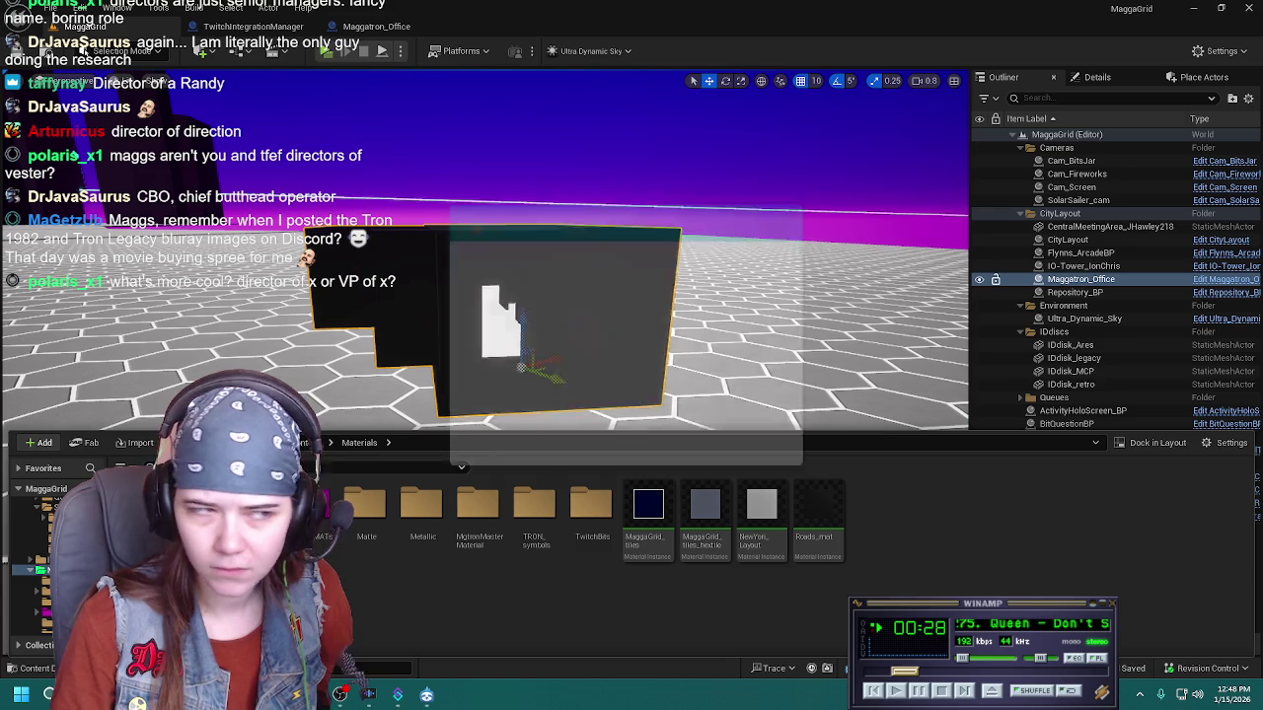
key("Escape")
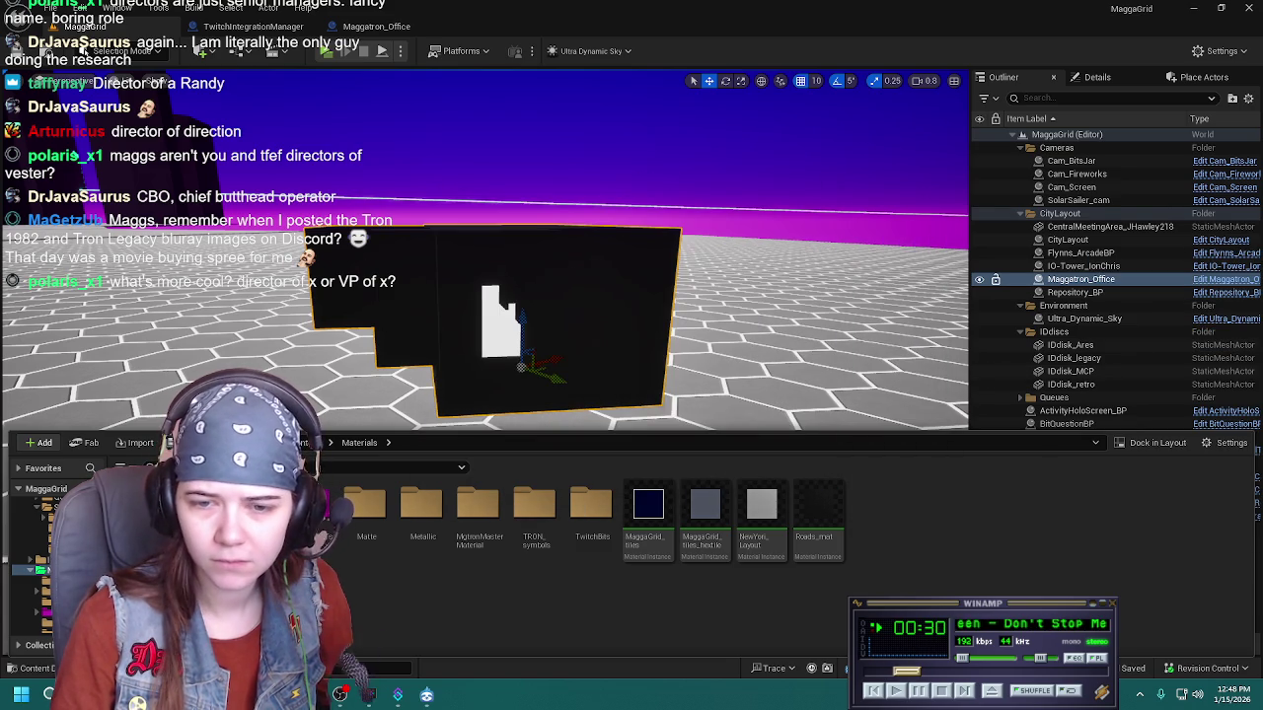
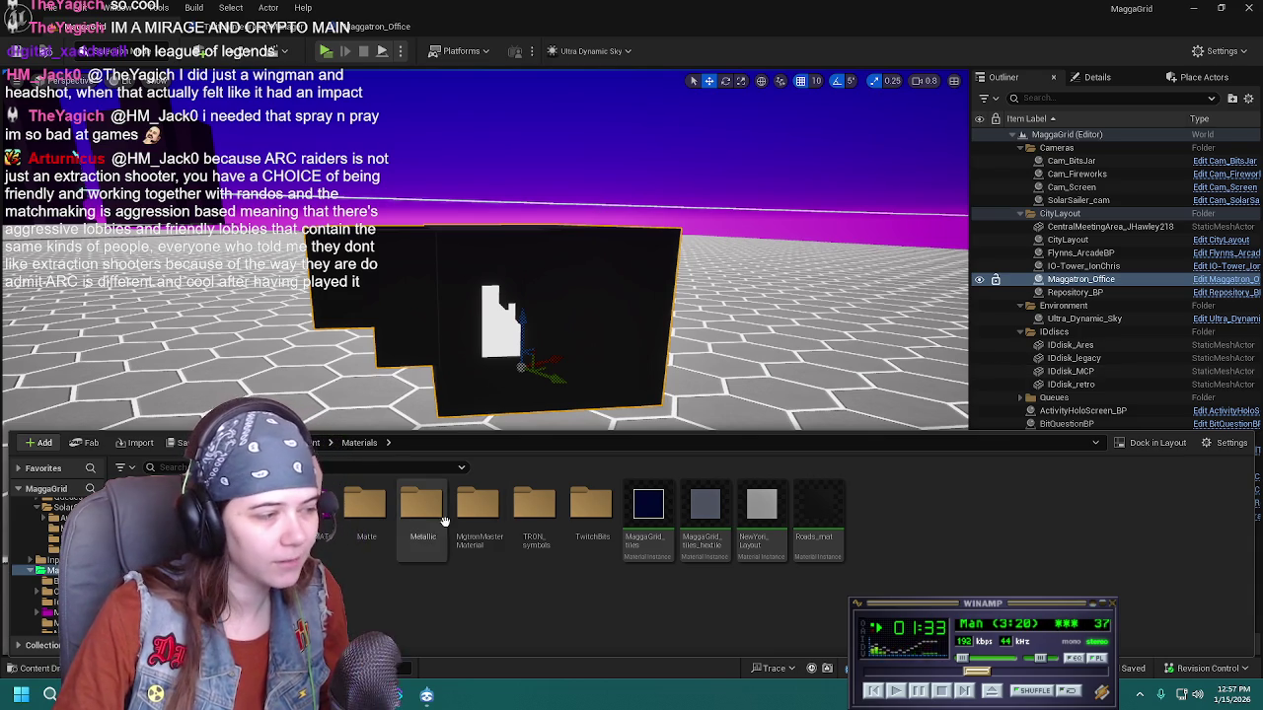
Open the MaggaGrid_tiles material instance, rotate its preview sphere to inspect it, then close it
right_click(521, 614)
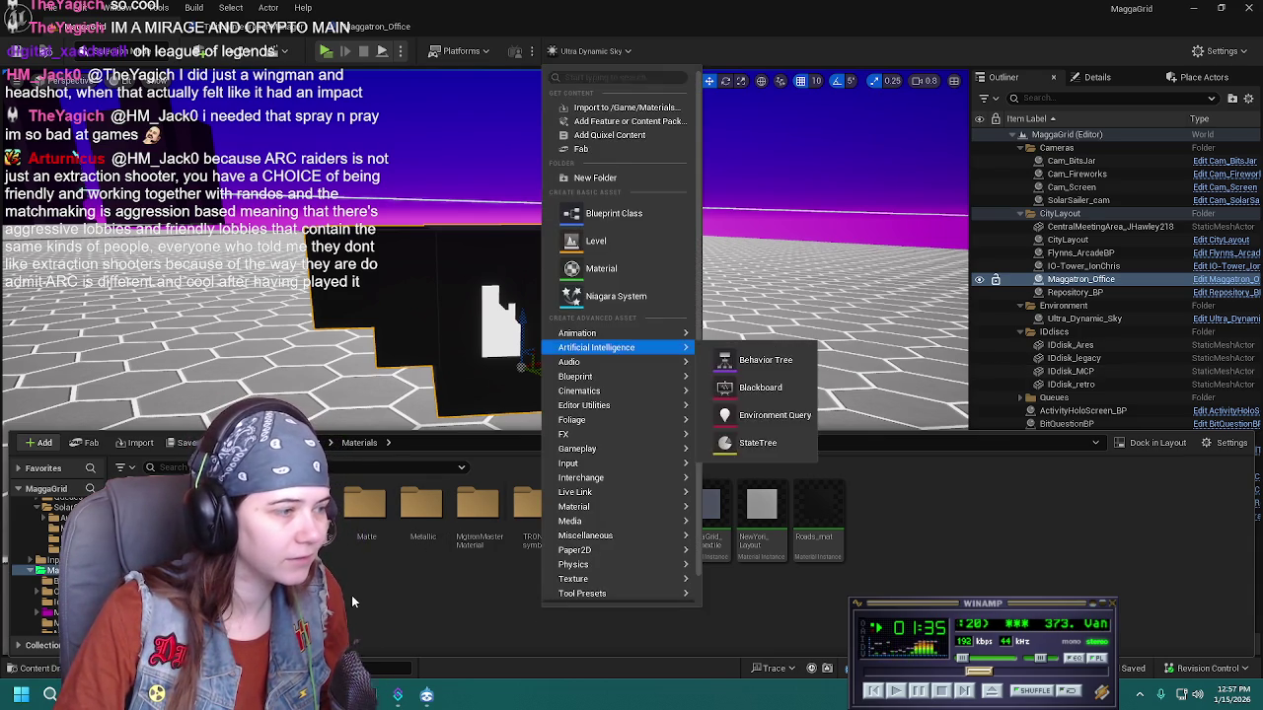
left_click(498, 598)
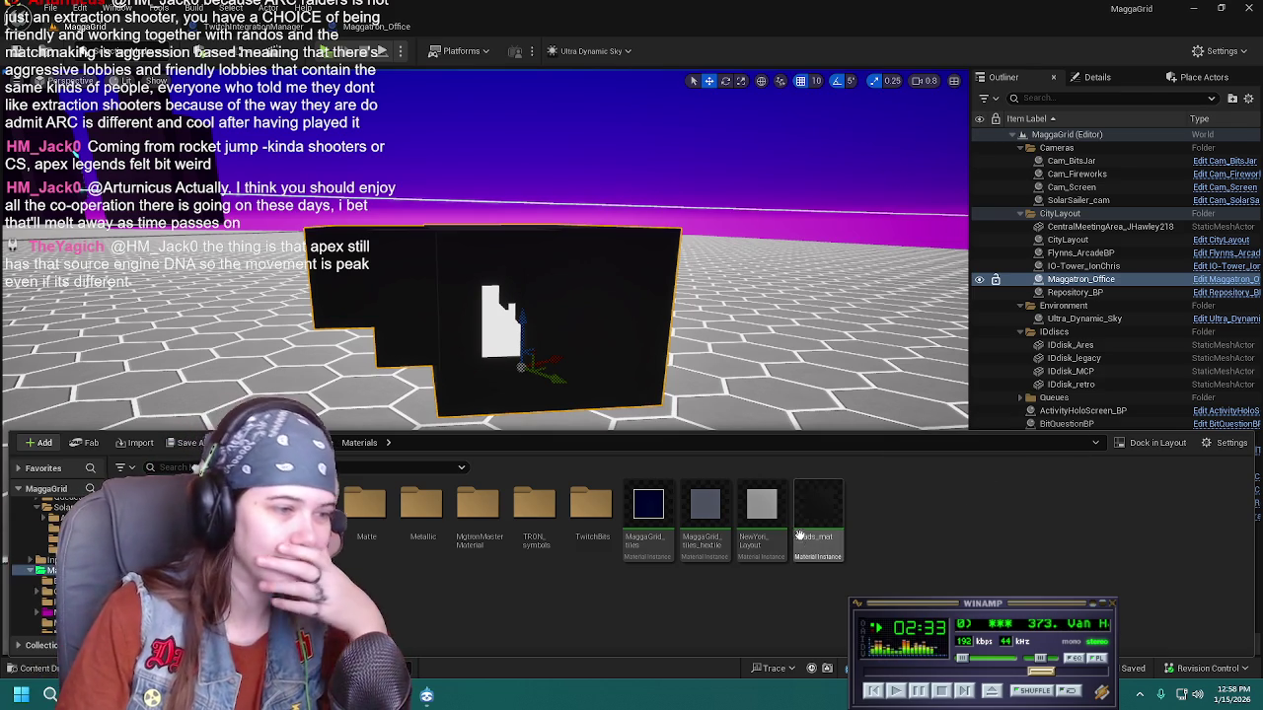
double_click(649, 510)
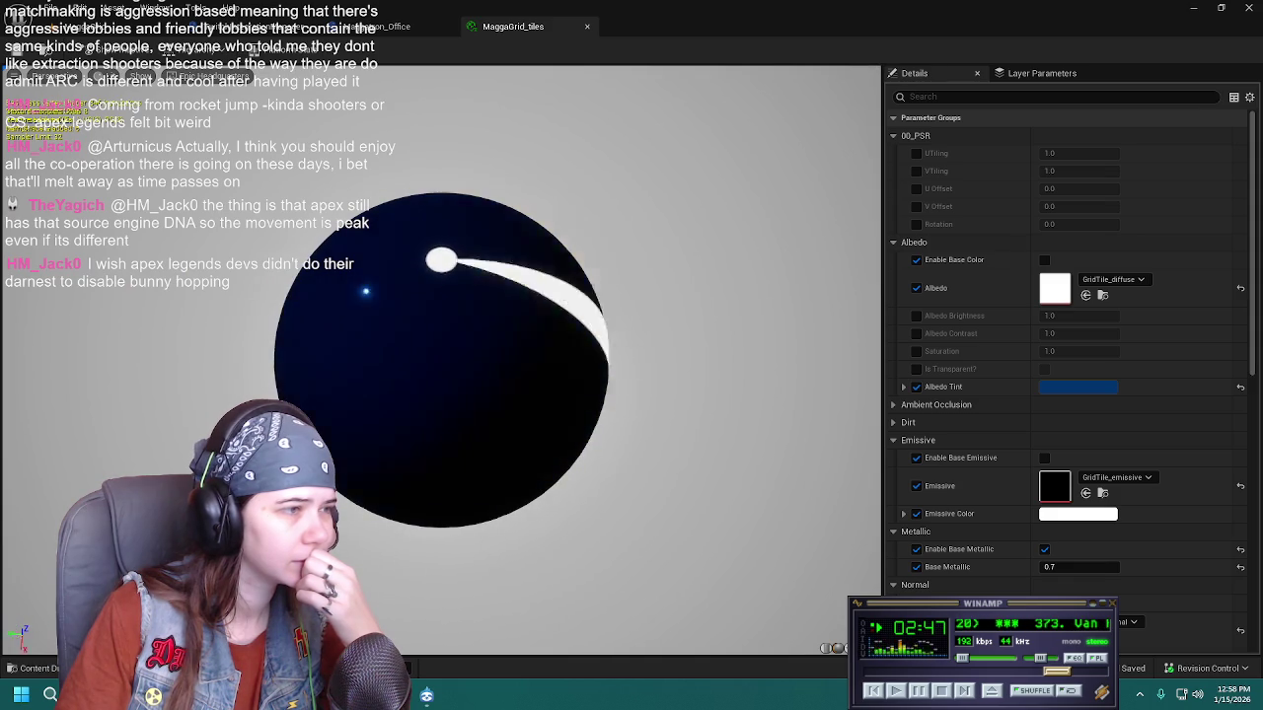
left_click_drag(510, 338, 510, 337)
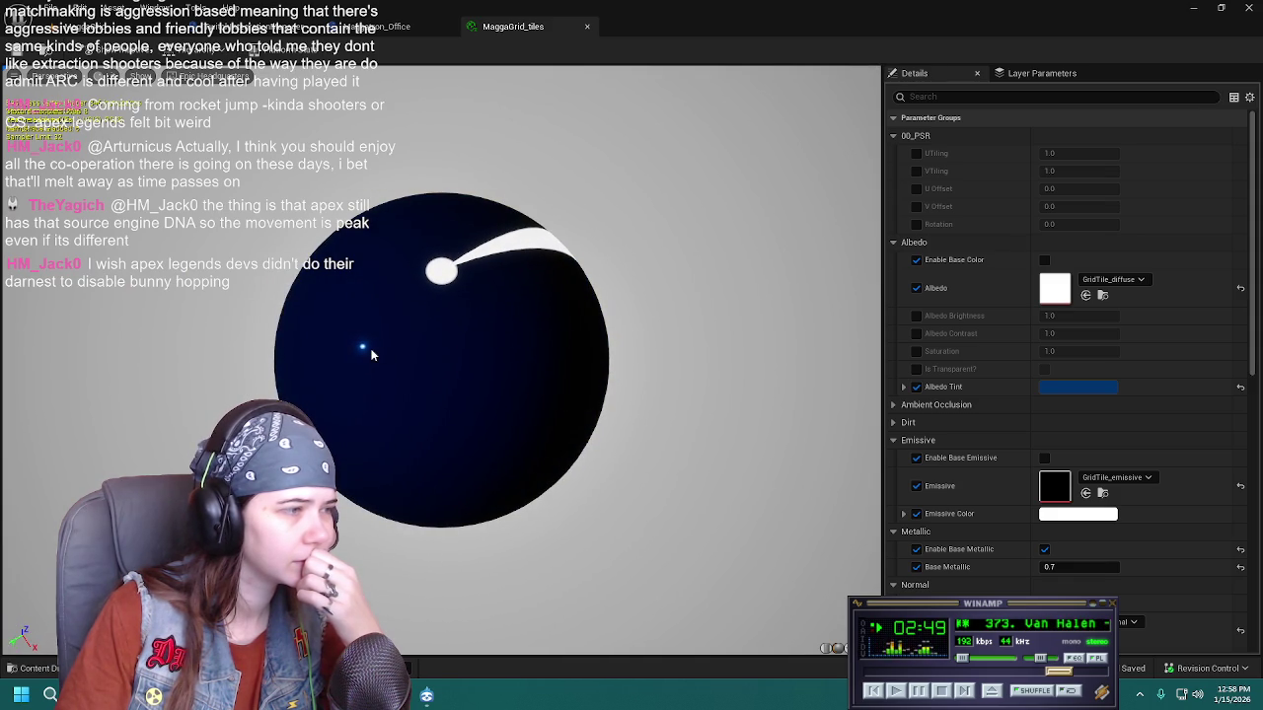
left_click_drag(371, 355, 416, 392)
left_click(587, 28)
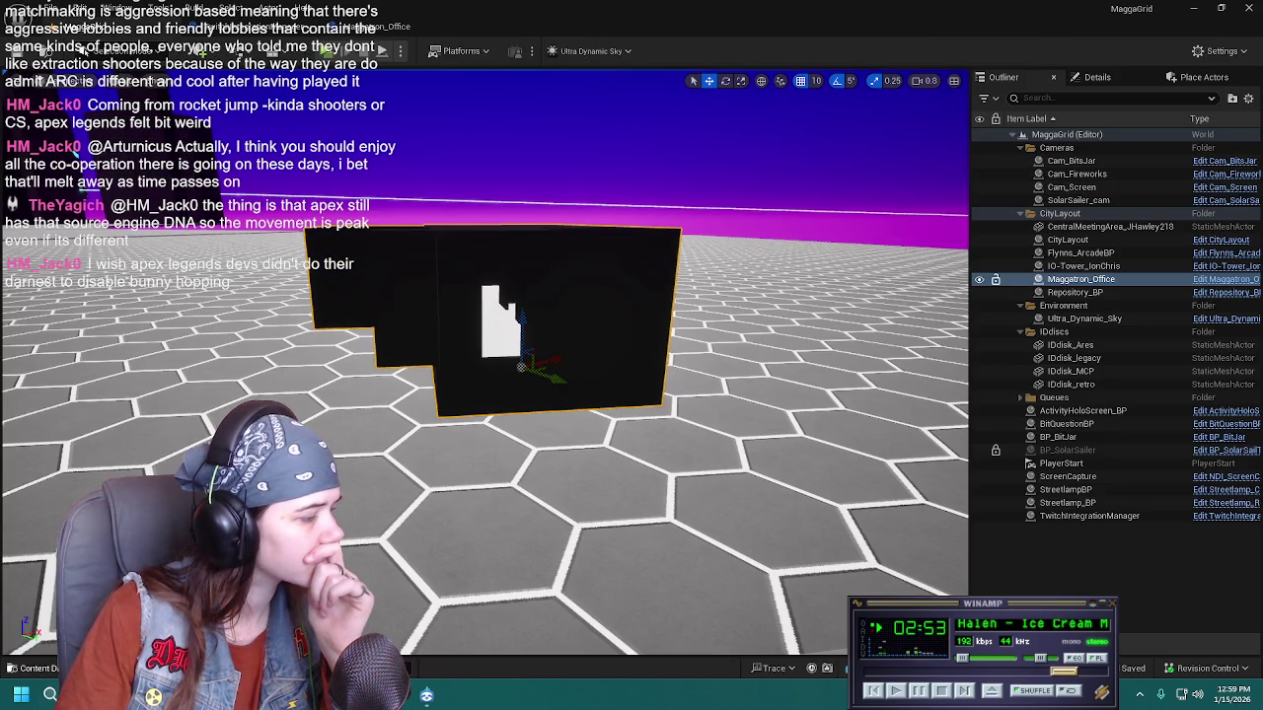
Open the Content Drawer on the Materials folder's subfolders and material instances
left_click(39, 667)
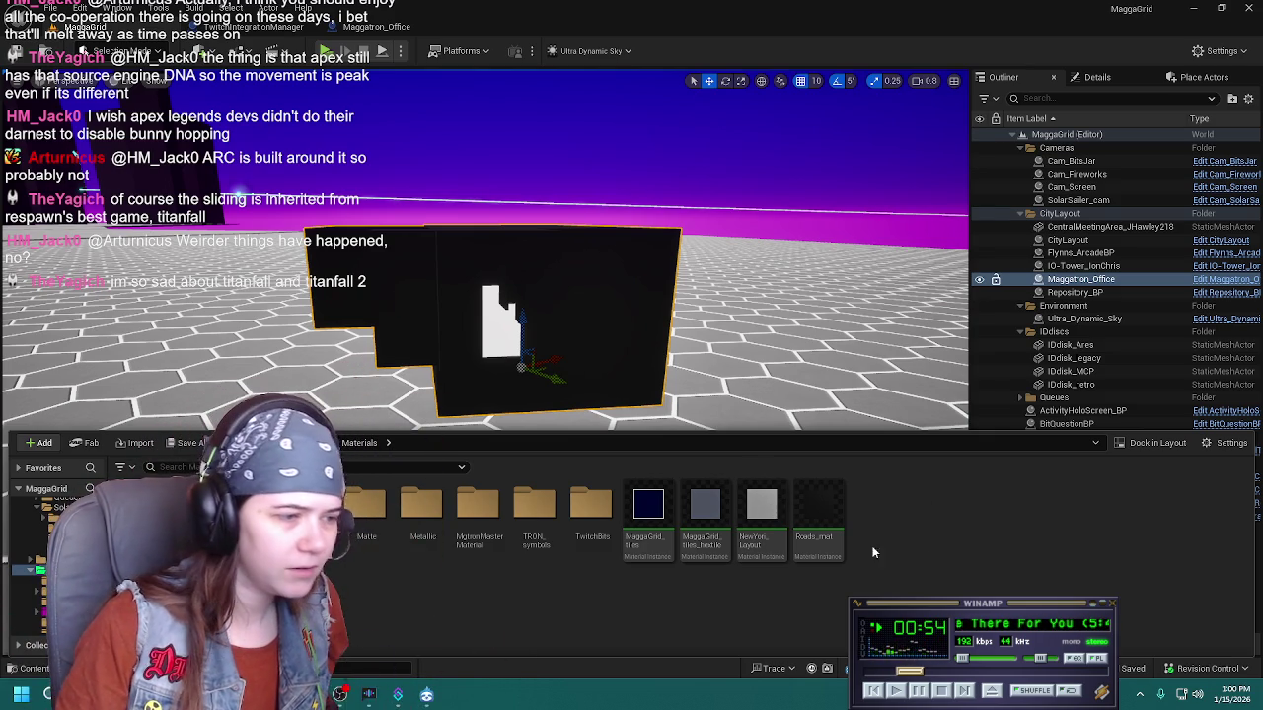
Create a new folder named Tiles inside Materials and open it
right_click(936, 545)
left_click(1003, 116)
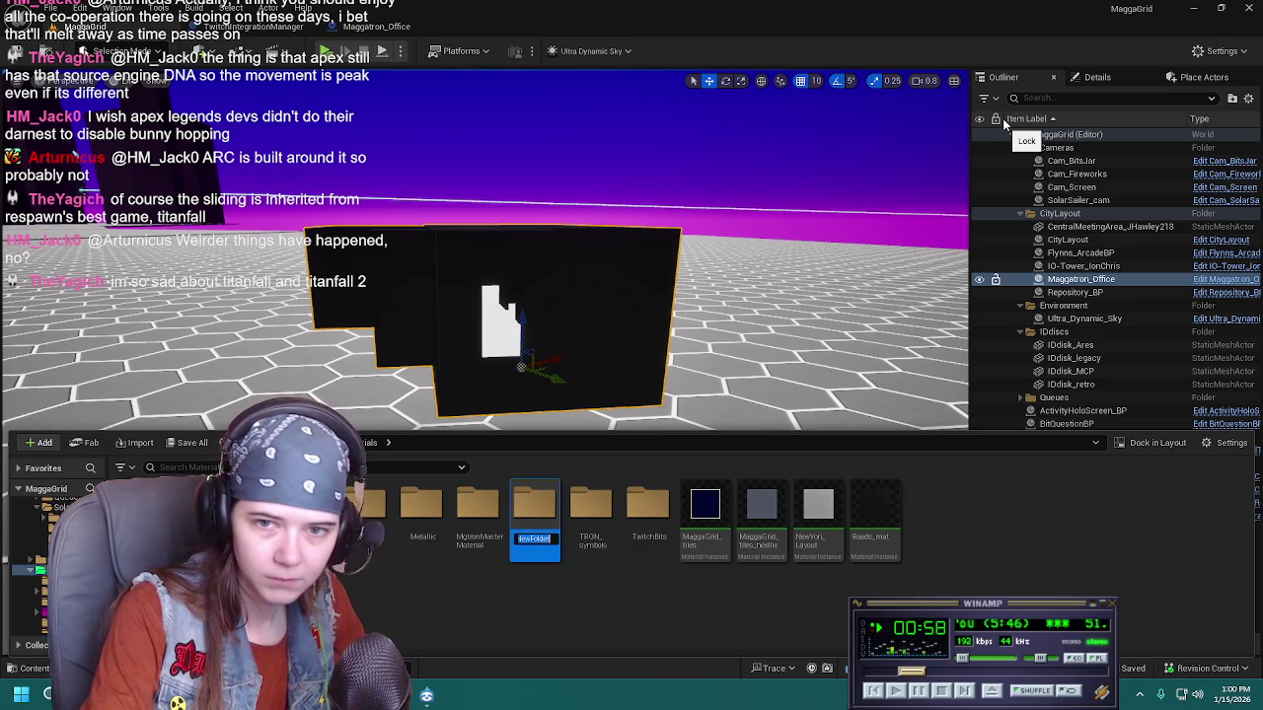
type("T")
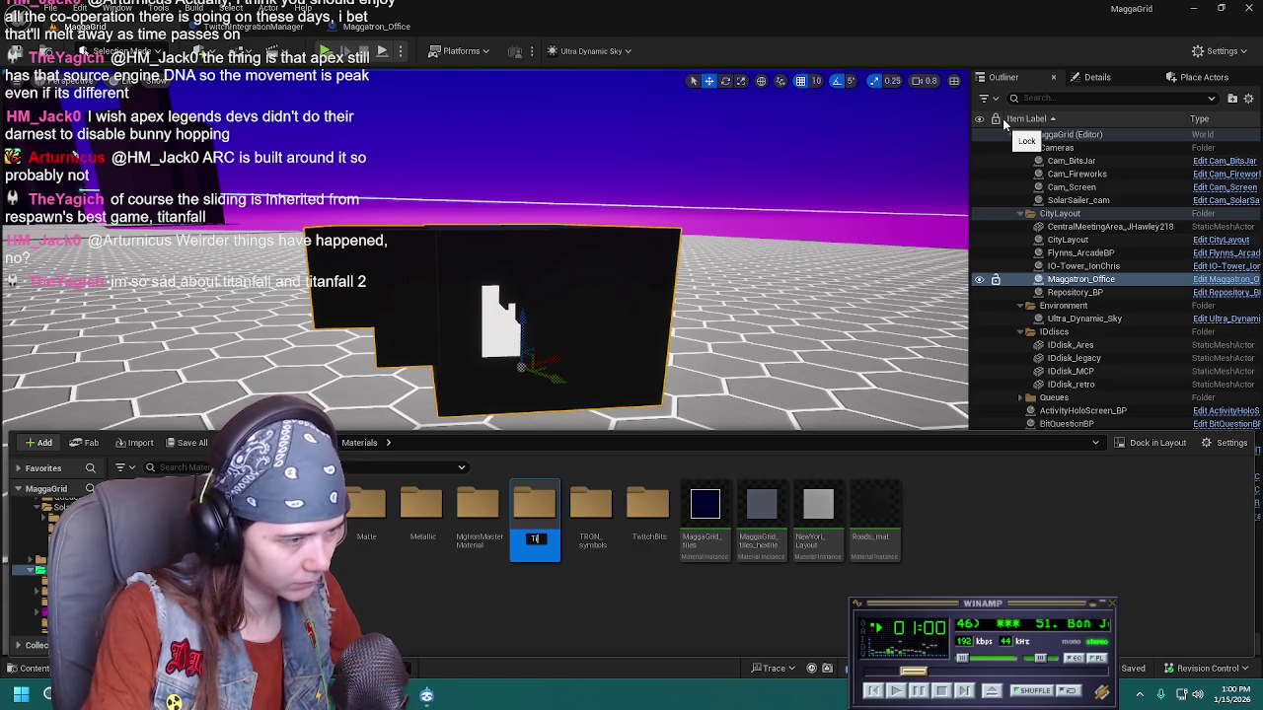
type("iles")
key("Return")
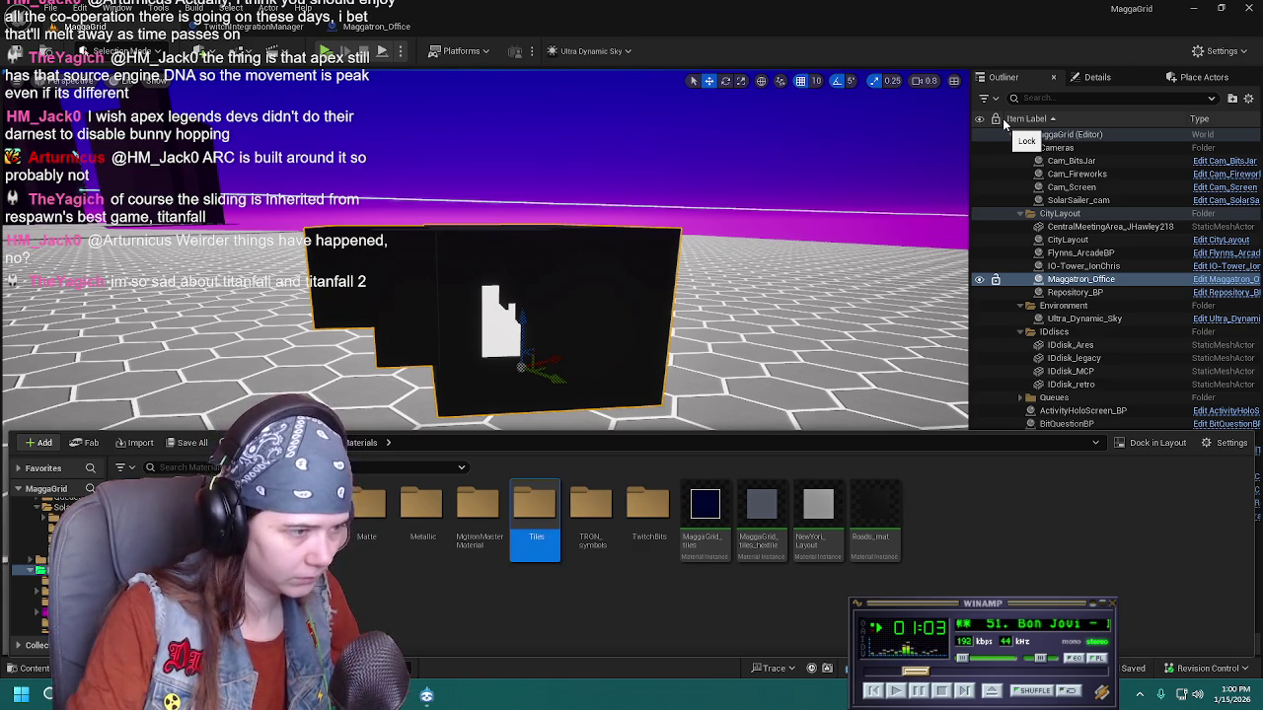
key("Return")
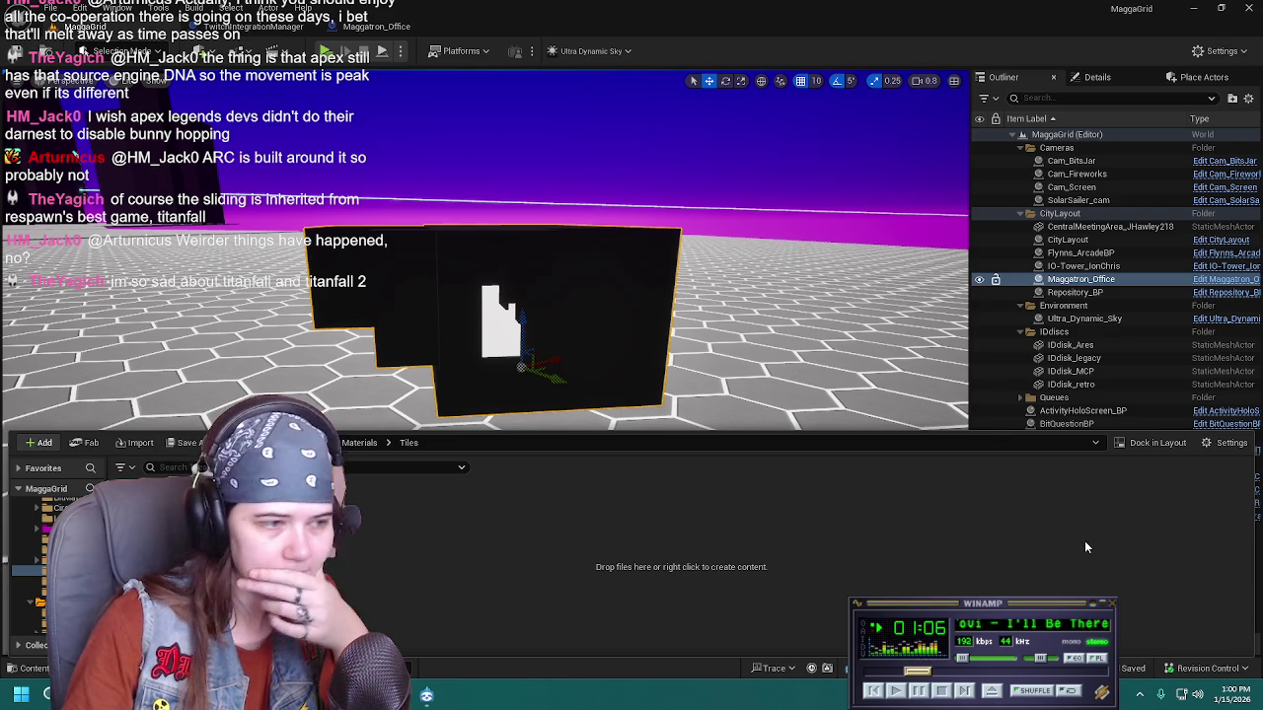
Delete the Tiles folder again, go up to Content and enter Textures
key("alt+Left")
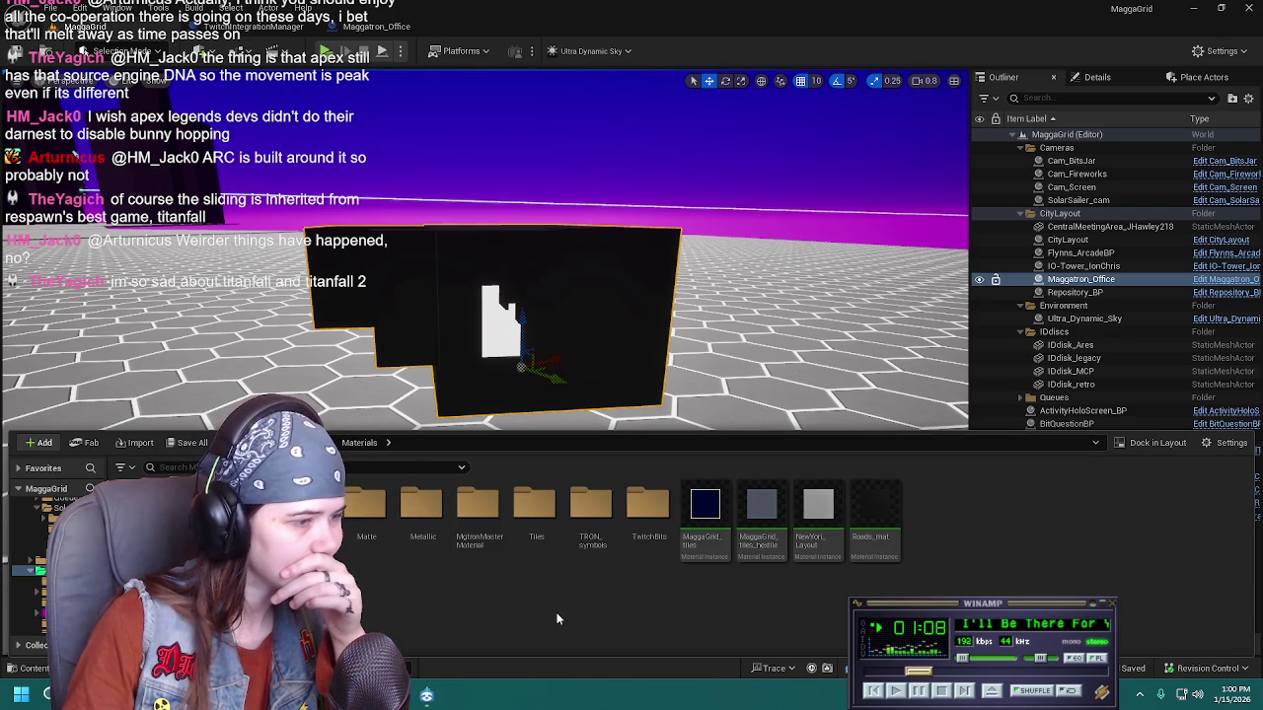
left_click(534, 546)
key("Delete")
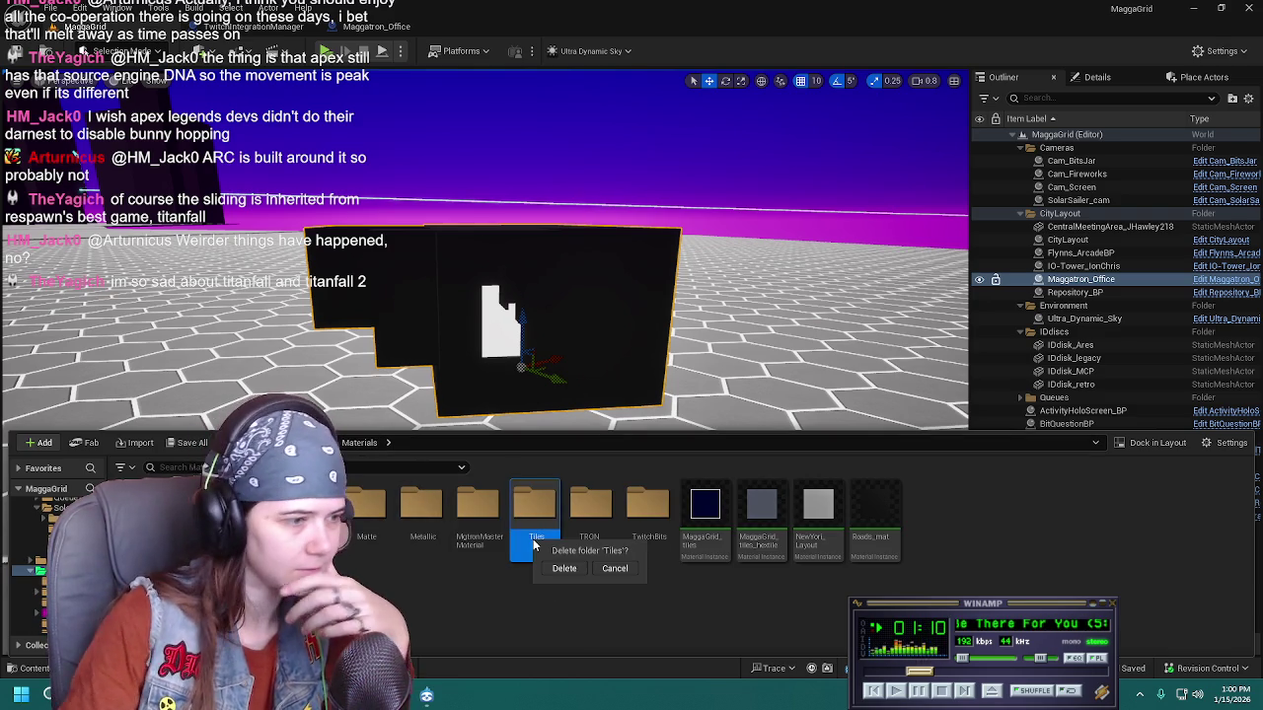
left_click(563, 568)
key("alt+Left")
double_click(648, 508)
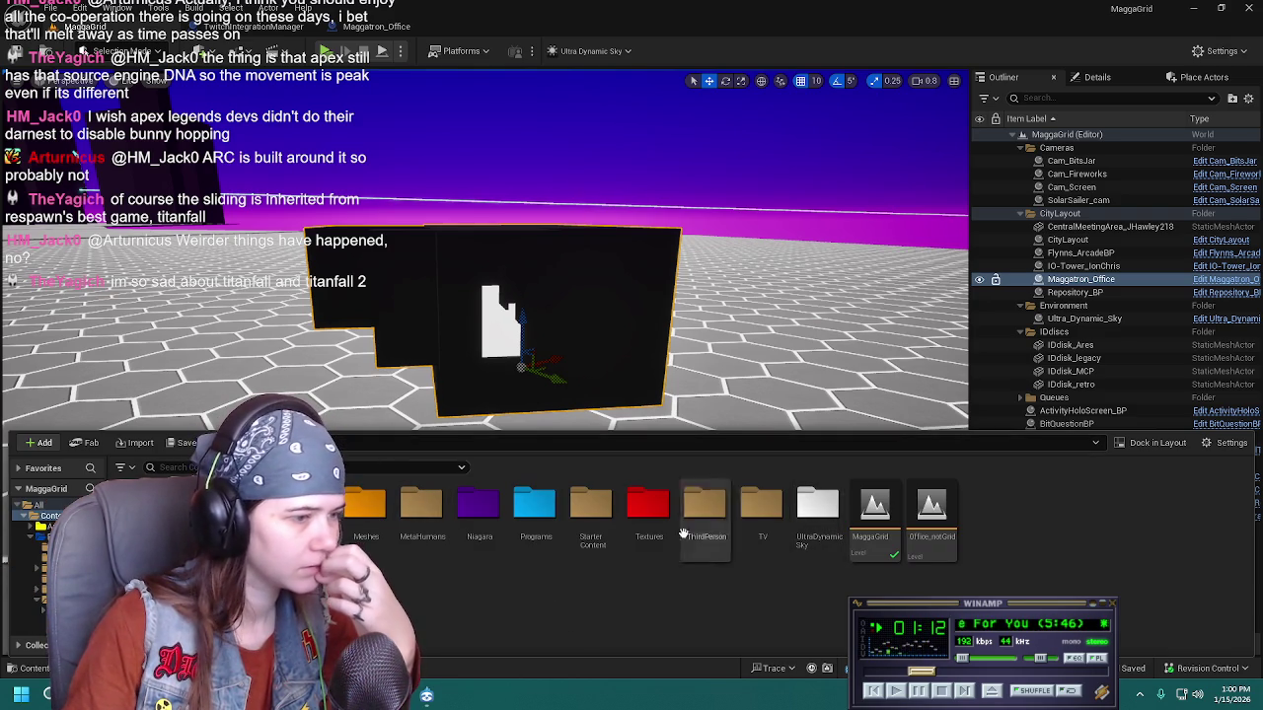
Create a Tiles107 folder inside Textures and import the Tiles107 texture files into it
right_click(430, 589)
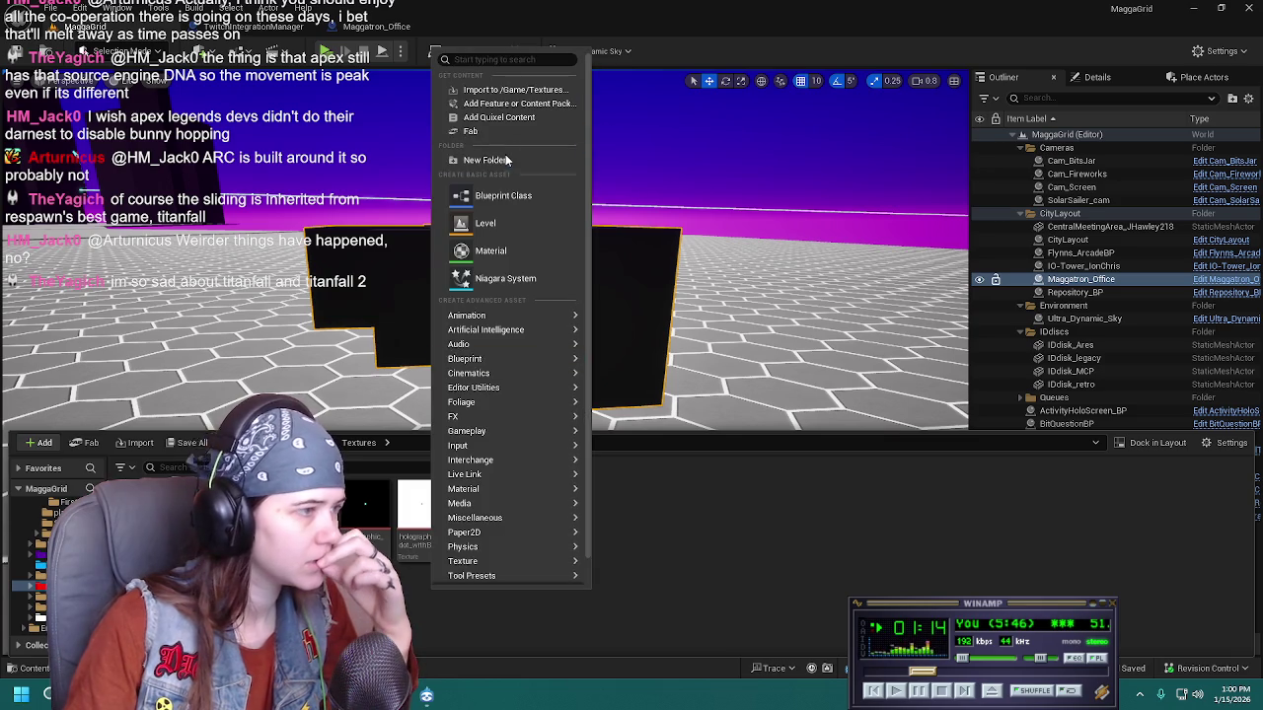
left_click(506, 158)
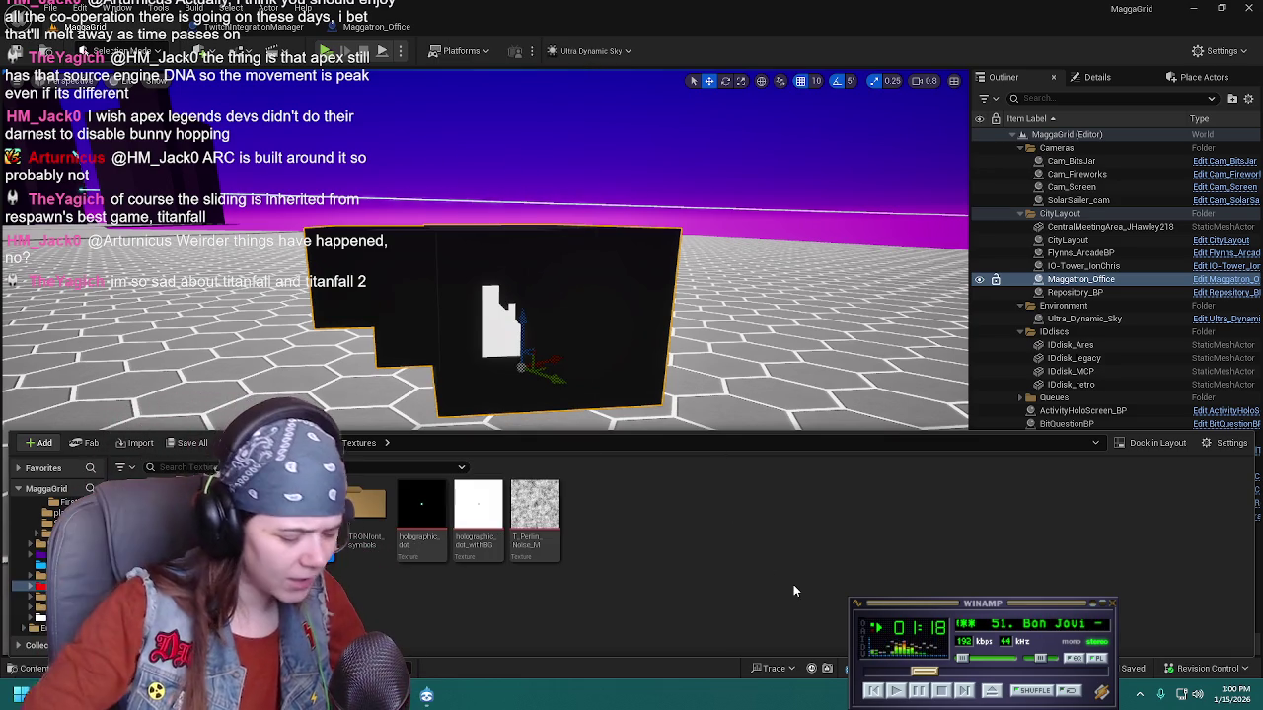
type("TRONfont_symbols")
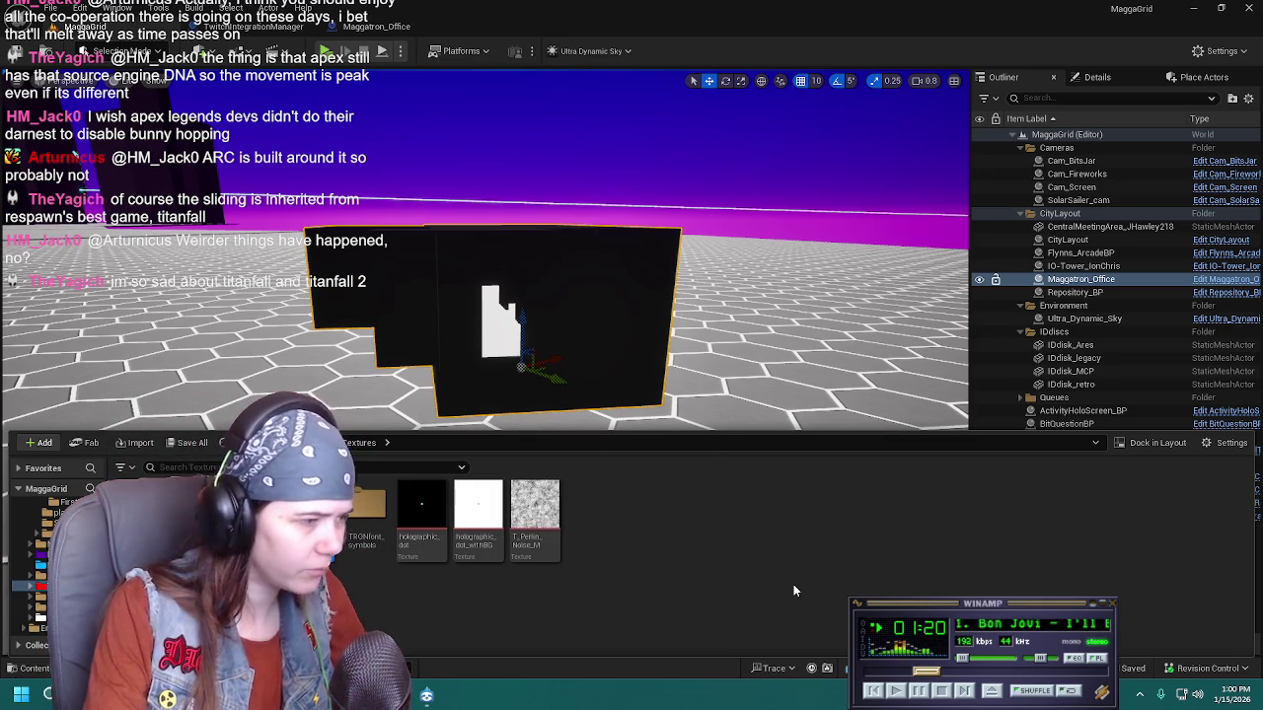
key("Return")
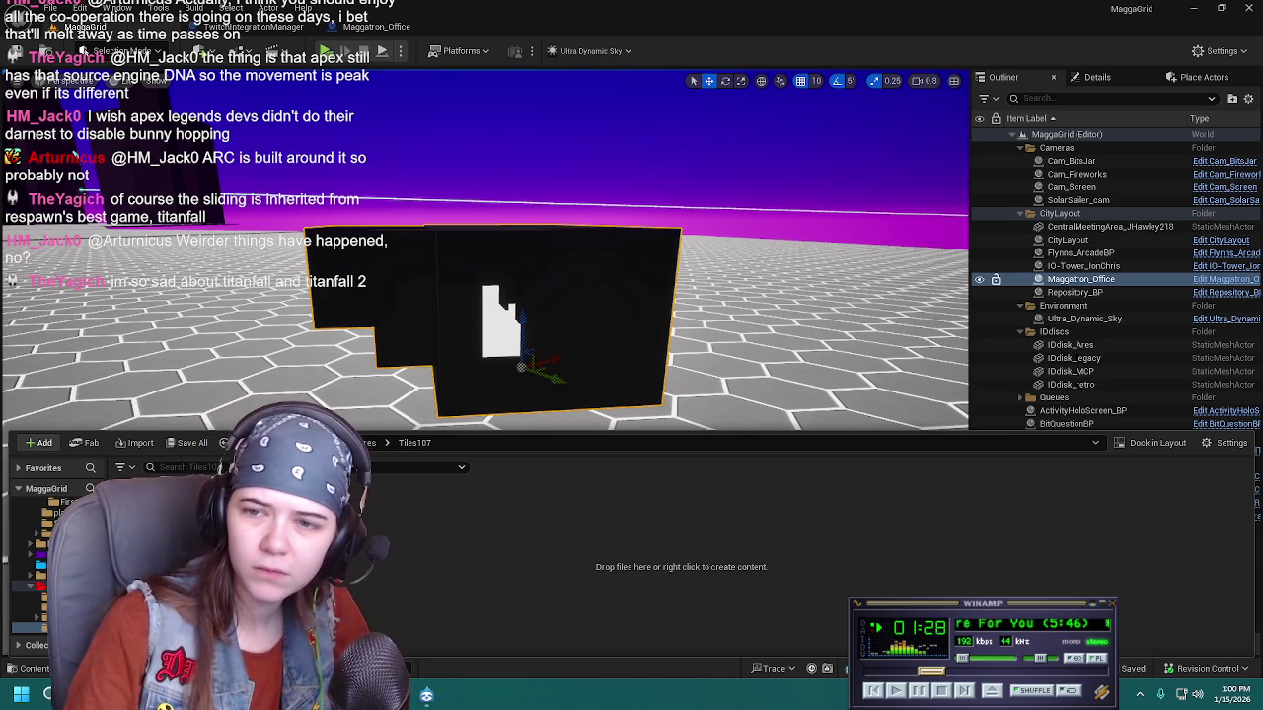
left_click_drag(631, 5, 844, 528)
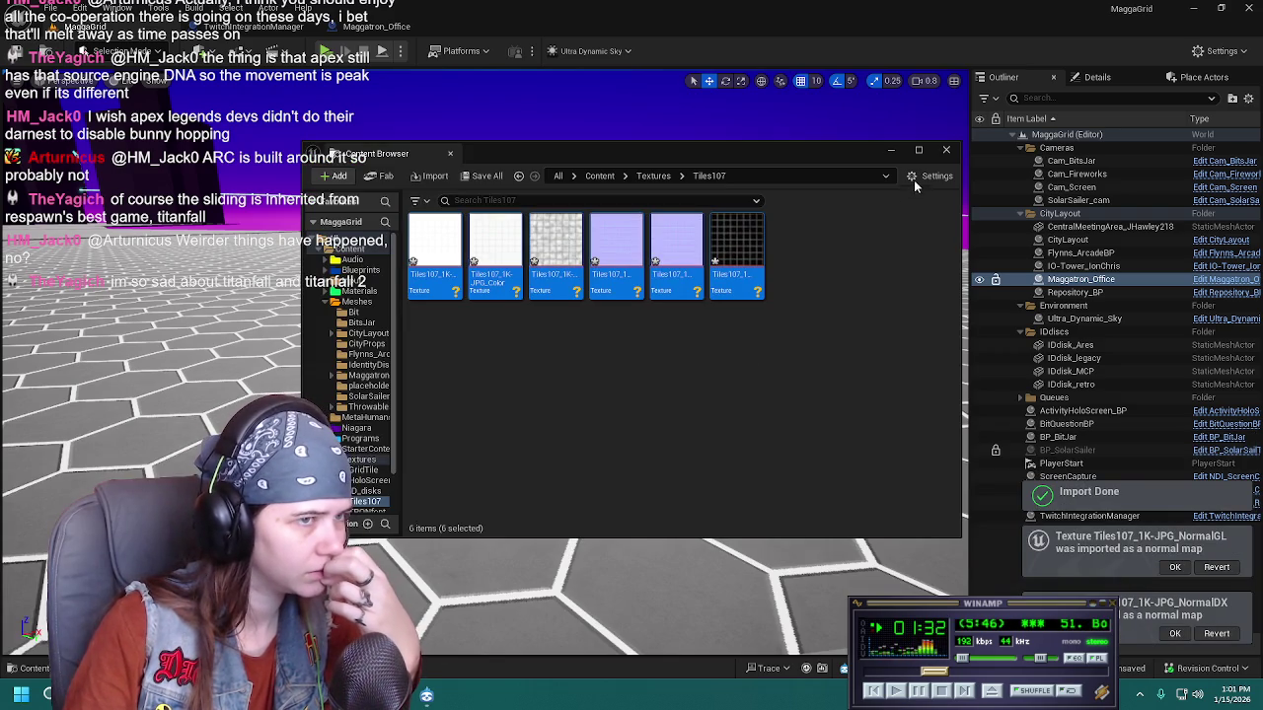
Reopen the content library on Tiles107 and cancel the Save Content prompt
left_click(946, 150)
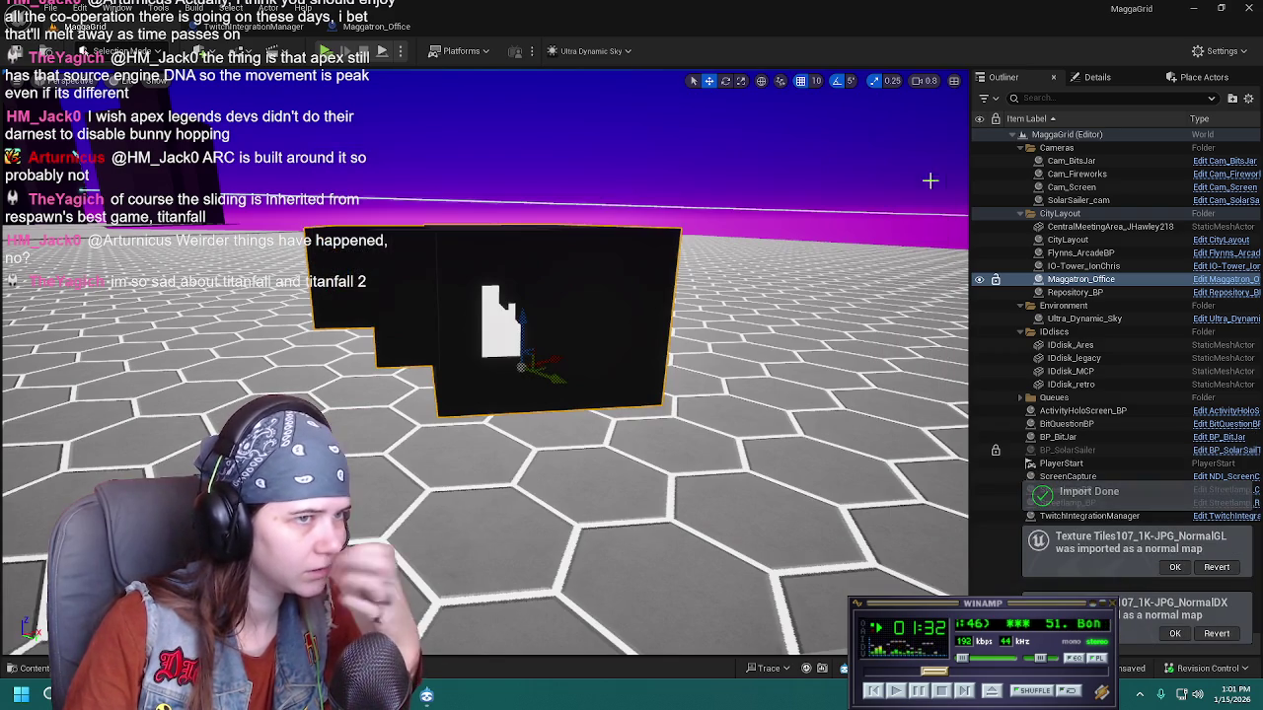
key("ctrl+space")
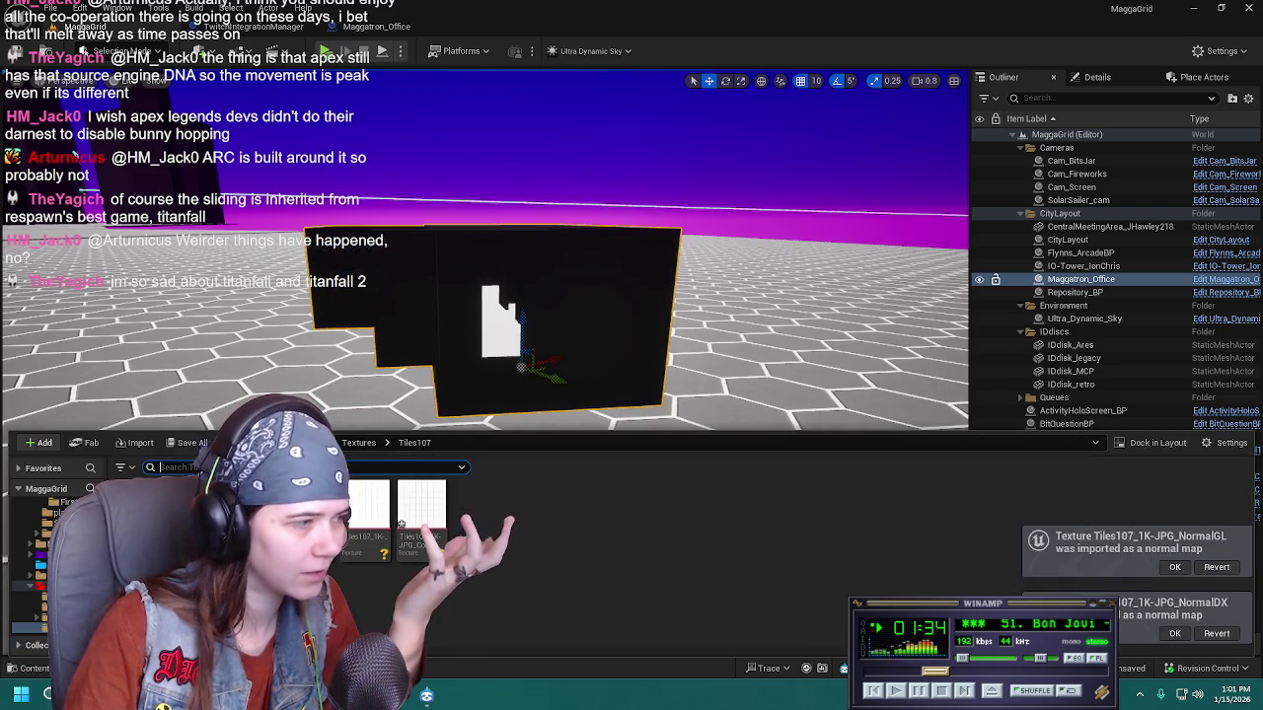
key("ctrl+shift+s")
left_click(803, 495)
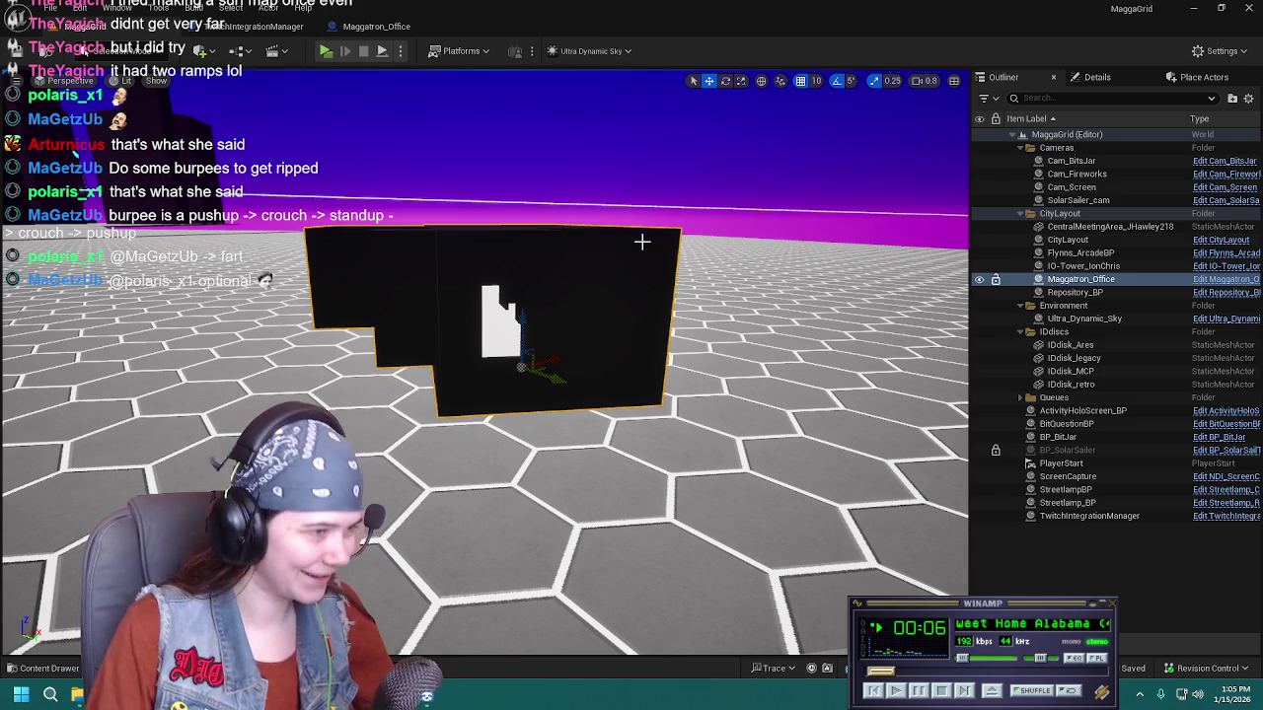
Move the view slightly closer to the black Maggatron_Office building
left_click_drag(700, 375, 714, 428)
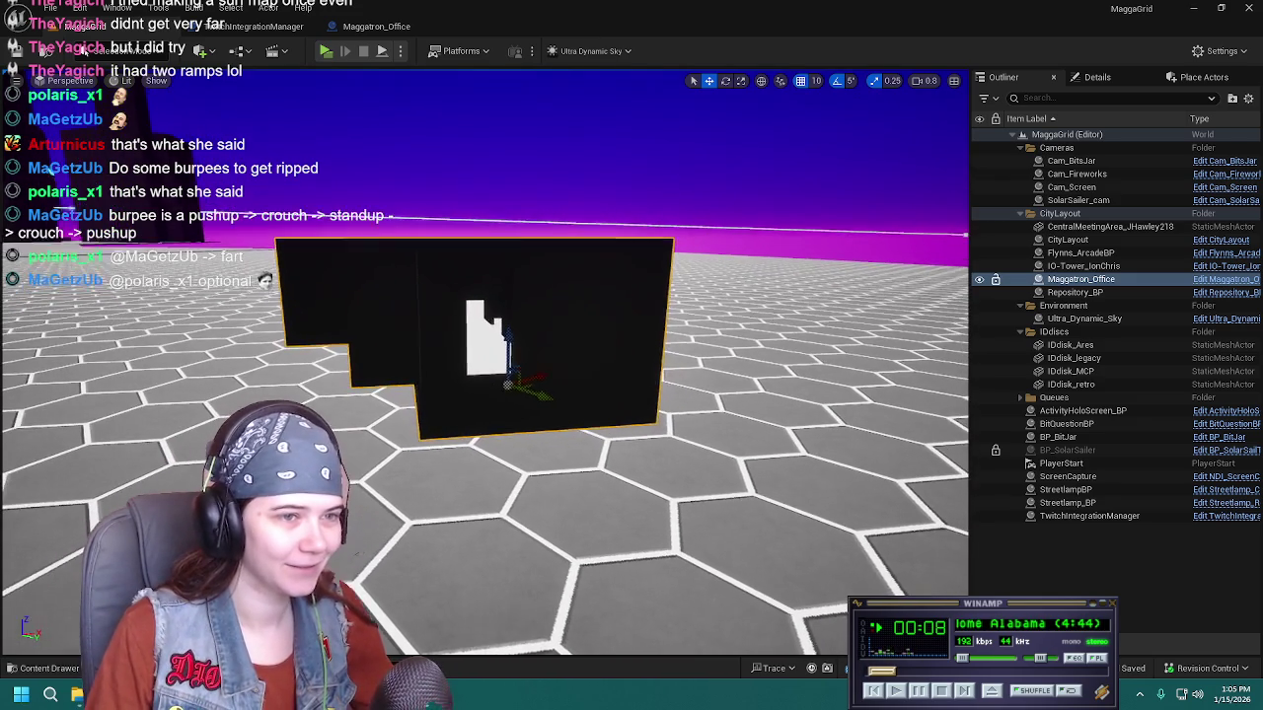
Browse to Materials > Magge_MATs > MgtronMasterMaterial > Materials and move a material asset to top-level Materials
key("ctrl+space")
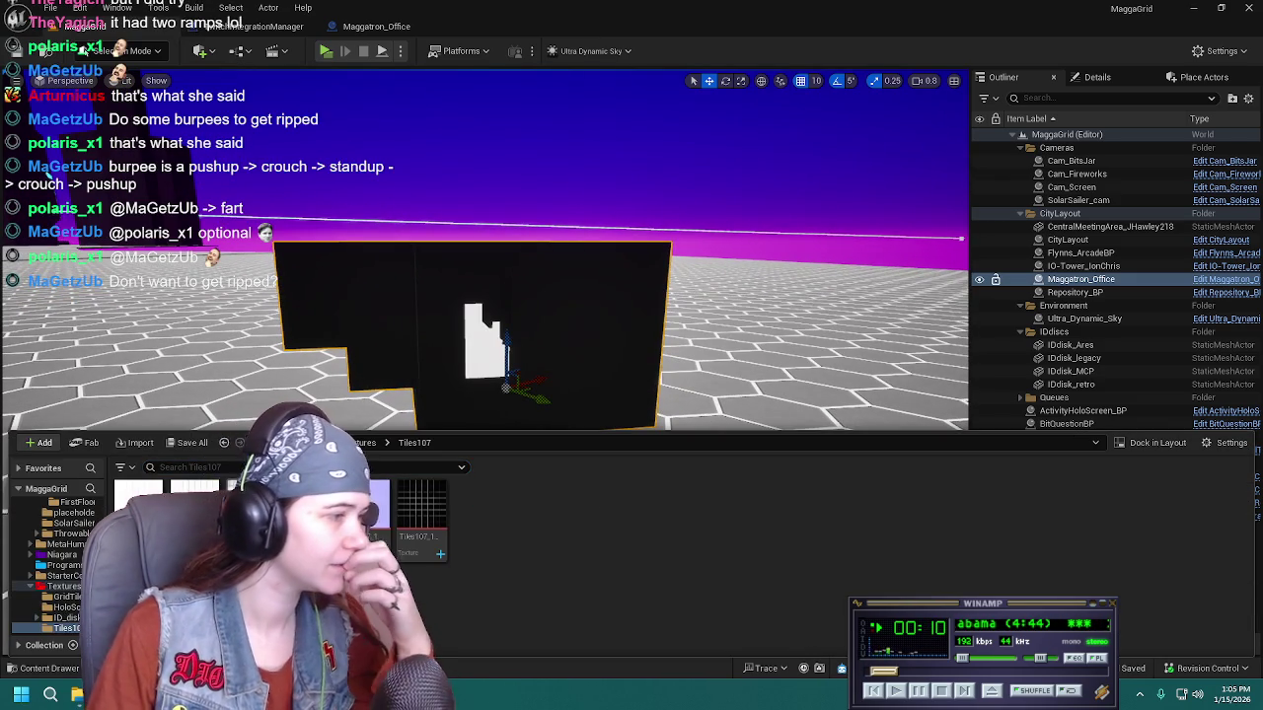
left_click(320, 442)
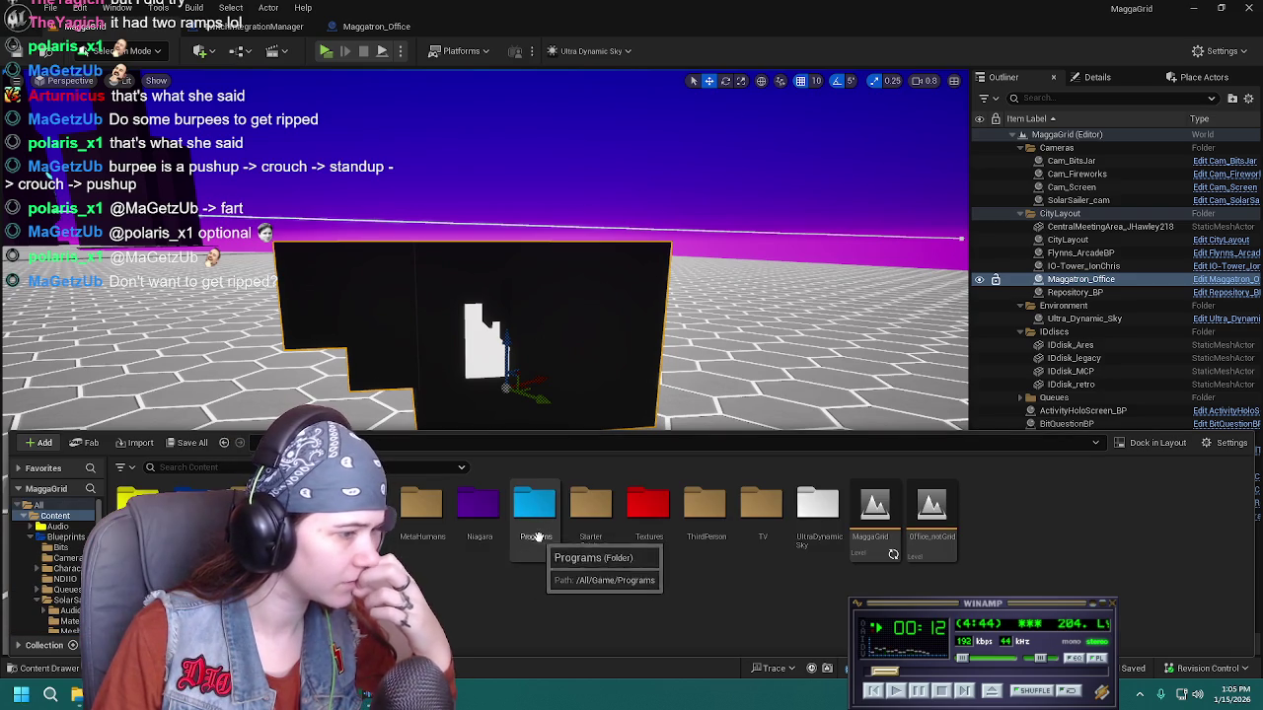
double_click(366, 508)
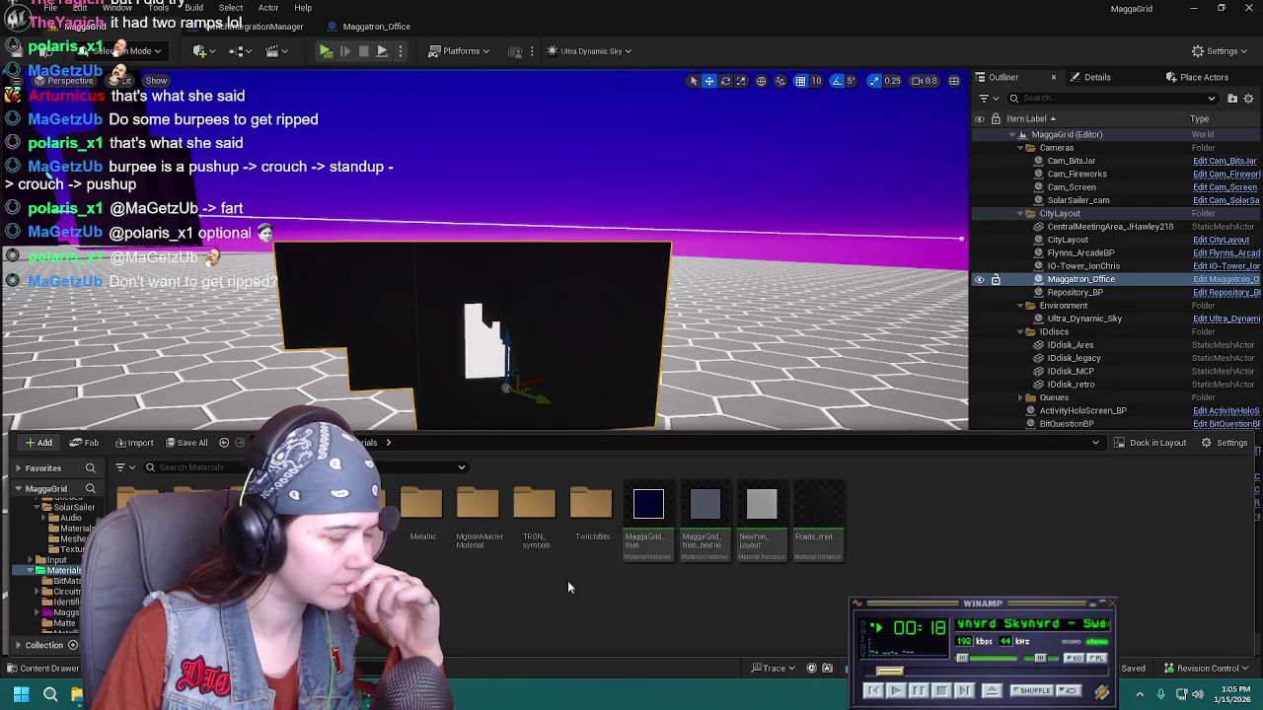
double_click(365, 509)
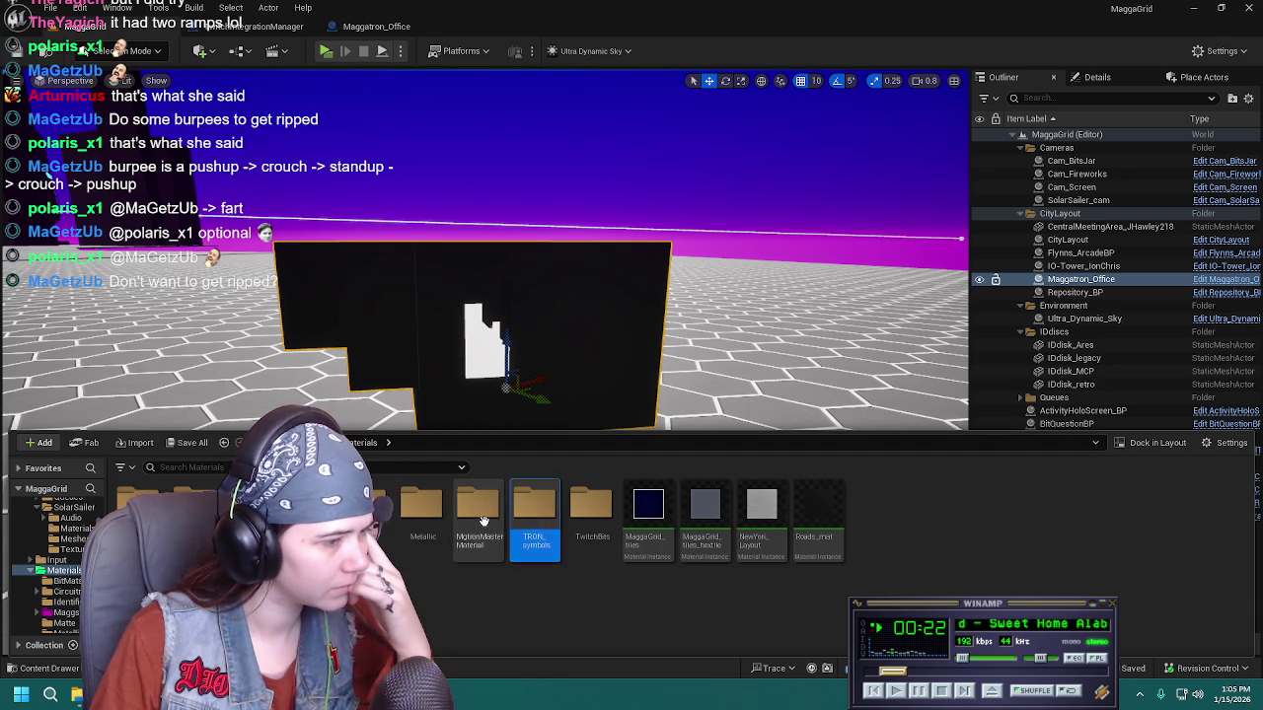
double_click(464, 528)
double_click(138, 499)
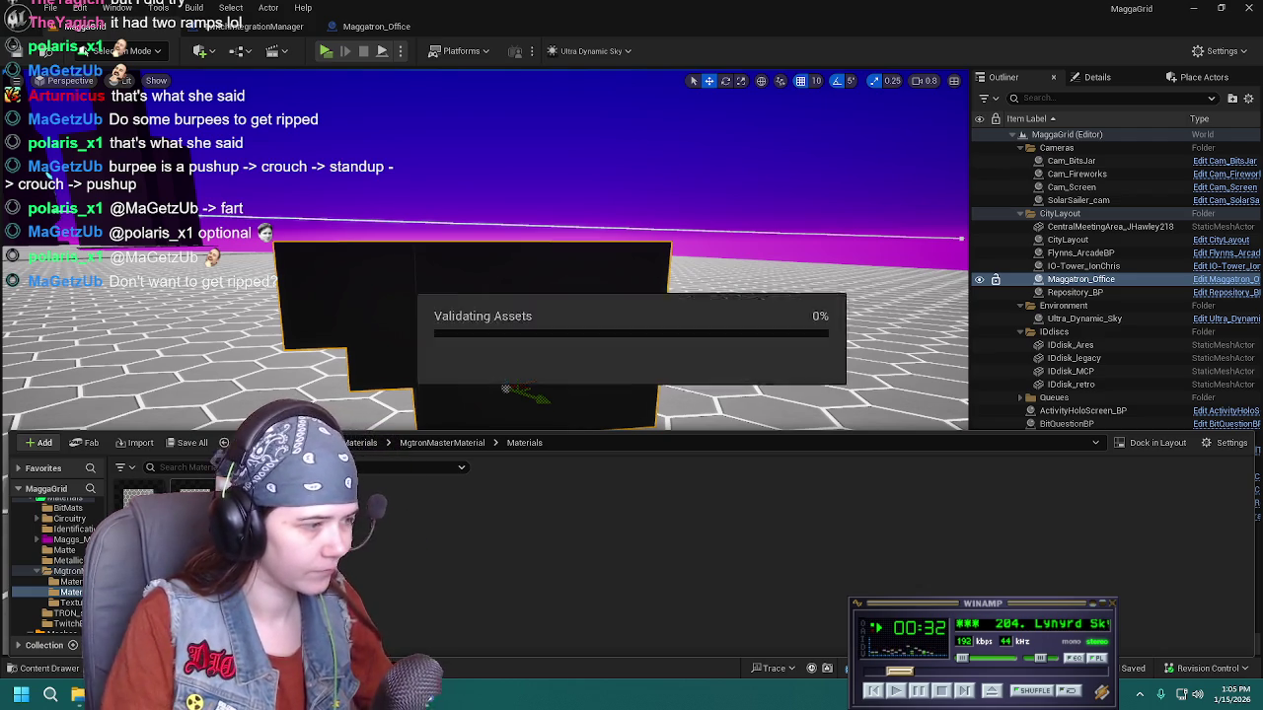
scroll(49, 567, "up", 2)
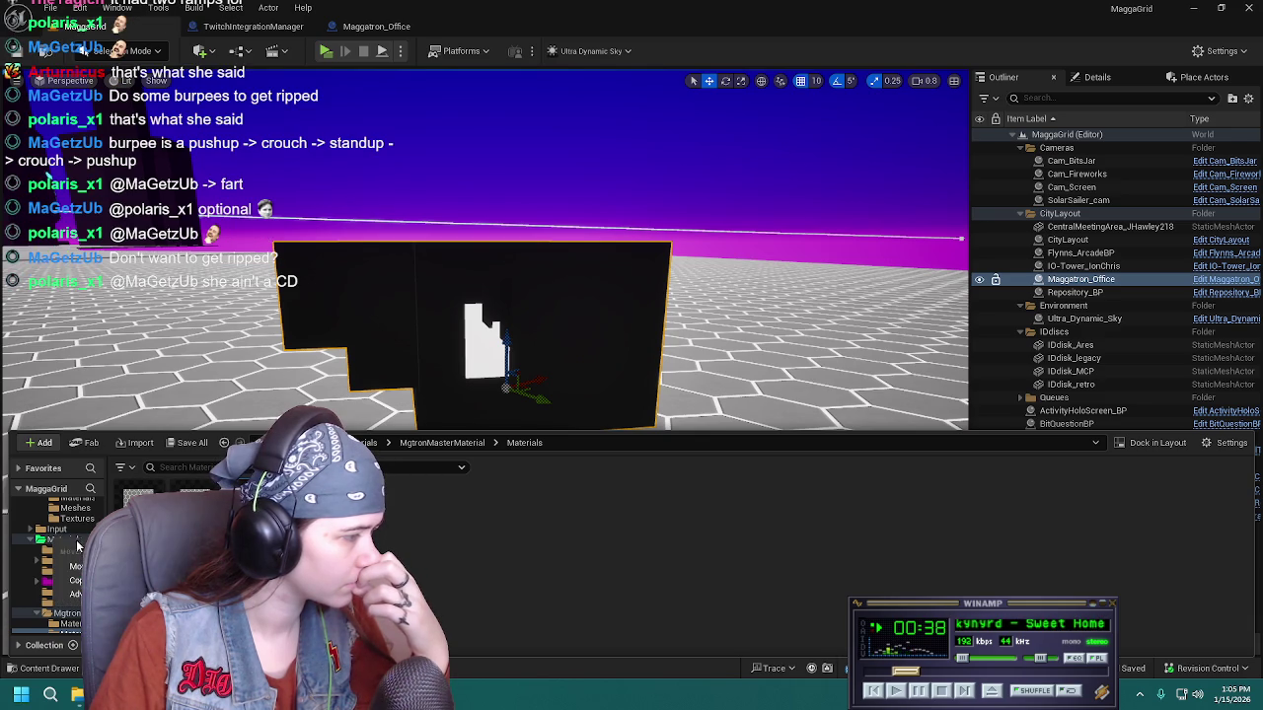
left_click_drag(44, 541, 45, 541)
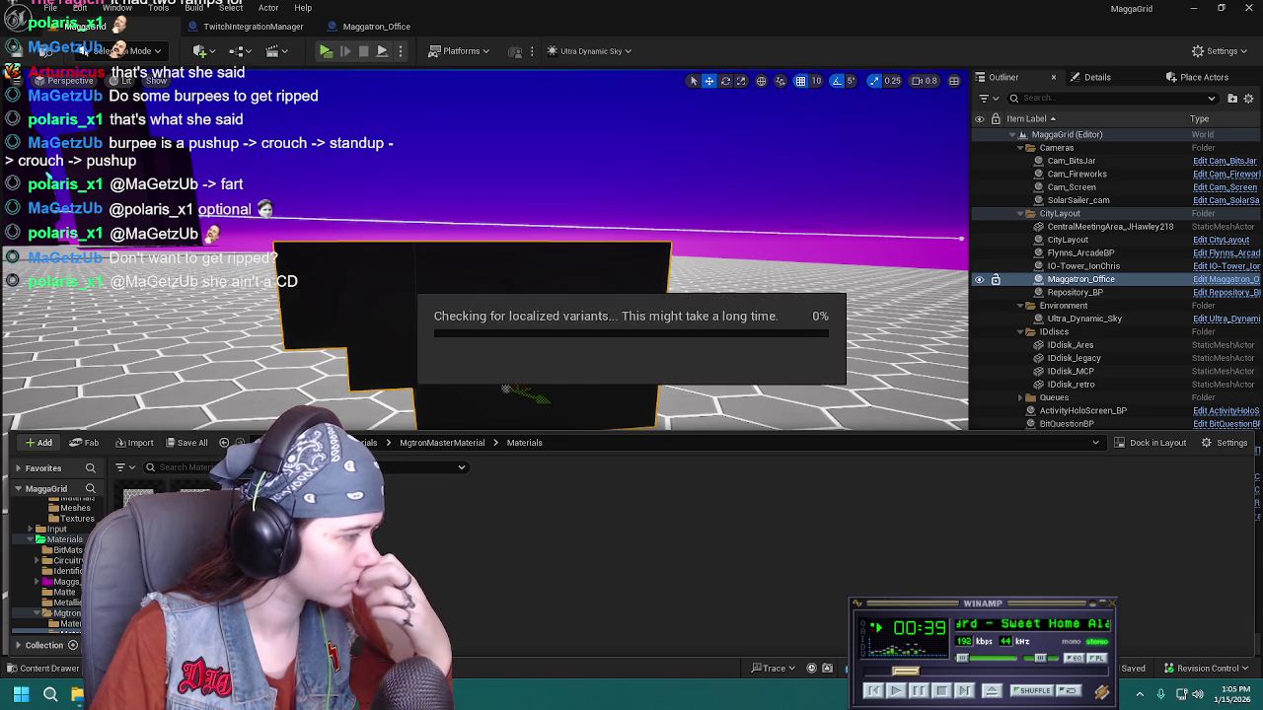
Return to the Materials folder, open the Tiles material, then close its editor
left_click(458, 446)
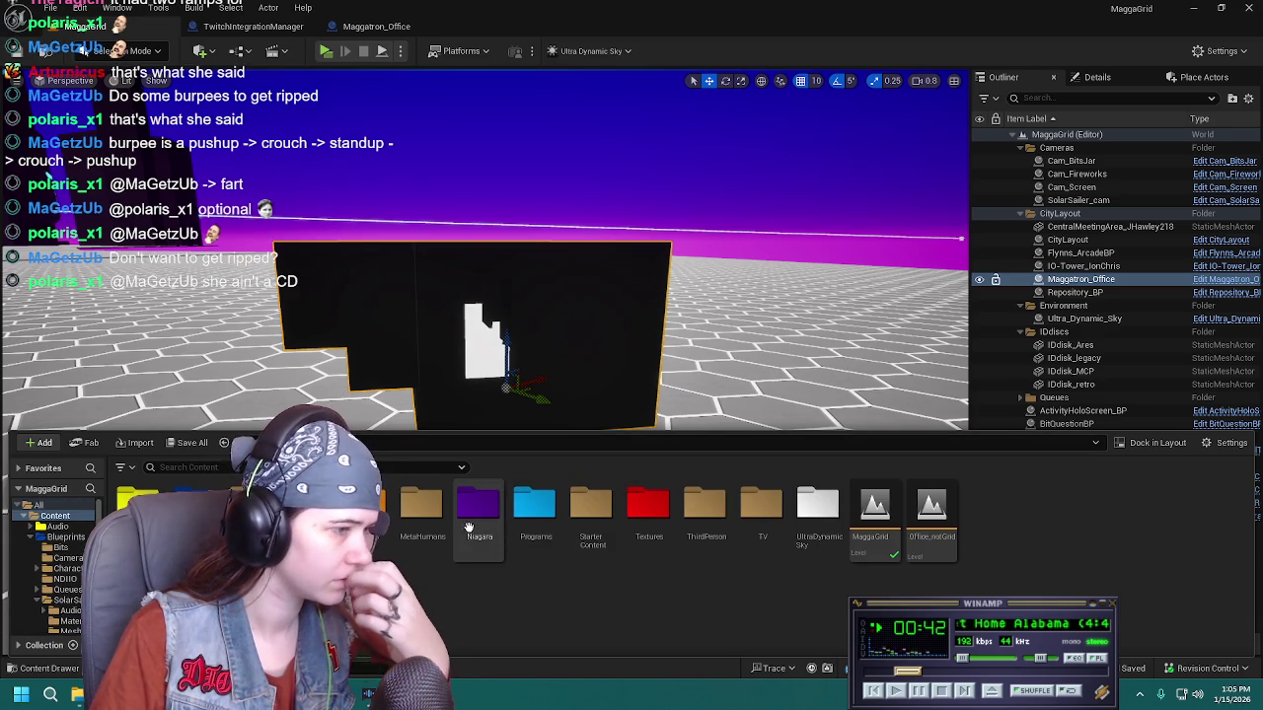
key("alt+Left")
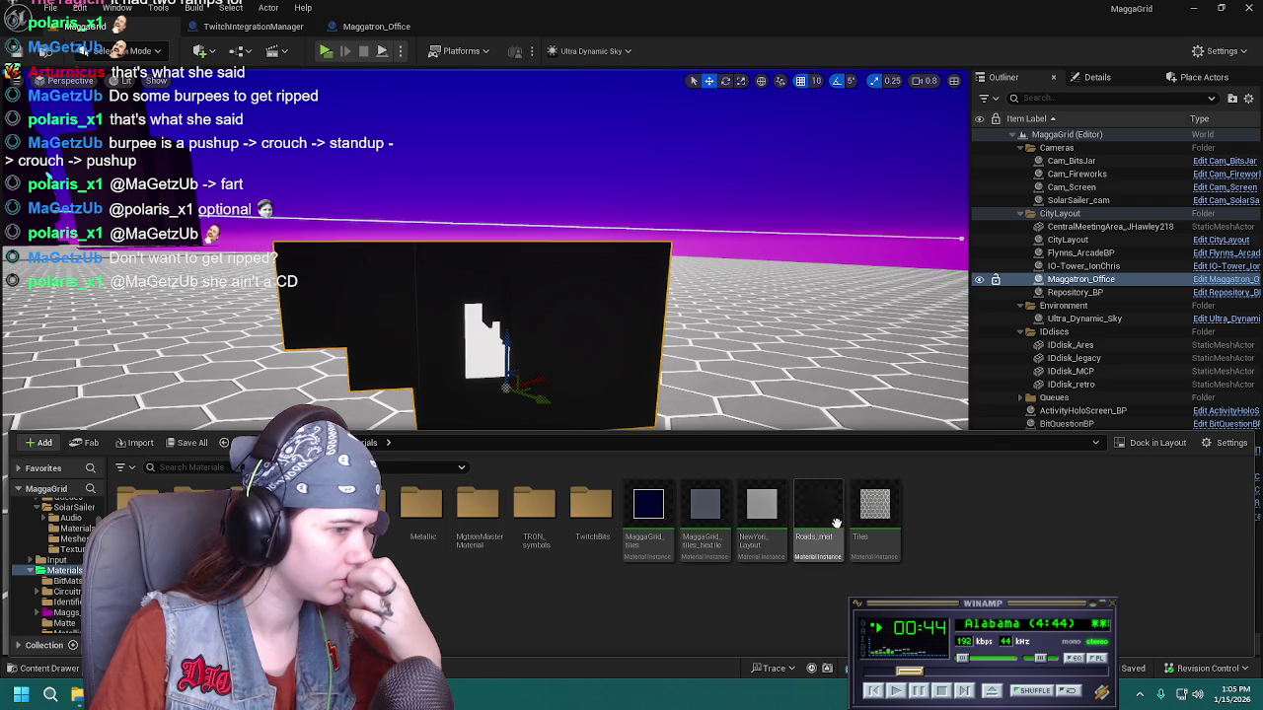
key("Return")
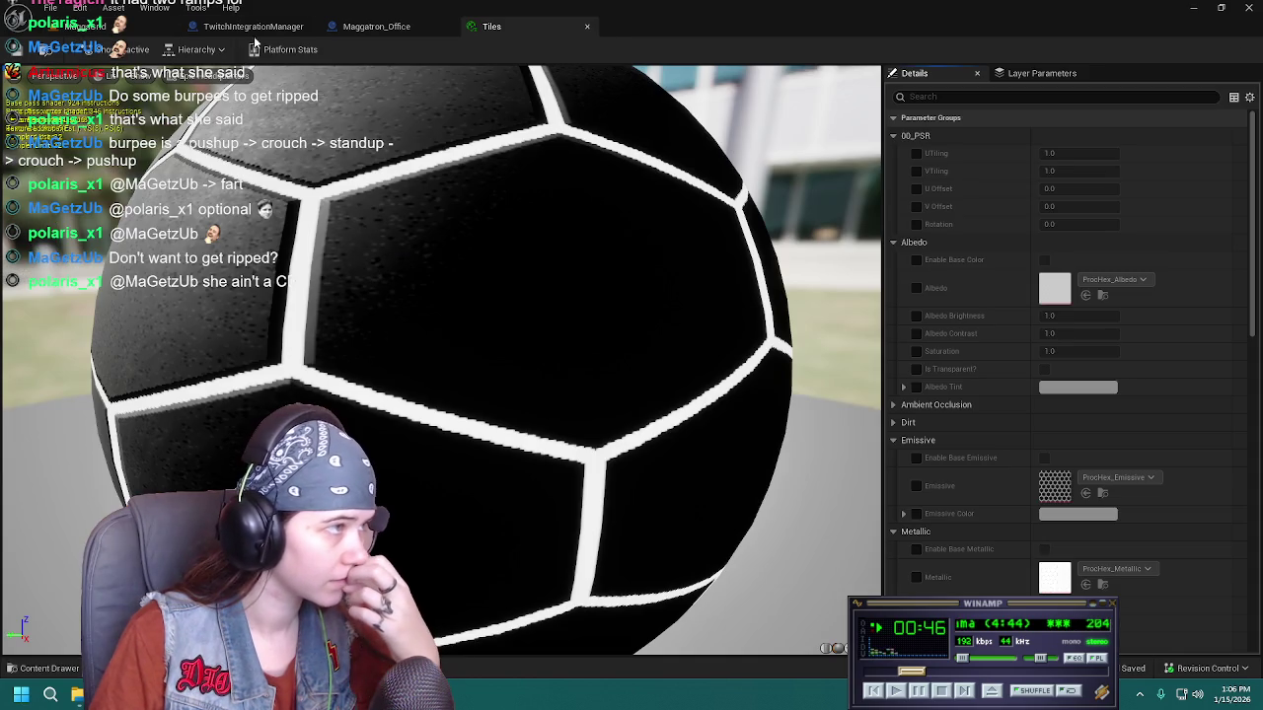
left_click(119, 26)
left_click(540, 26)
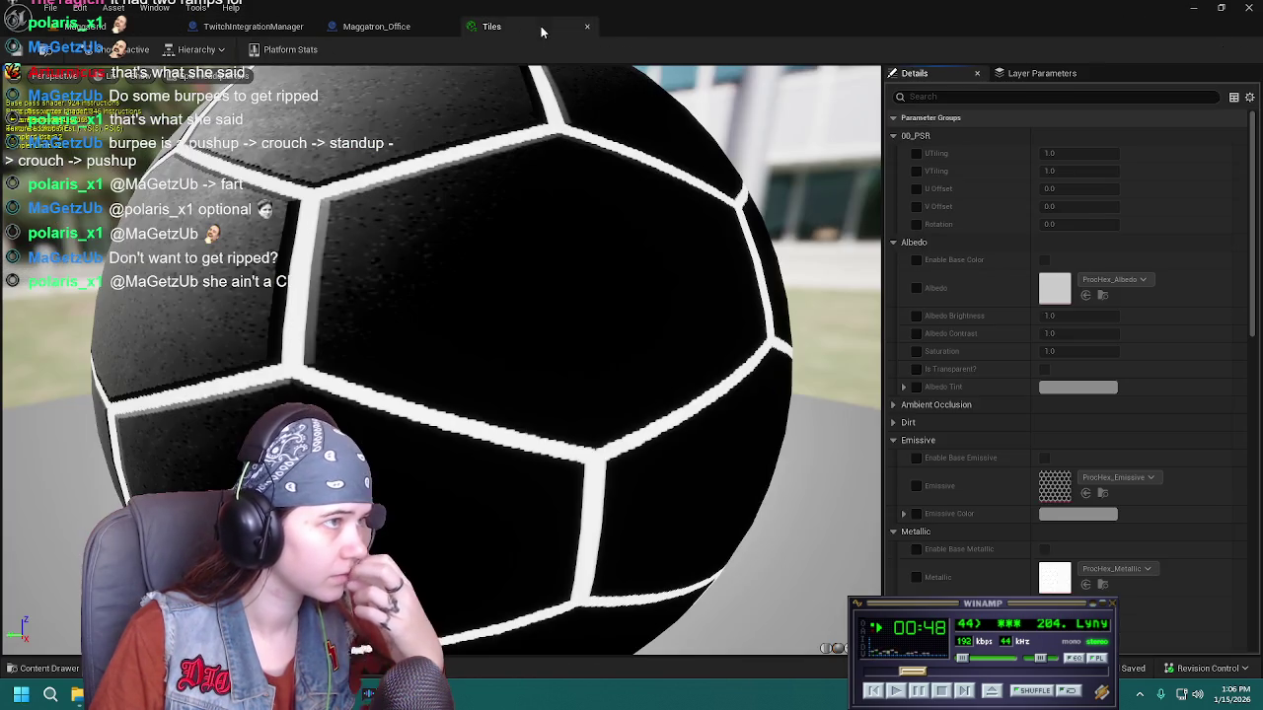
left_click(587, 26)
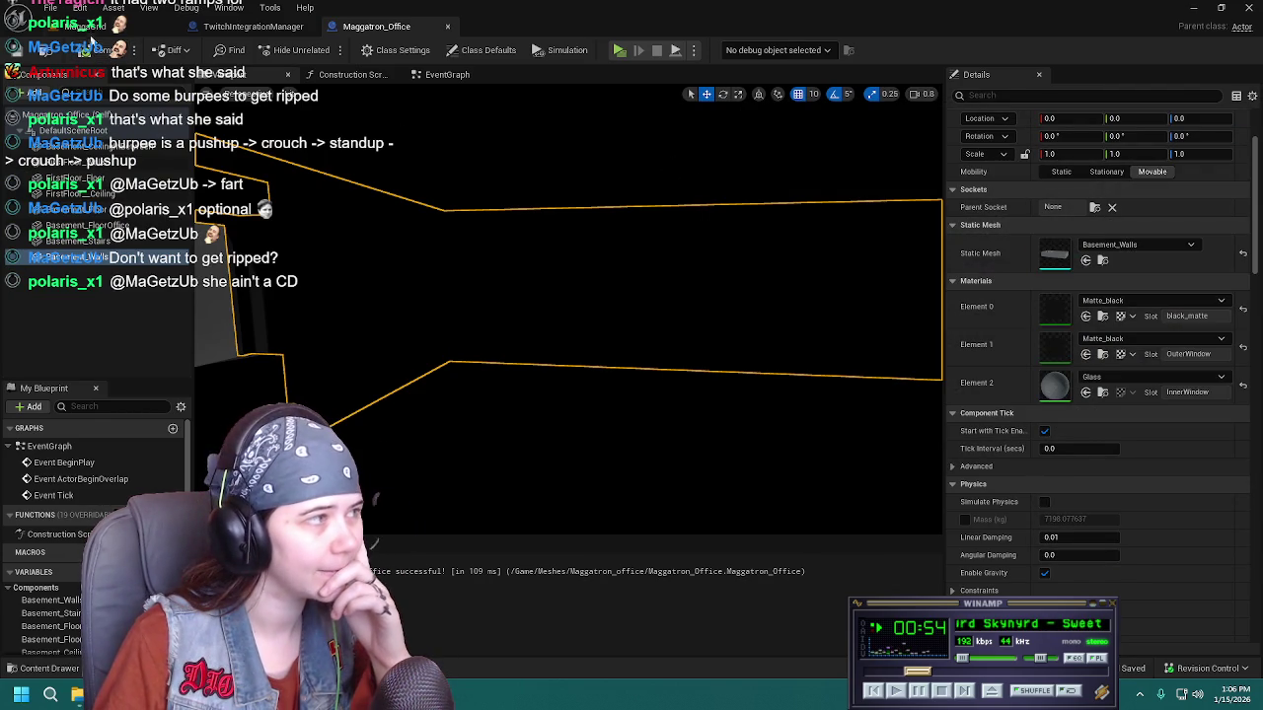
Switch back to the MaggaGrid level and browse to Content > Textures > Tiles107
key("alt+Tab")
left_click(47, 668)
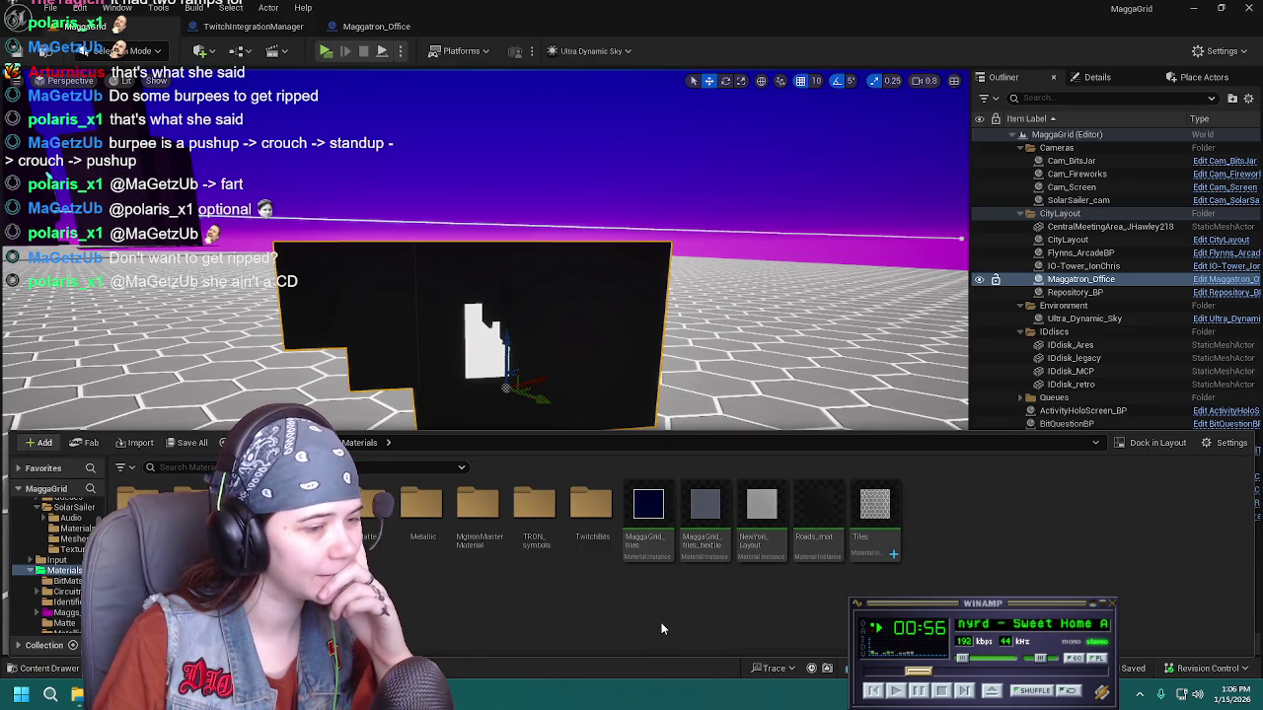
left_click(261, 442)
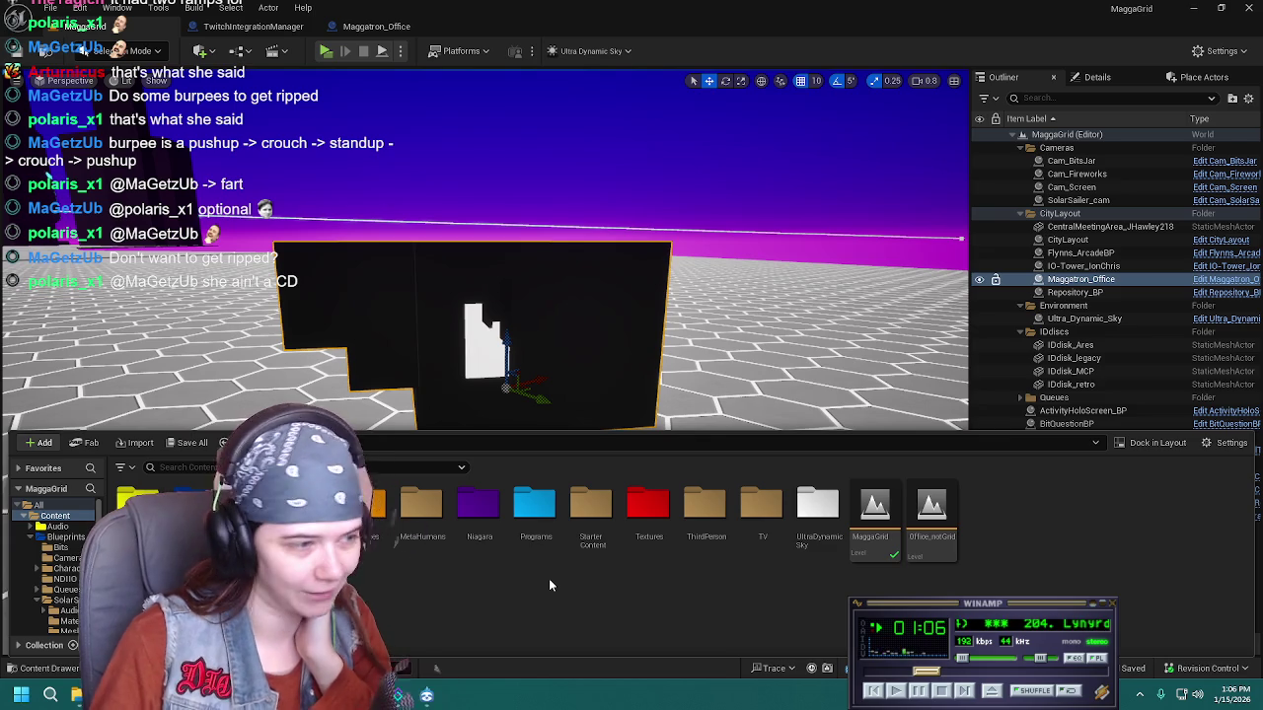
double_click(653, 509)
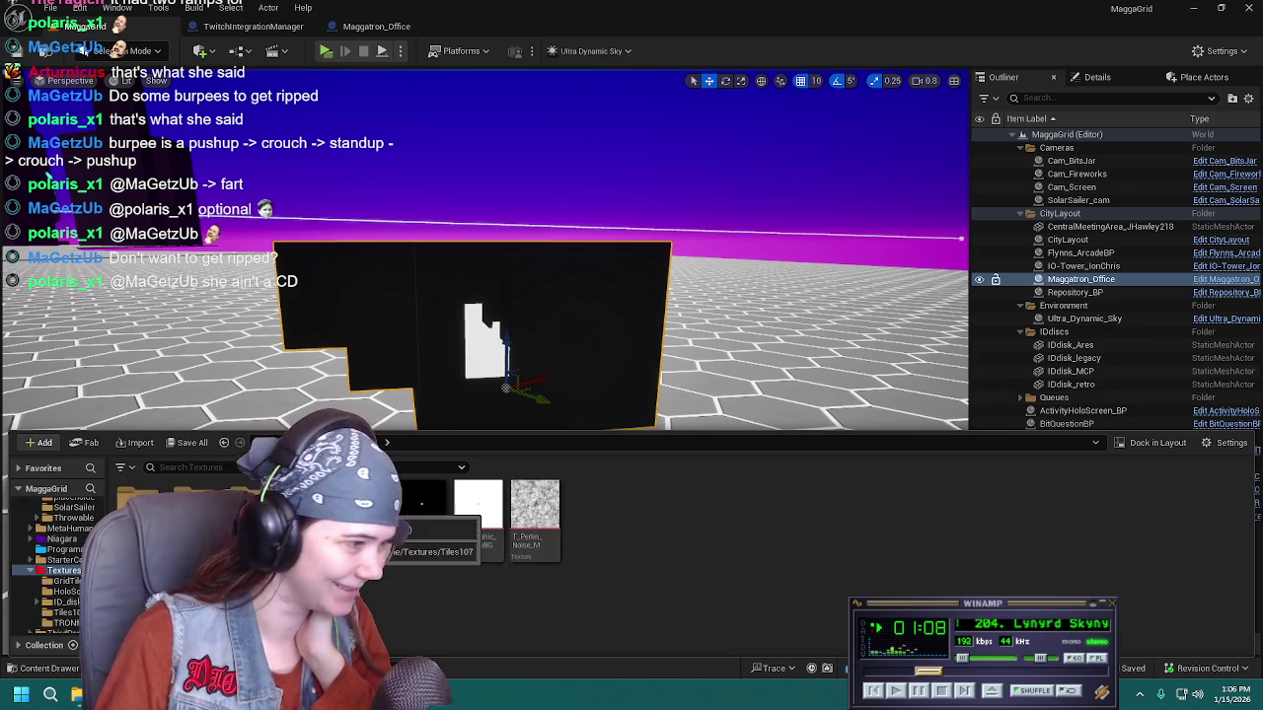
double_click(425, 508)
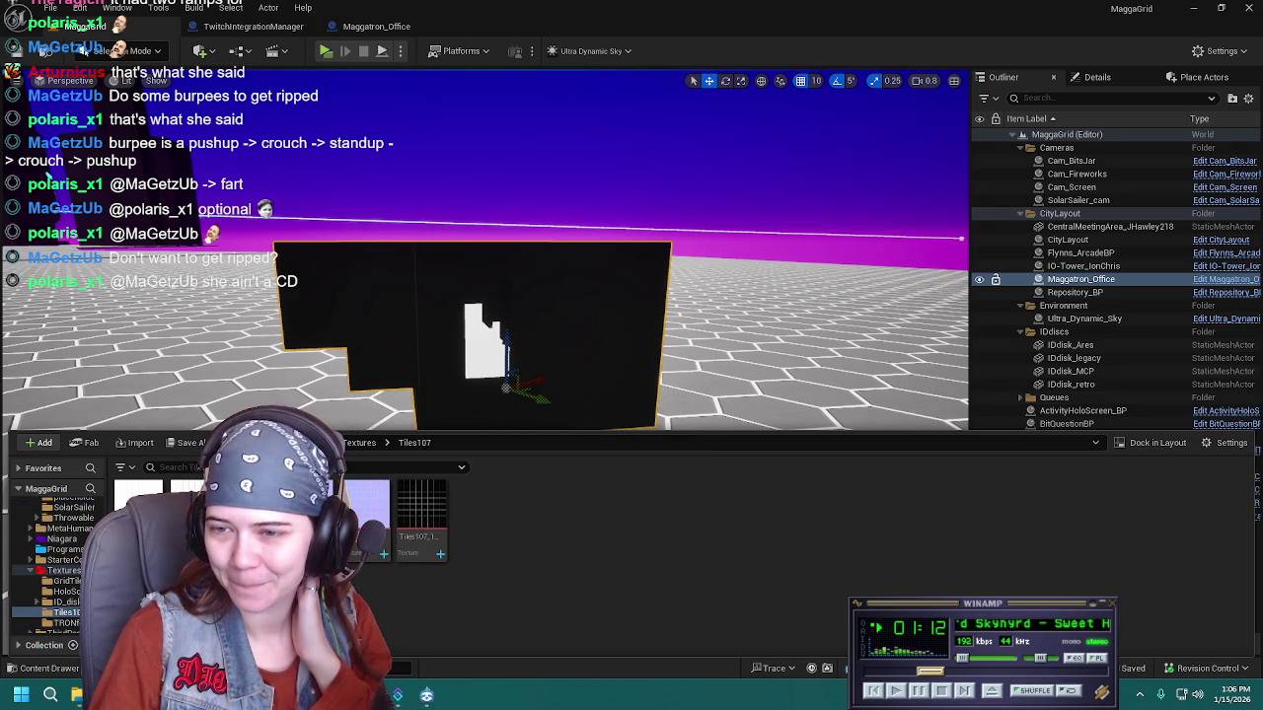
left_click(6, 666)
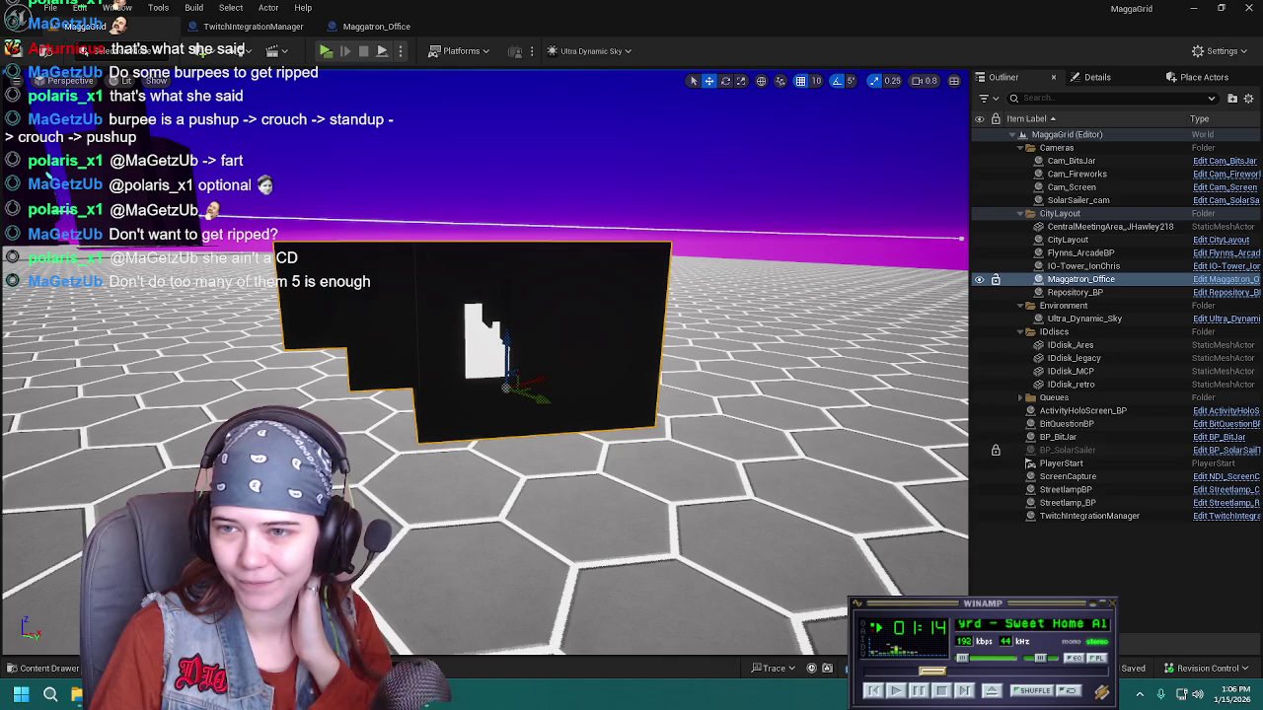
left_click(44, 668)
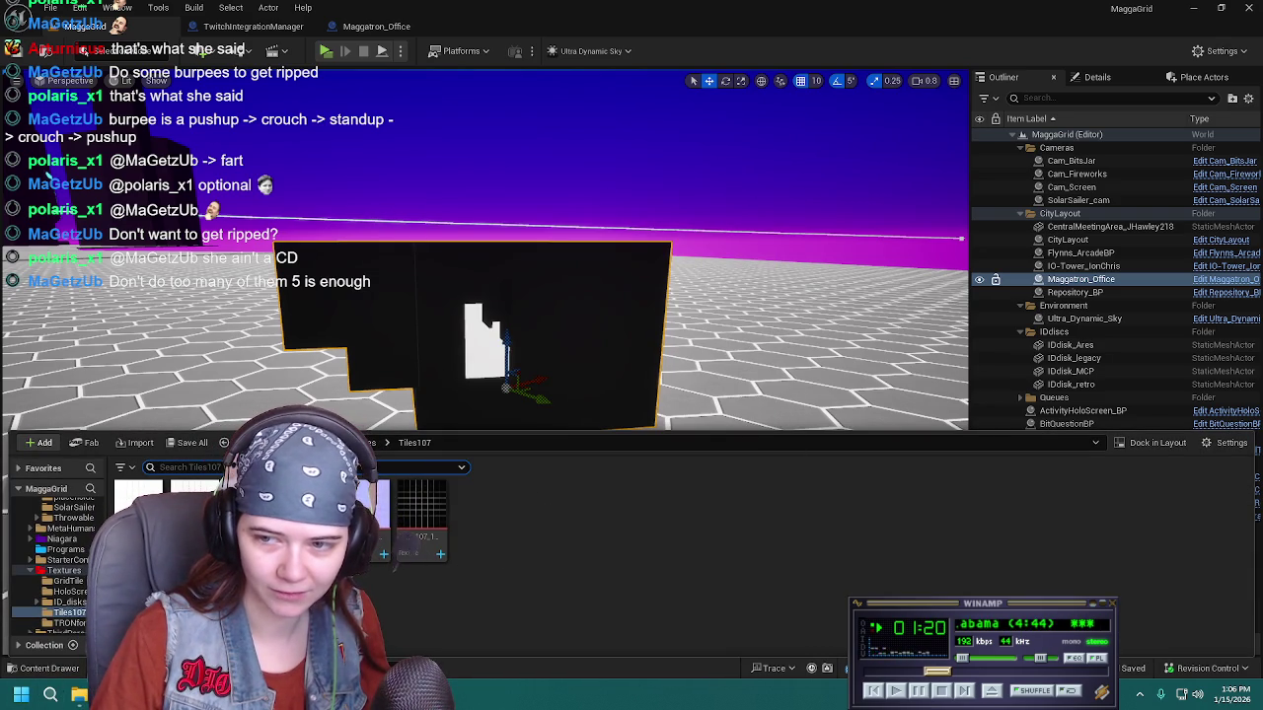
key("ctrl+space")
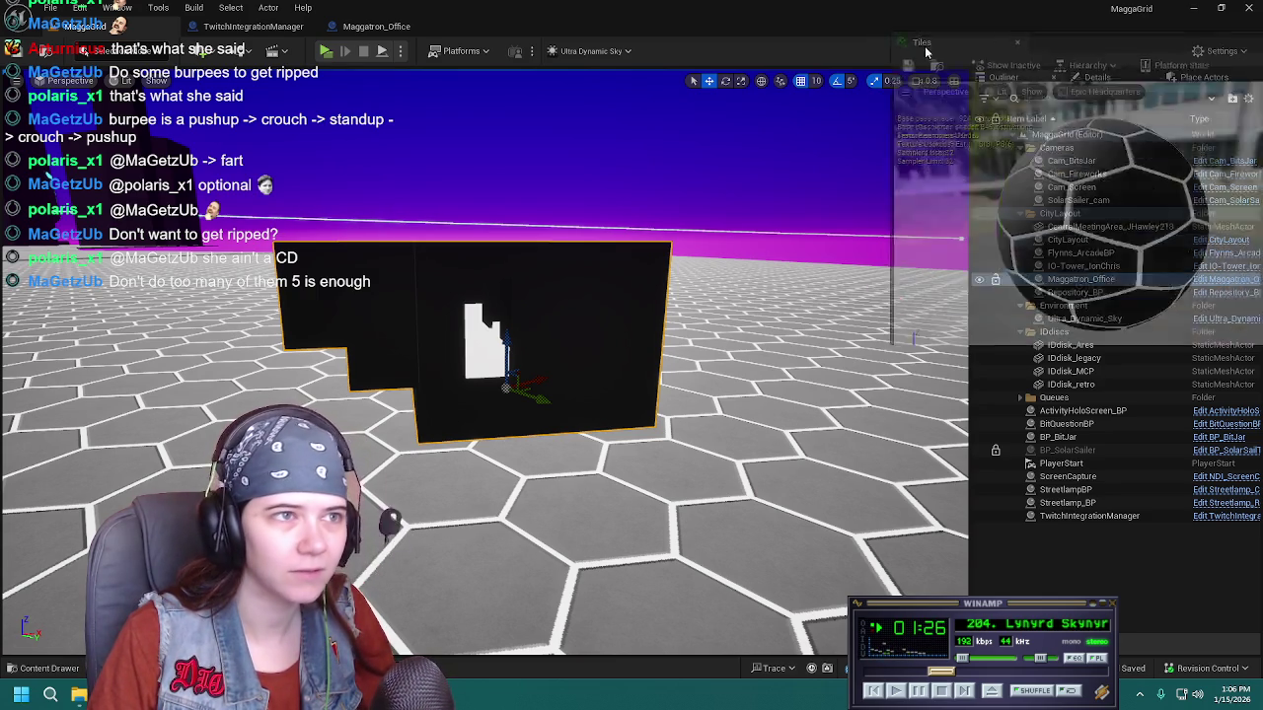
Enable the Tiles material's Albedo parameter and assign the Tiles107_1K-JPG_Color texture to it
key("ctrl+space")
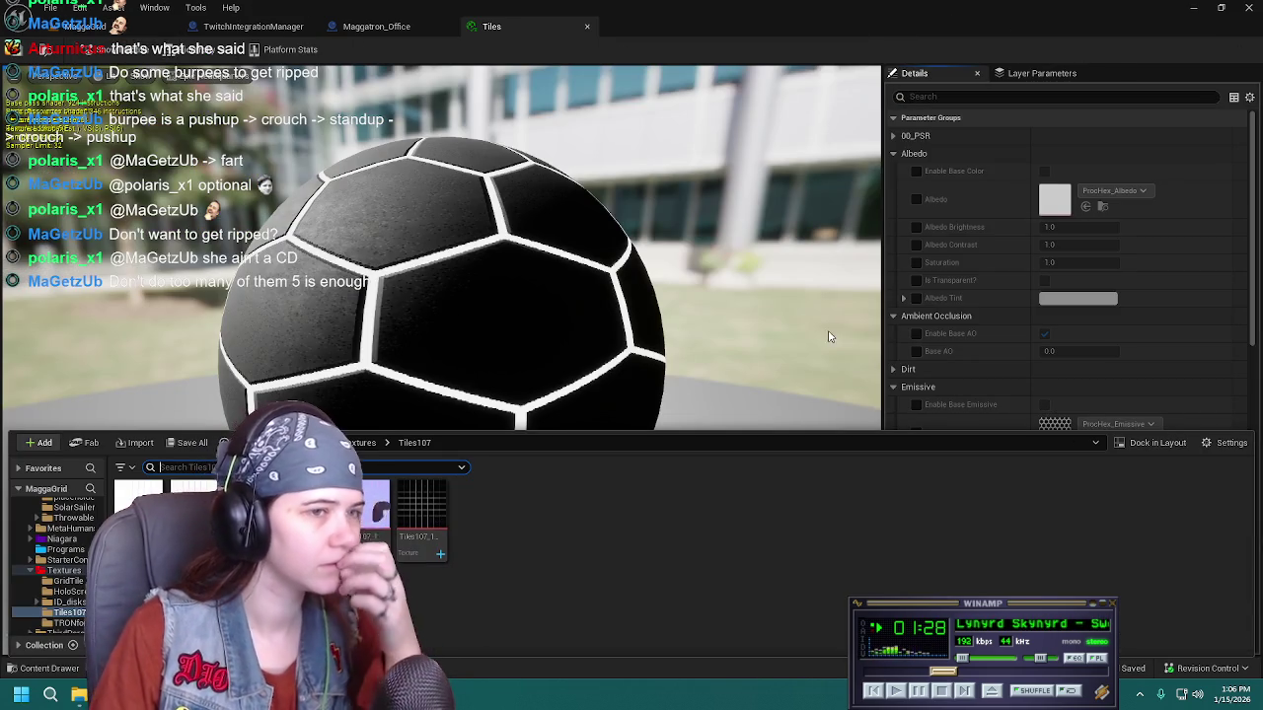
left_click(915, 199)
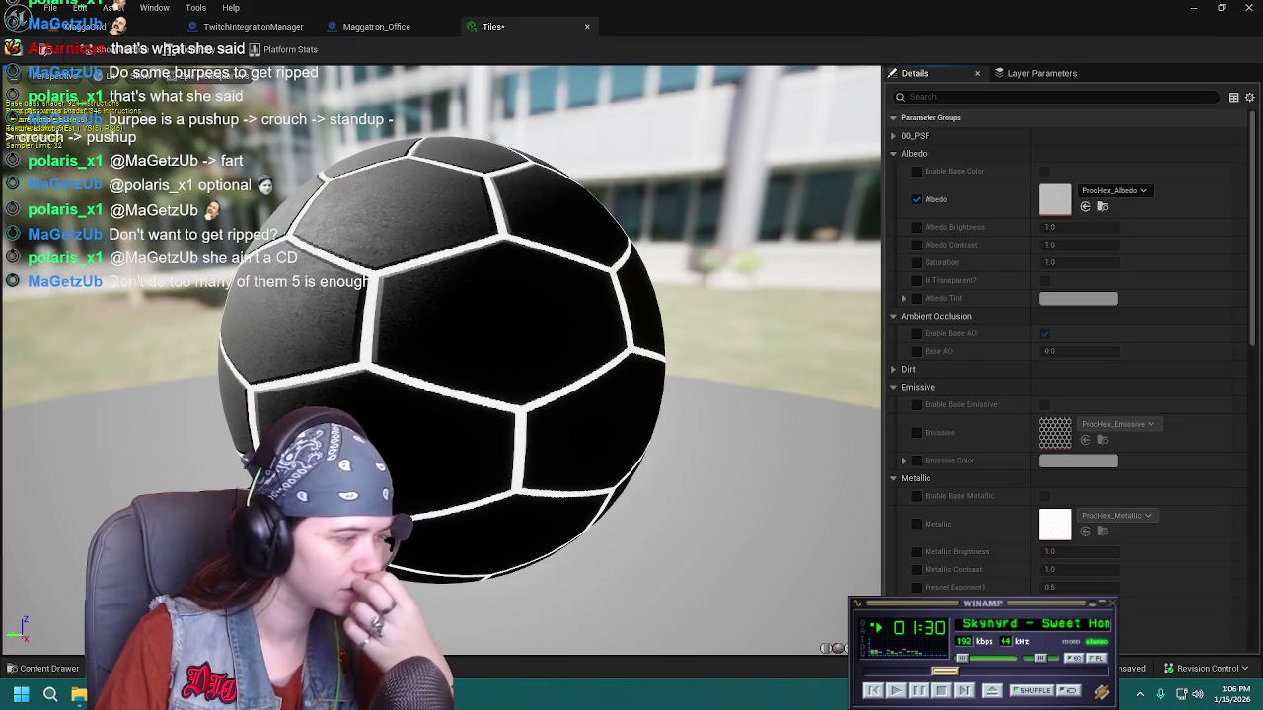
key("ctrl+space")
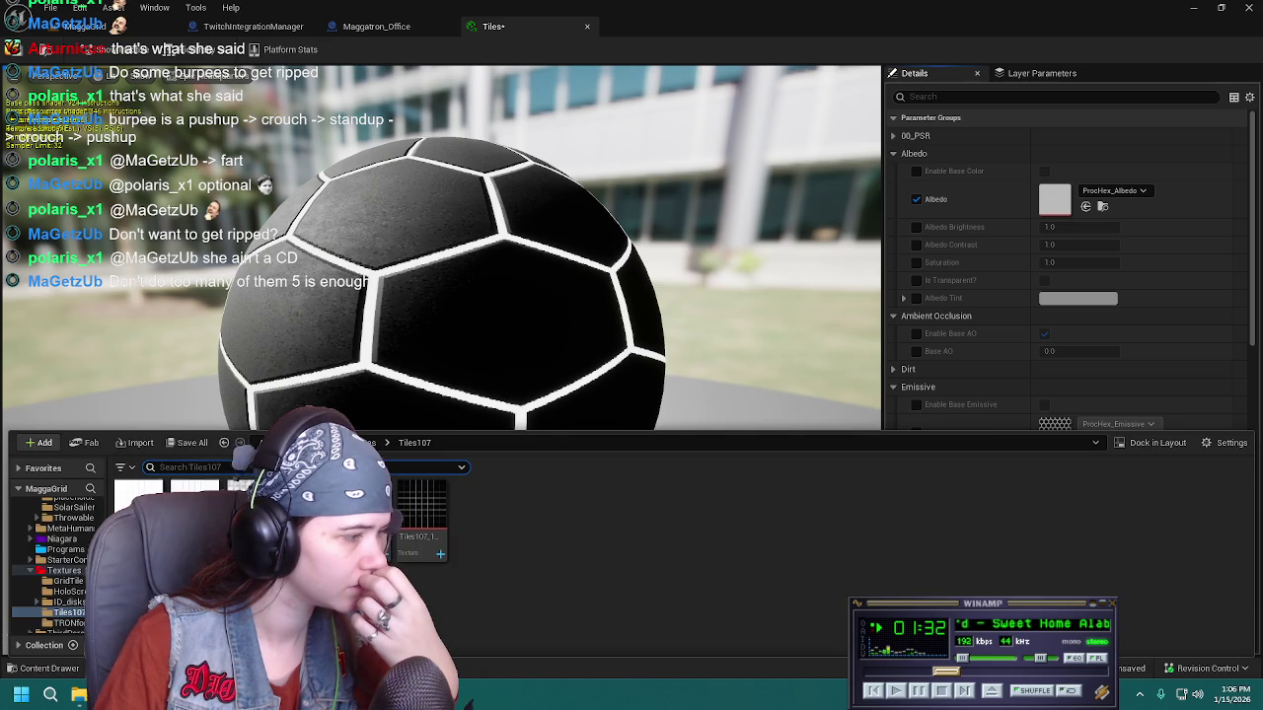
mouse_move(158, 523)
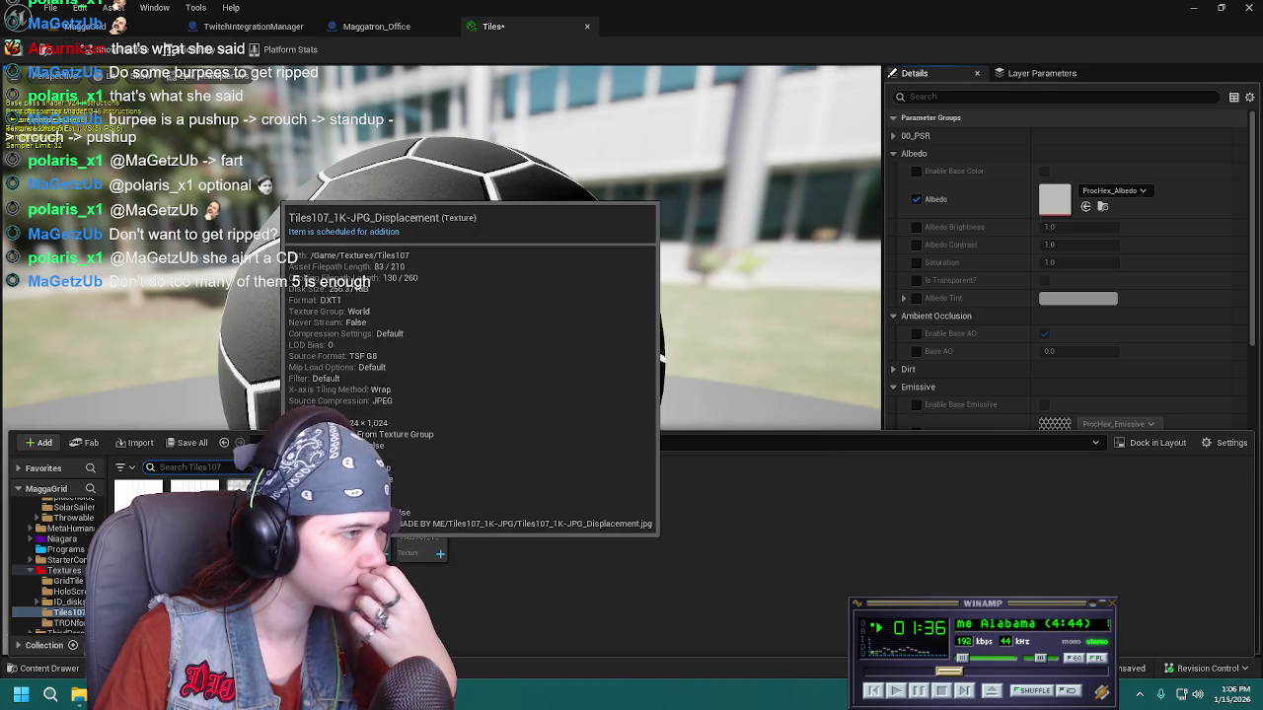
mouse_move(306, 513)
mouse_move(355, 513)
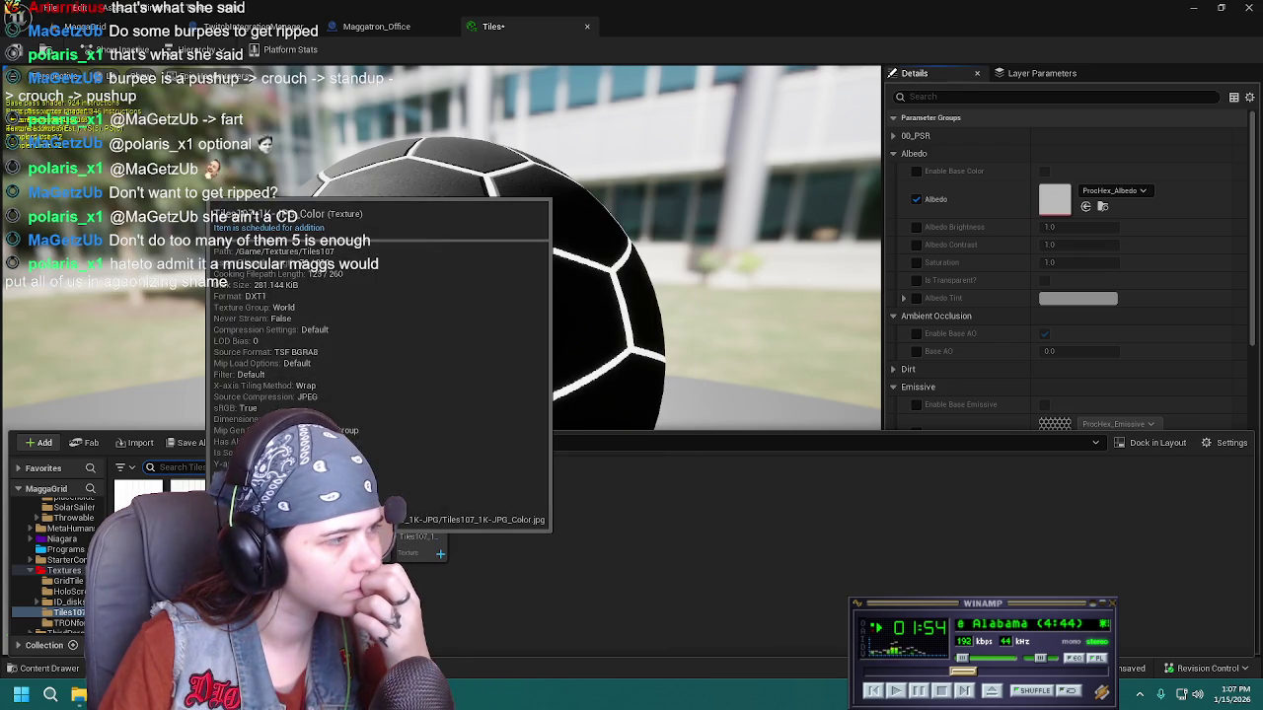
left_click_drag(194, 508, 1055, 203)
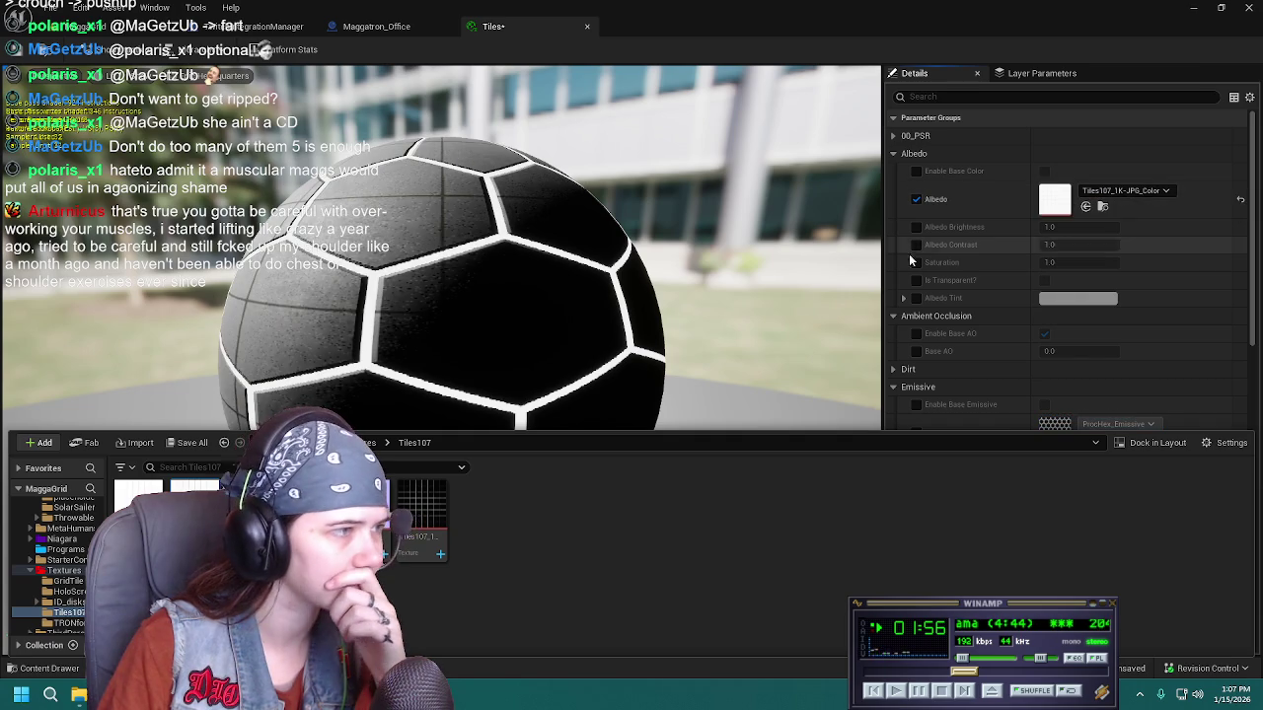
Enable the Emissive parameter and assign Tiles107_1K-JPG_Roughness to it
scroll(978, 349, "down", 3)
left_click(916, 327)
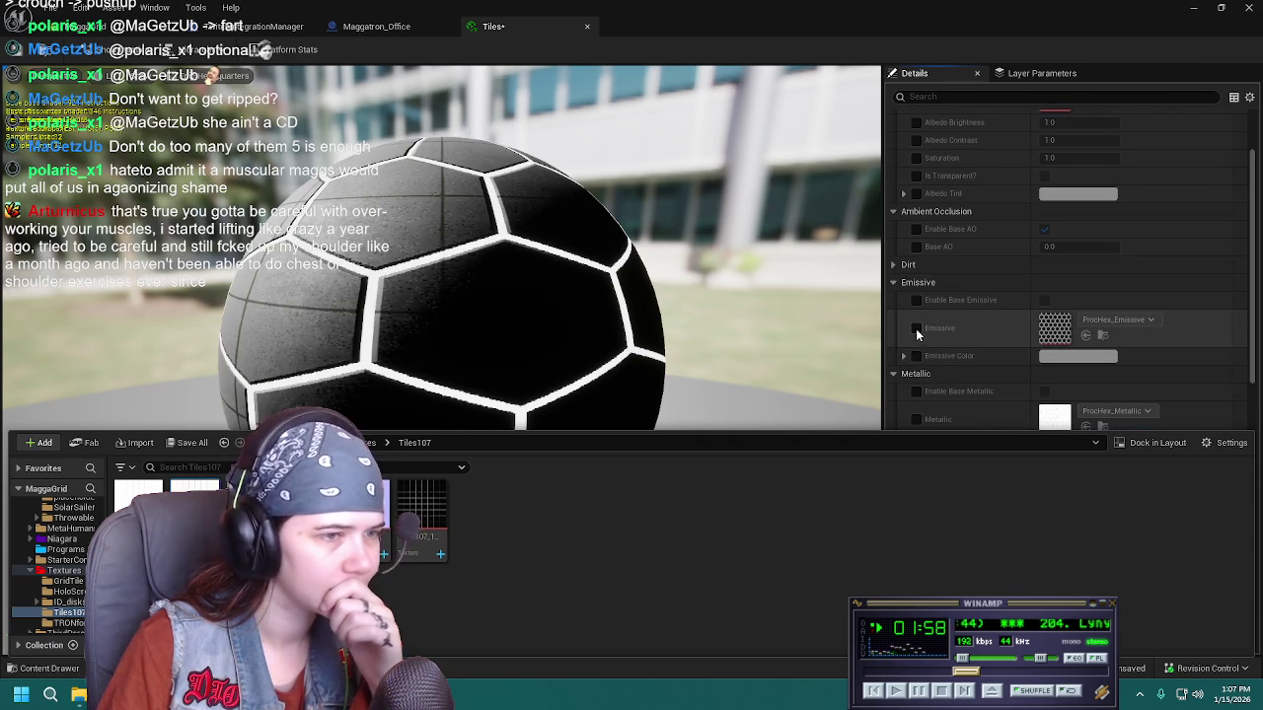
left_click(73, 668)
left_click_drag(422, 513, 1060, 328)
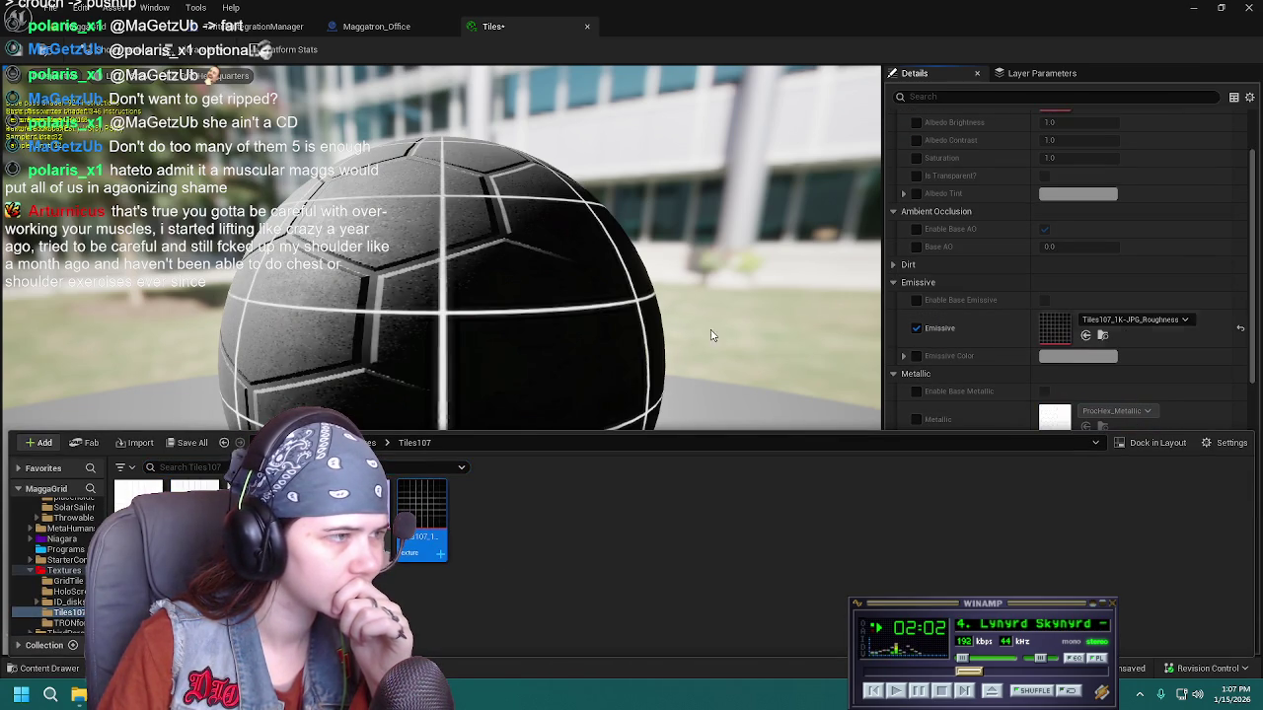
Enable the base Metallic setting, toggling the no-normal-texture option on and back off
scroll(1010, 332, "down", 2)
scroll(1010, 331, "down", 2)
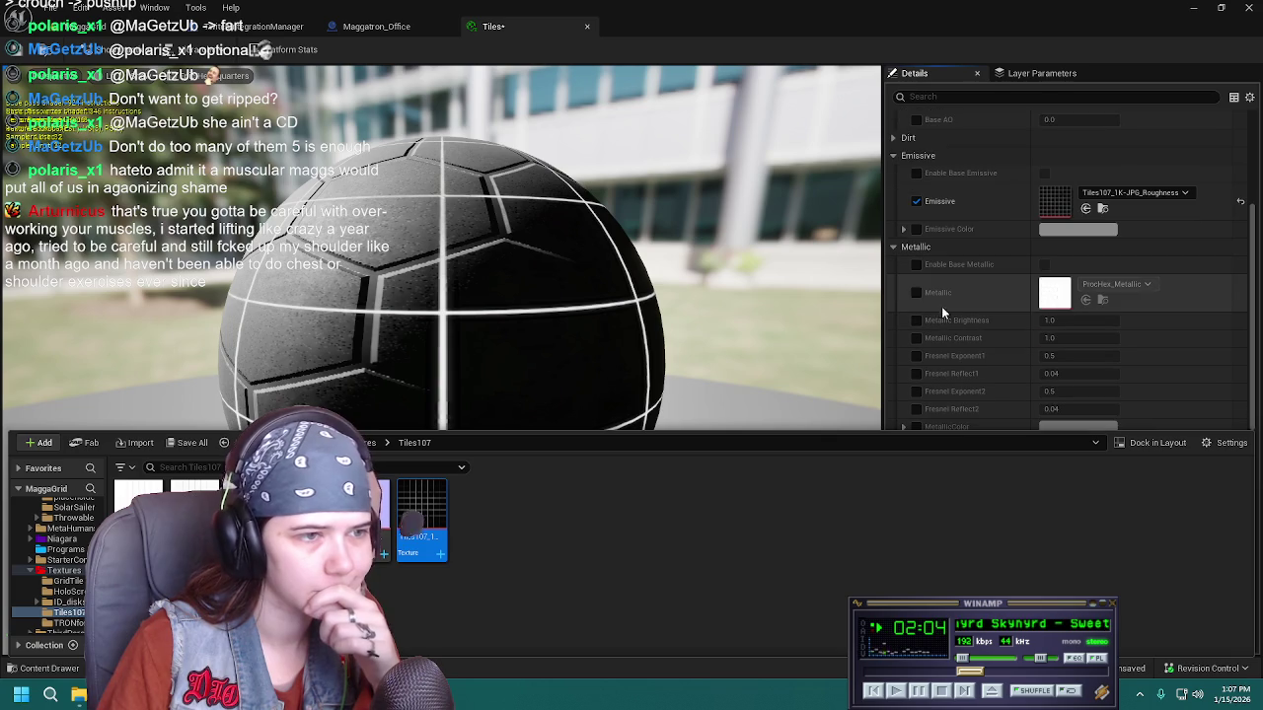
left_click(918, 264)
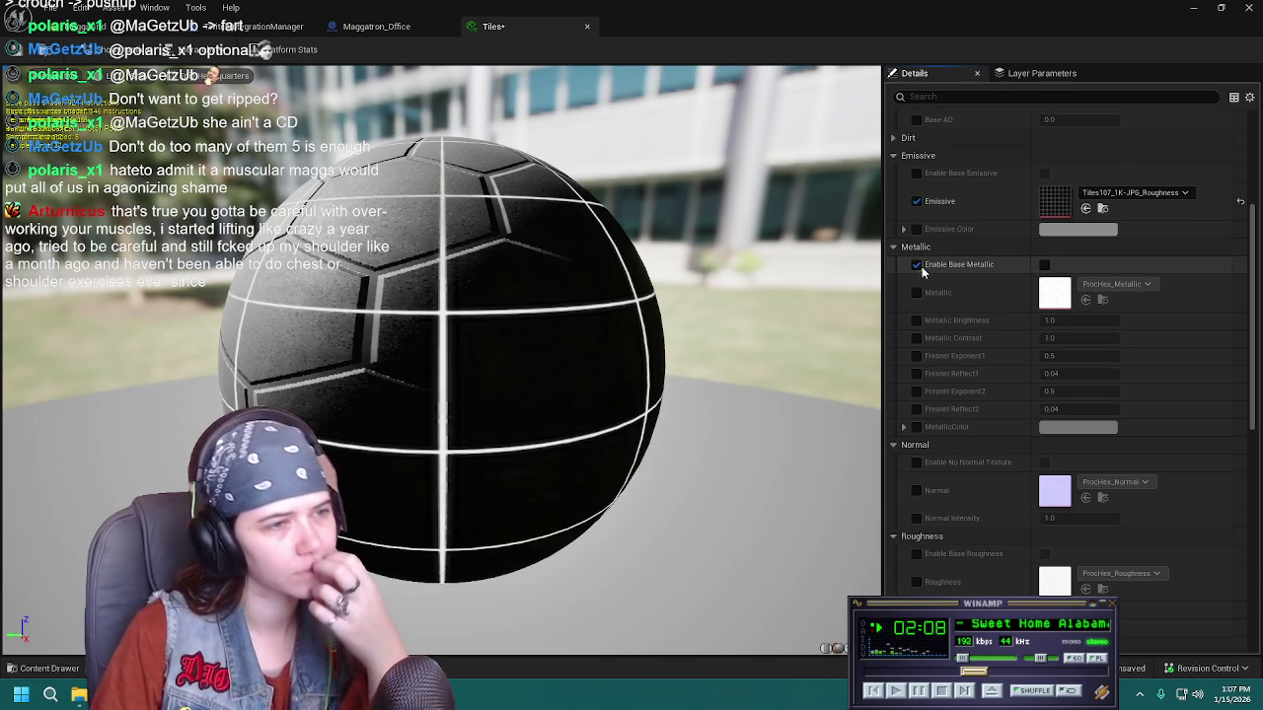
left_click(916, 248)
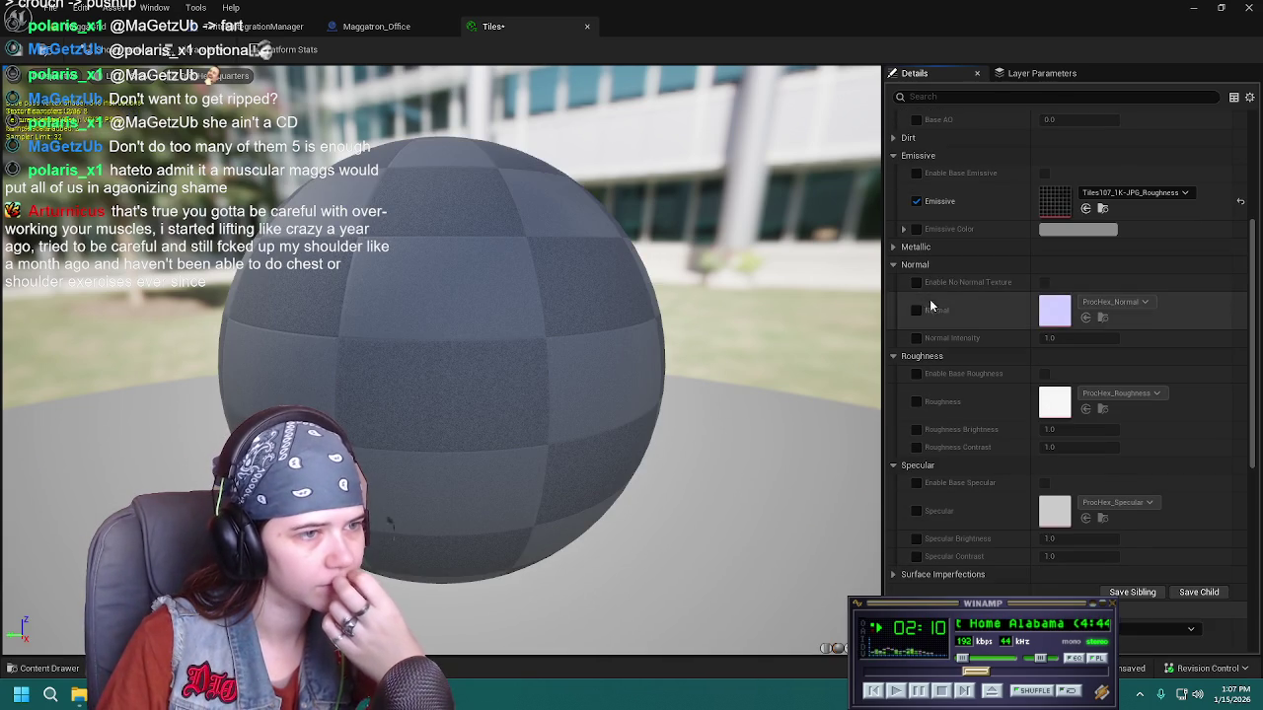
left_click(916, 282)
scroll(920, 295, "down", 2)
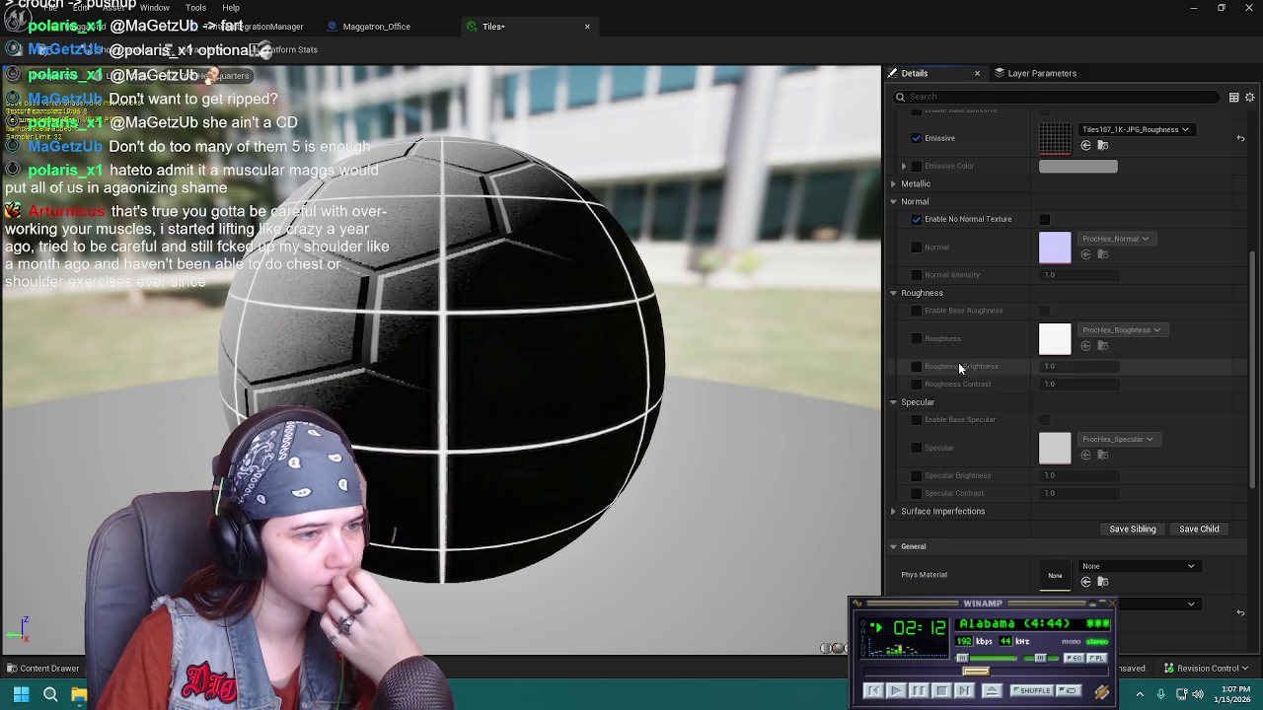
left_click(915, 219)
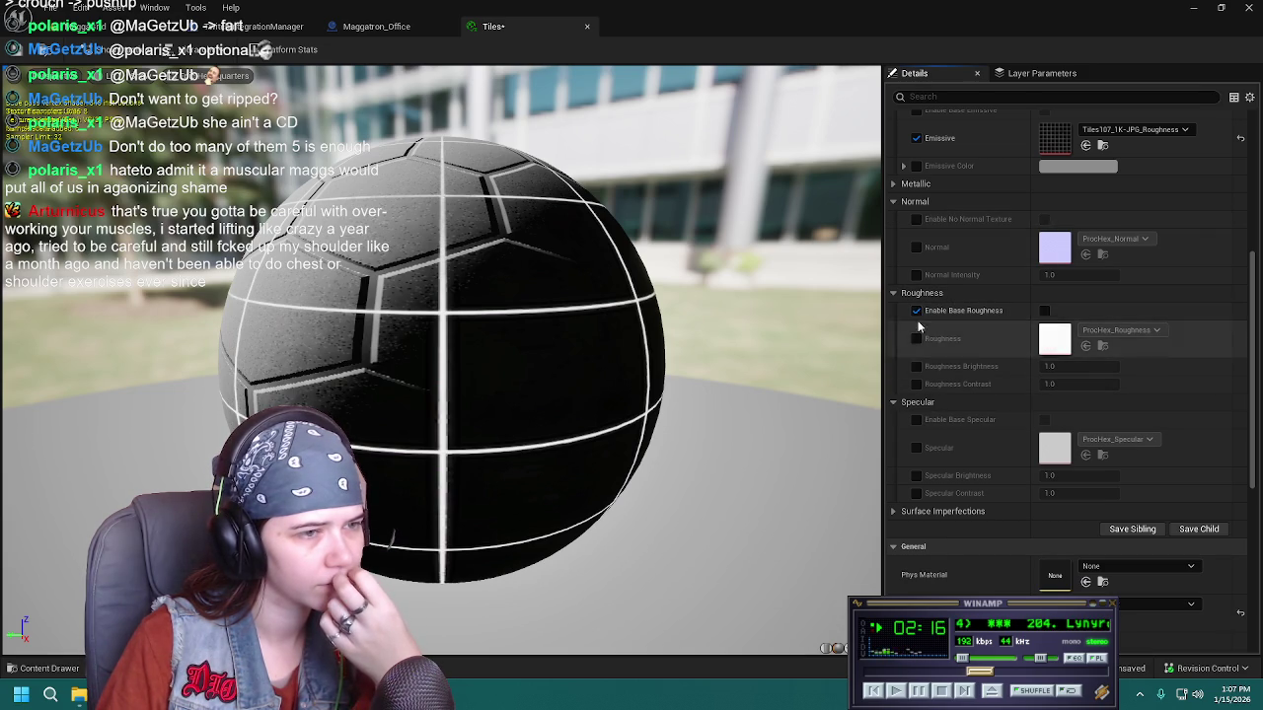
Enable the Roughness and Specular parameter overrides on the Tiles material
left_click(916, 447)
left_click(916, 339)
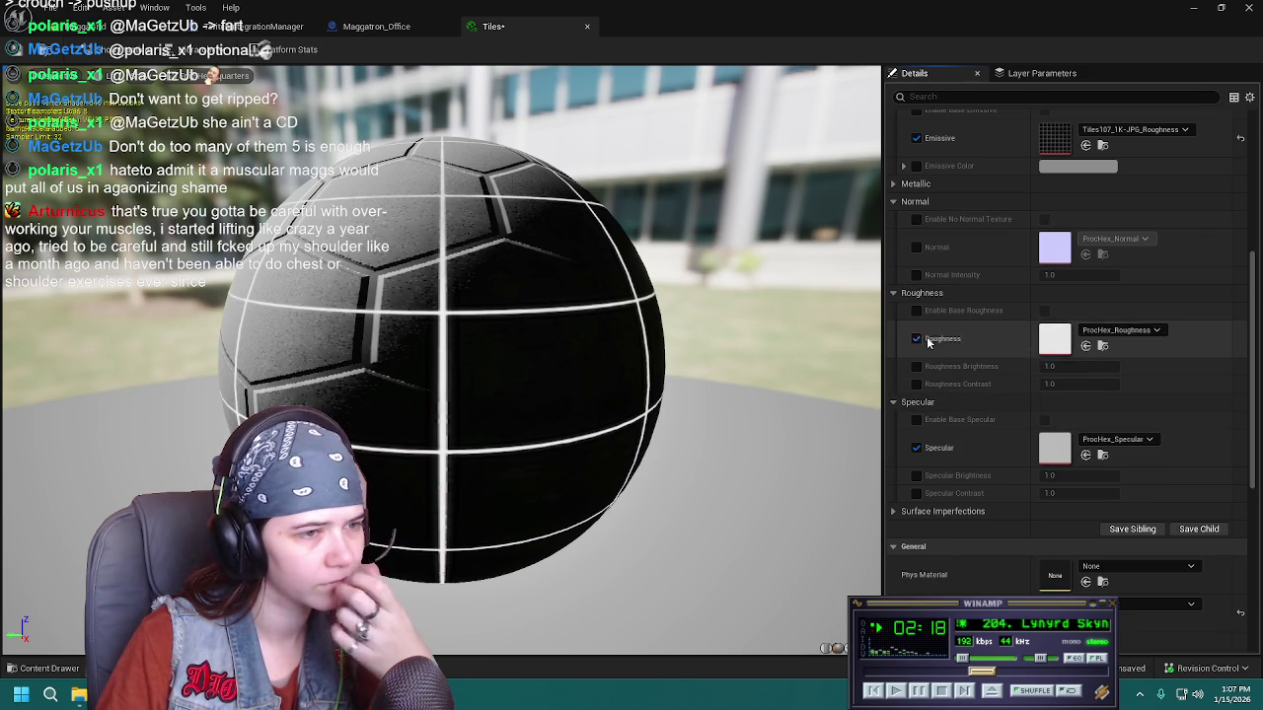
scroll(917, 340, "down", 2)
key("ctrl+space")
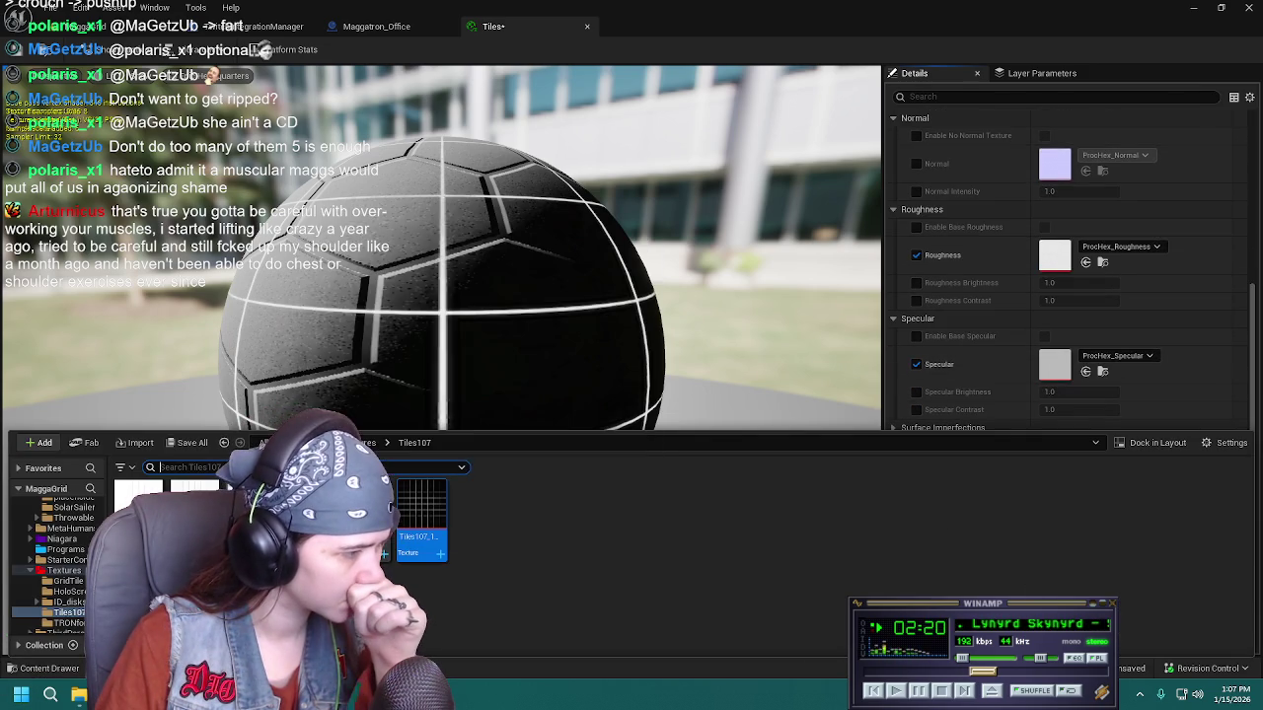
Assign the Tiles107_1K-JPG_Roughness map to the Roughness parameter
mouse_move(420, 518)
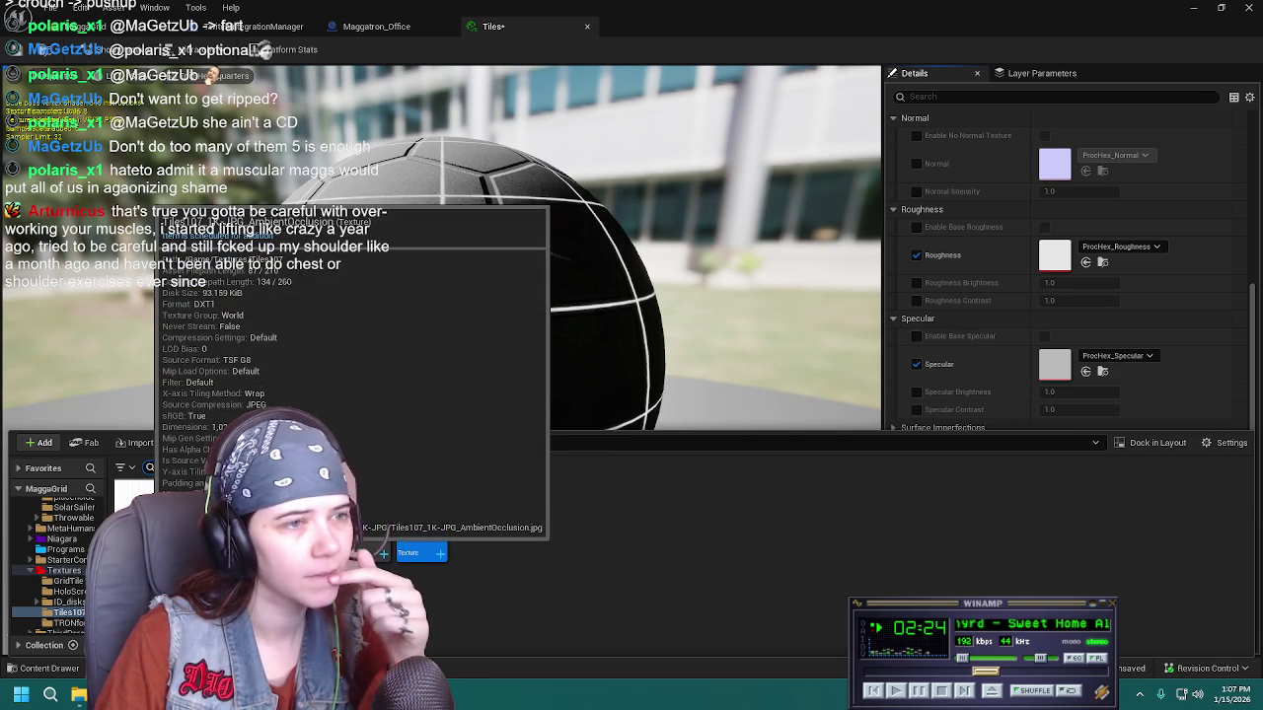
mouse_move(421, 518)
left_mouse_down()
mouse_move(1105, 281)
mouse_move(1108, 257)
left_mouse_up()
scroll(949, 303, "up", 5)
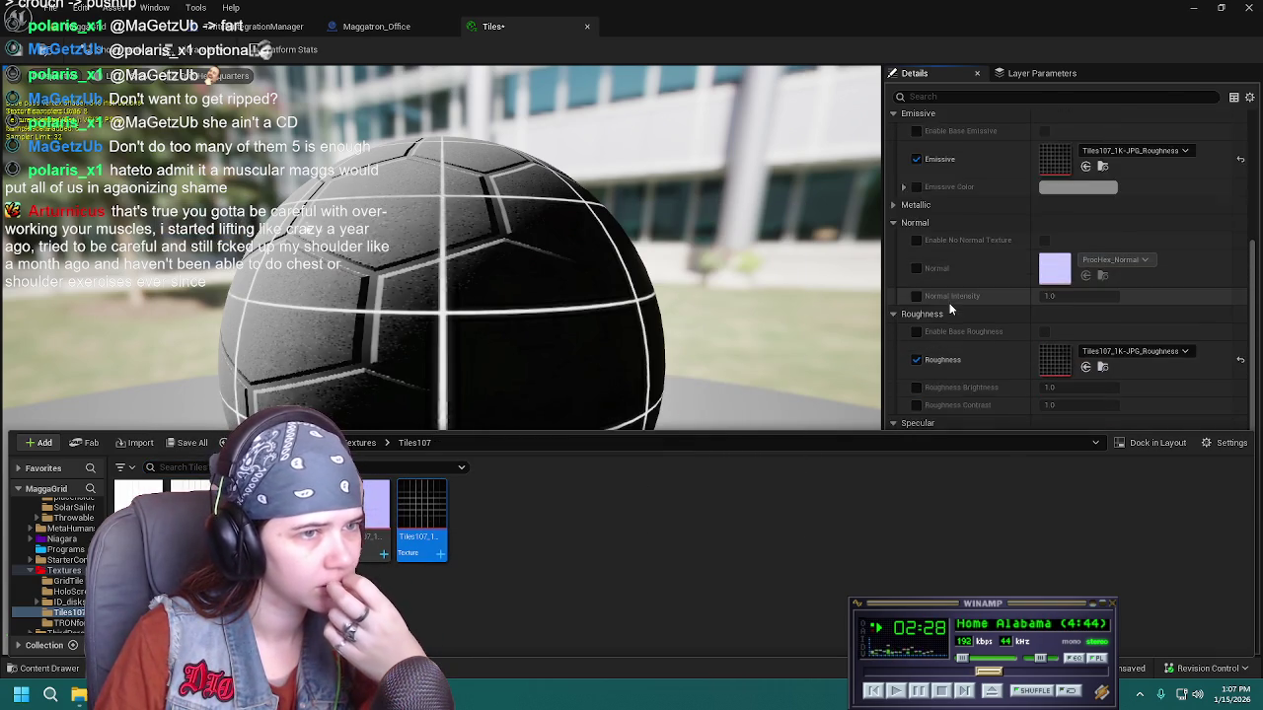
scroll(968, 153, "up", 3)
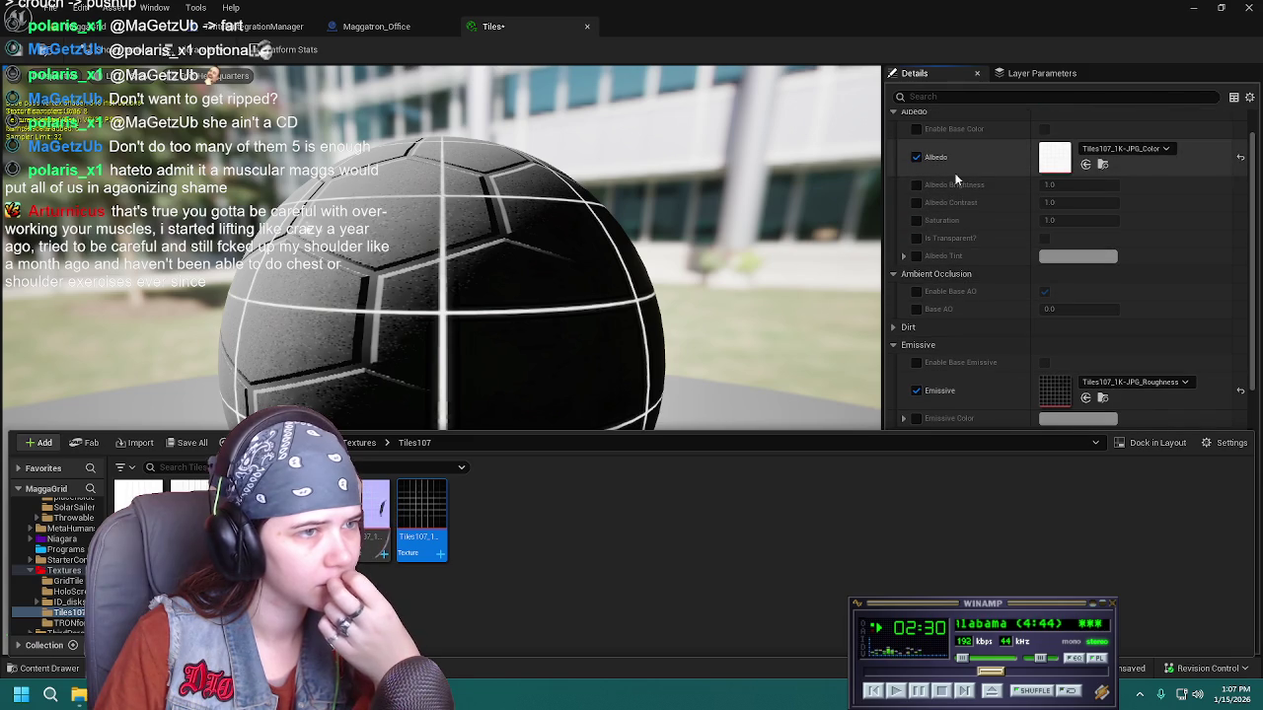
Put the Tiles107 displacement map into Specular and enable the Normal parameter
scroll(980, 250, "down", 2)
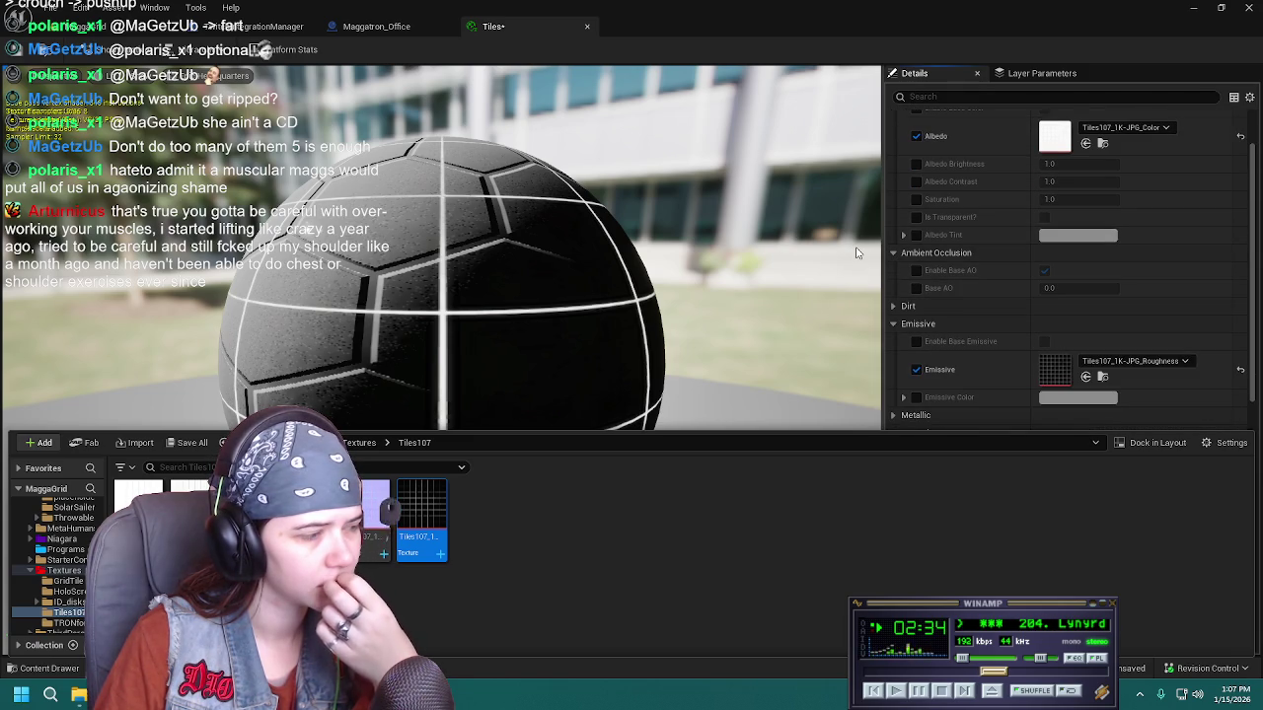
scroll(995, 410, "down", 8)
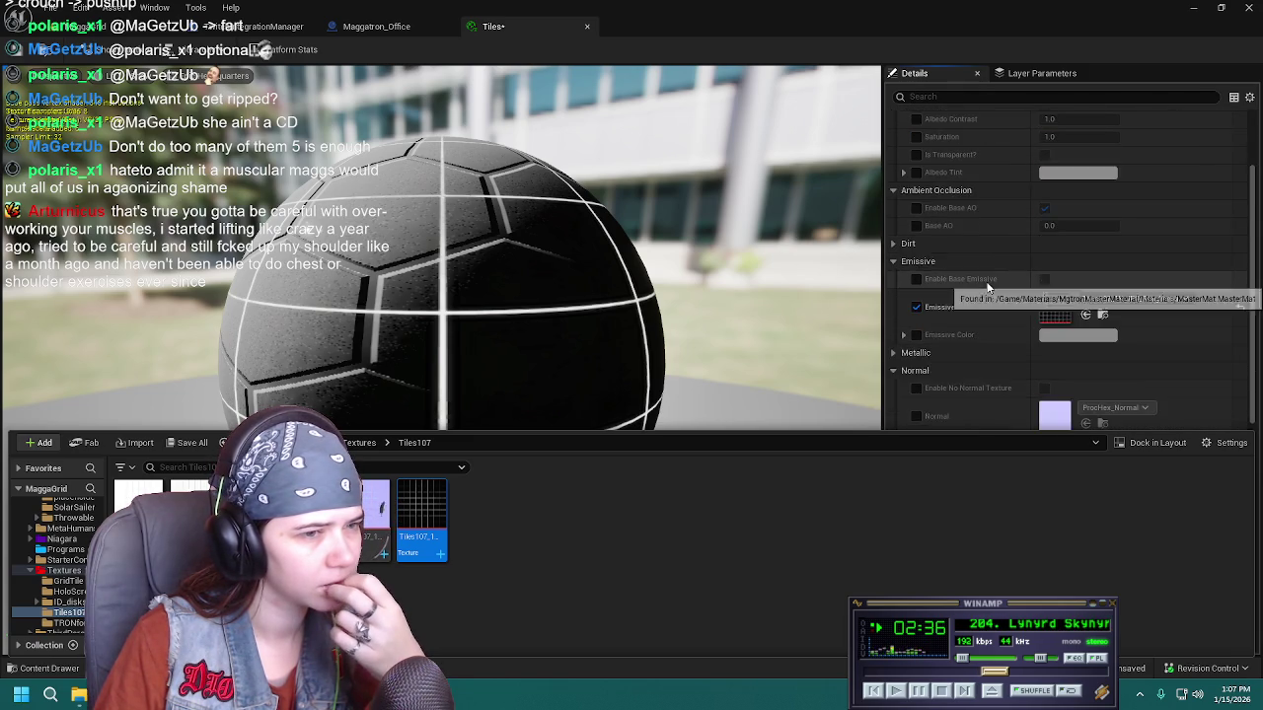
scroll(994, 405, "down", 1)
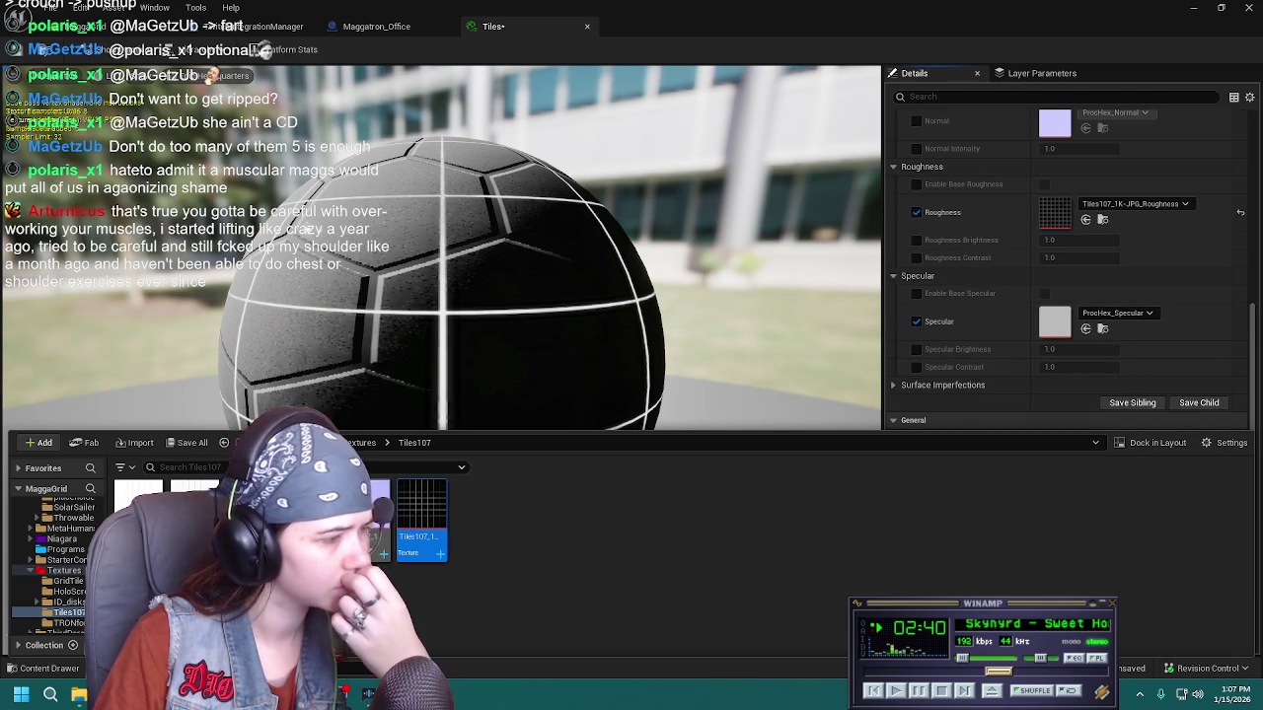
mouse_move(421, 515)
left_mouse_down()
mouse_move(1061, 304)
mouse_move(1093, 316)
left_mouse_up()
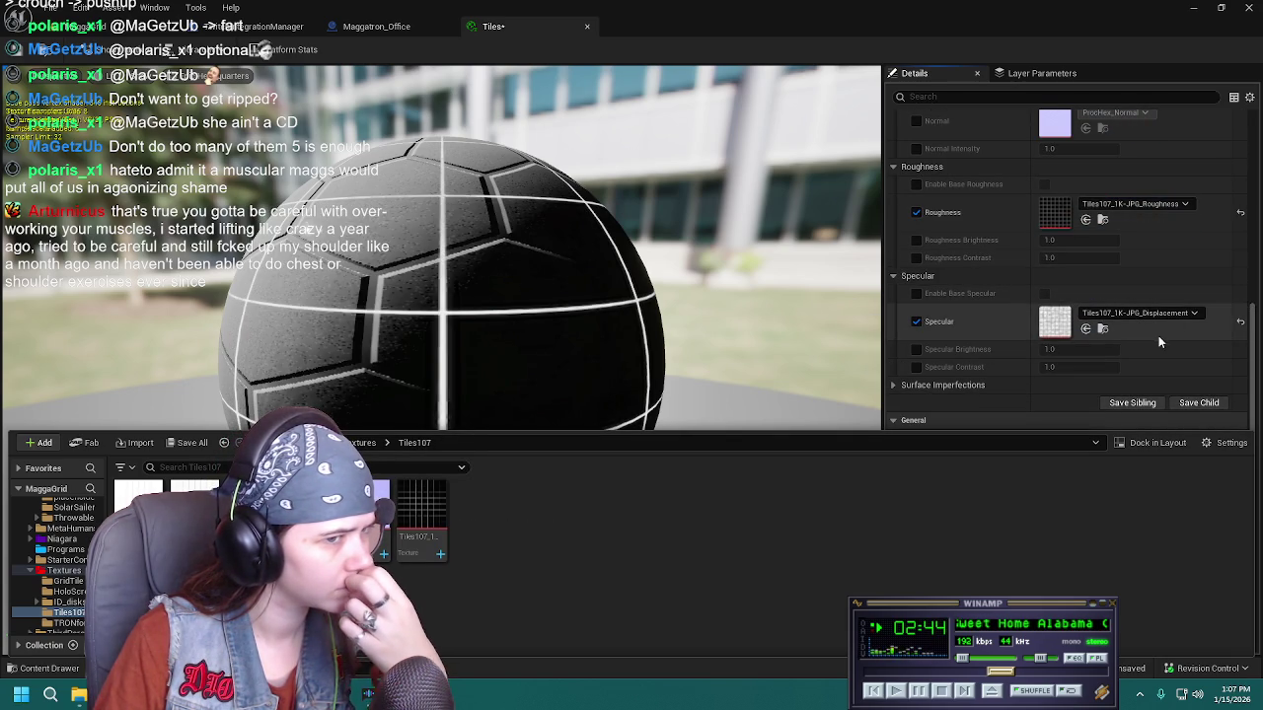
scroll(993, 326, "up", 5)
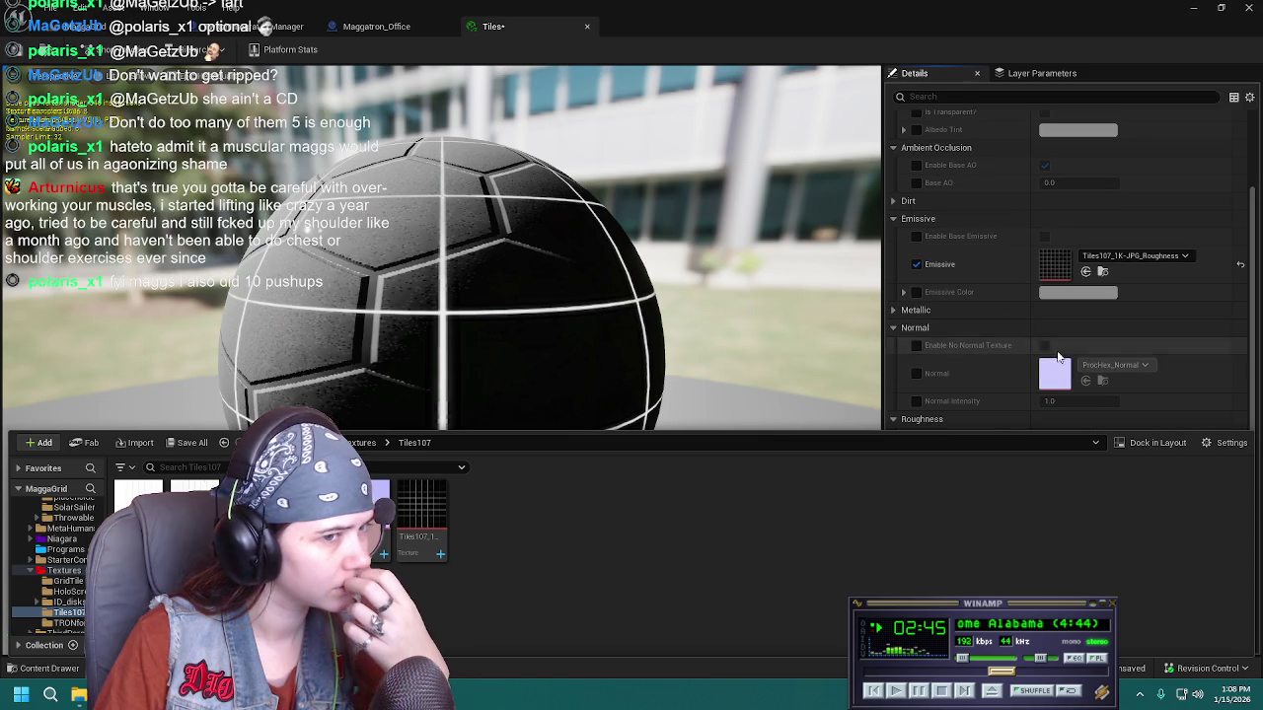
left_click(916, 372)
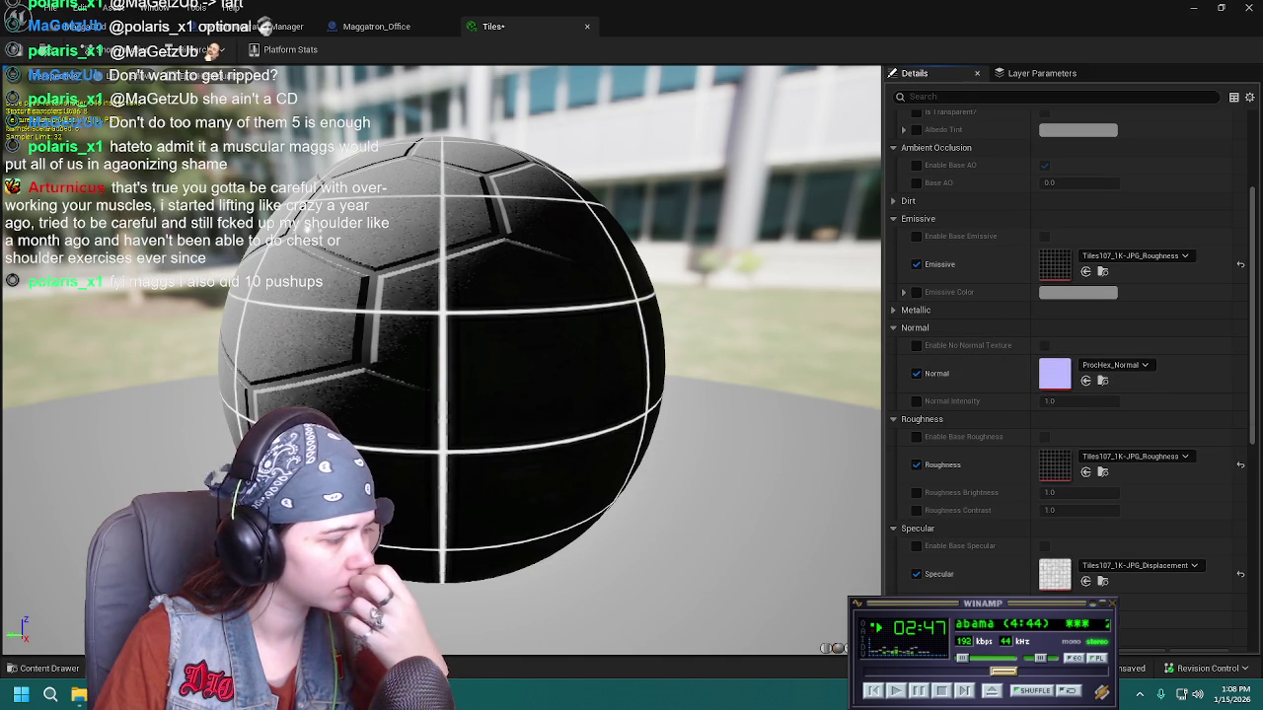
left_click(45, 668)
Replace ProcHex_Normal with Tiles107_1K-JPG_NormalGL in the Tiles Normal slot and zoom the preview sphere
mouse_move(376, 508)
left_mouse_down()
mouse_move(1056, 271)
mouse_move(1070, 281)
left_mouse_up()
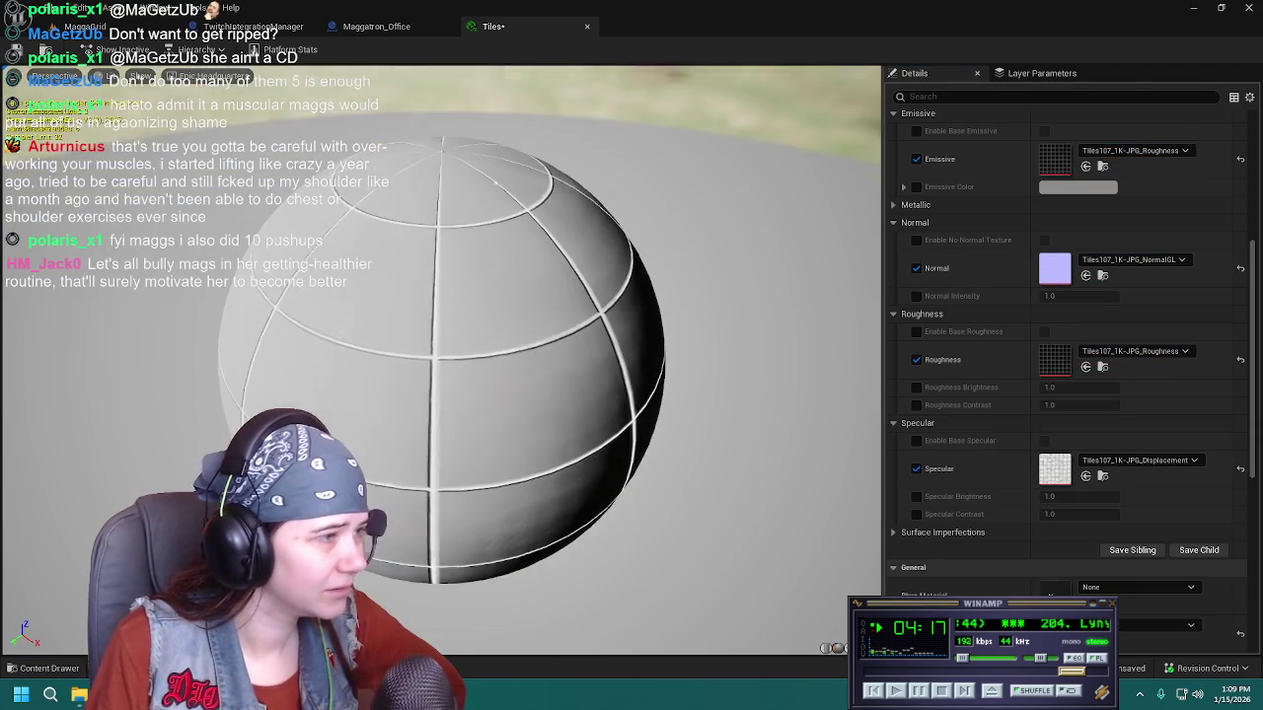
left_click_drag(441, 304, 453, 304)
scroll(440, 304, "up", 5)
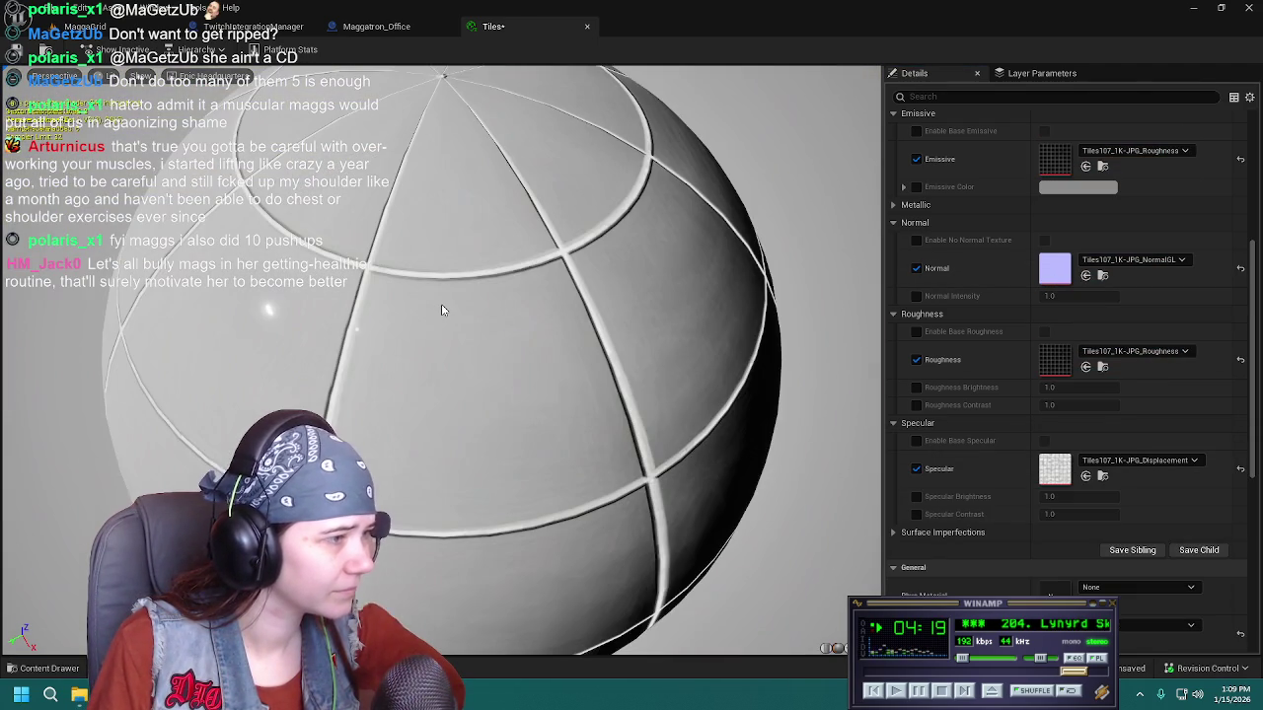
Swap the Tiles Normal slot from NormalGL to Tiles107_1K-JPG_NormalDX
left_click(47, 668)
mouse_move(327, 503)
left_mouse_down()
mouse_move(627, 325)
mouse_move(1064, 266)
left_mouse_up()
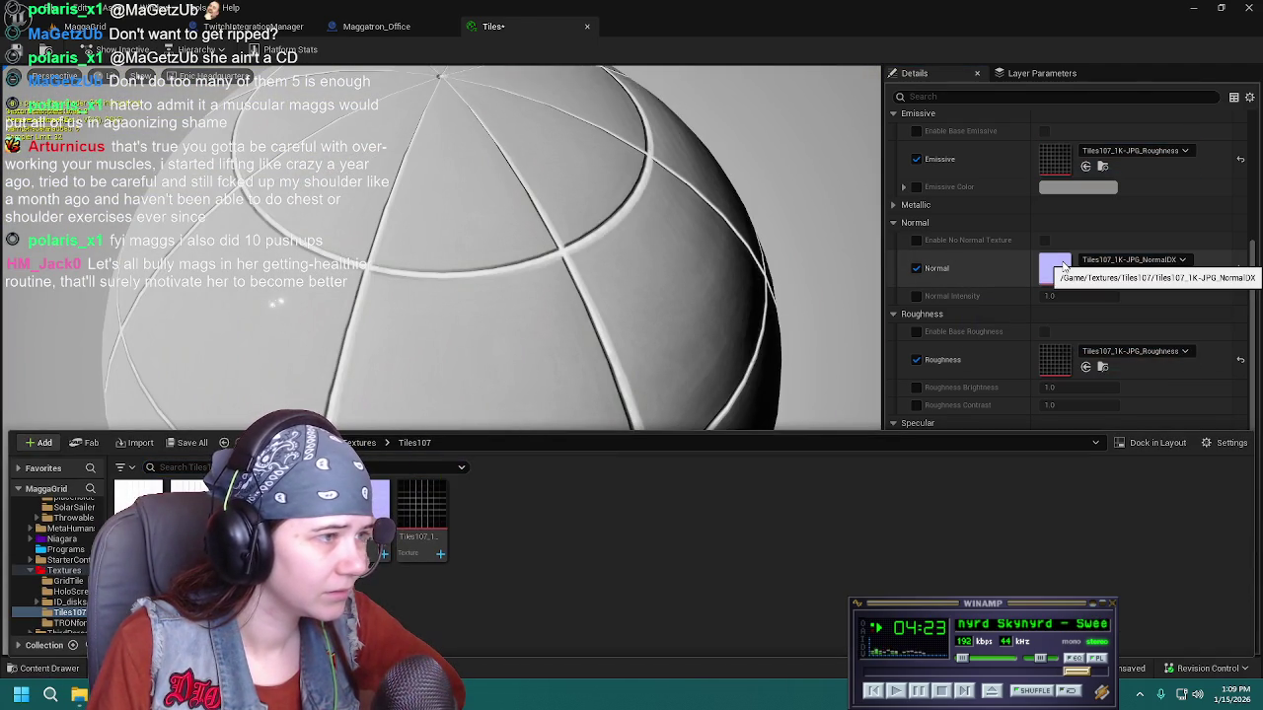
scroll(662, 364, "down", 5)
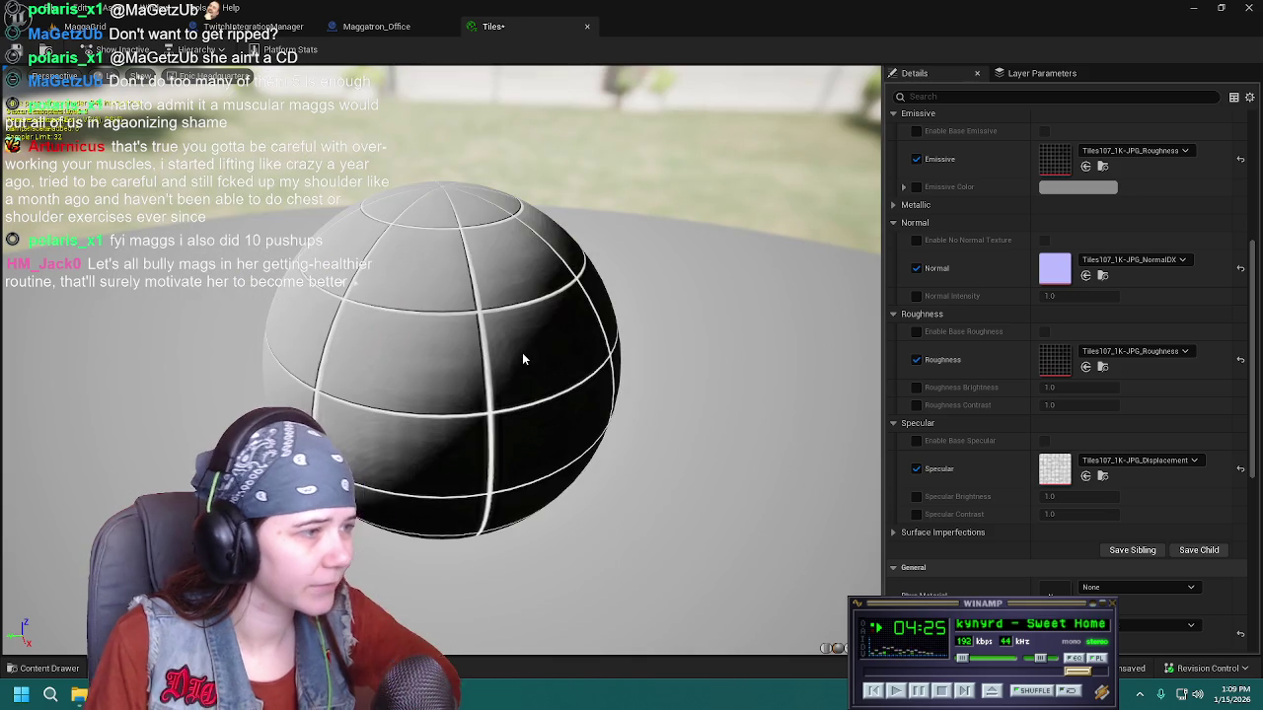
scroll(521, 352, "up", 3)
Orbit and zoom the preview sphere to a side view, then enable Albedo Tint
left_click_drag(492, 354, 739, 406)
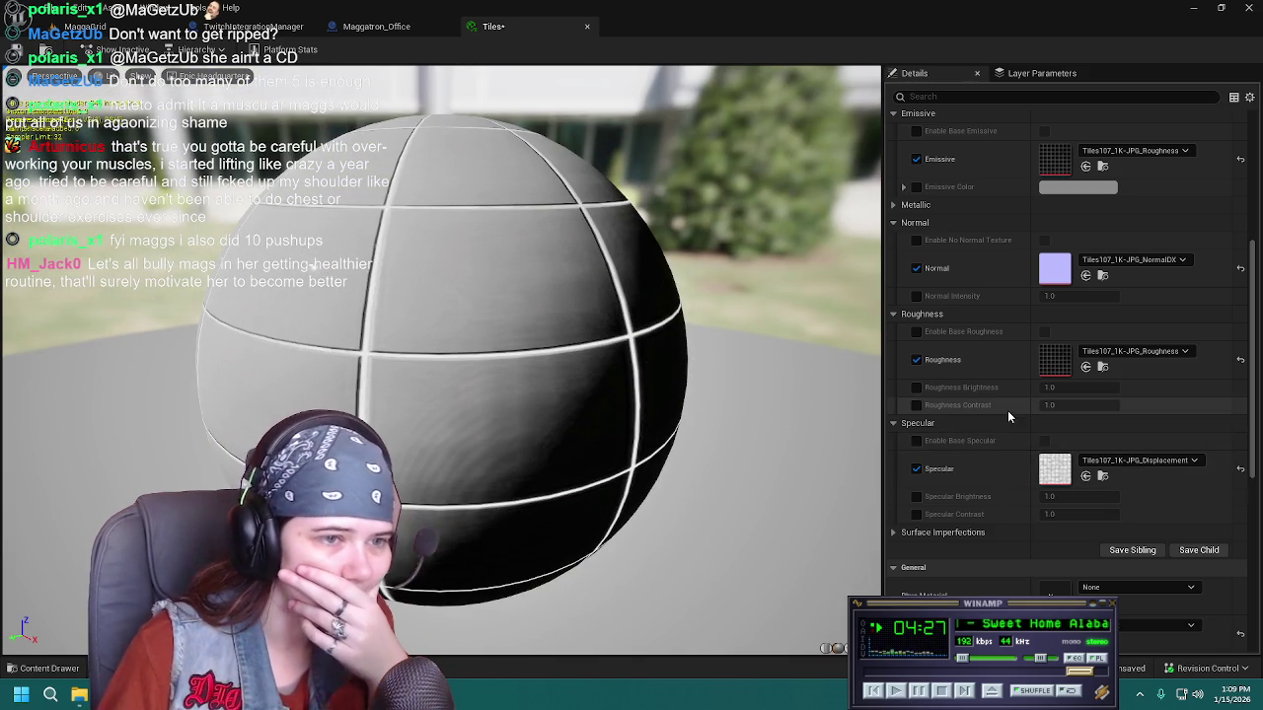
scroll(967, 480, "up", 1)
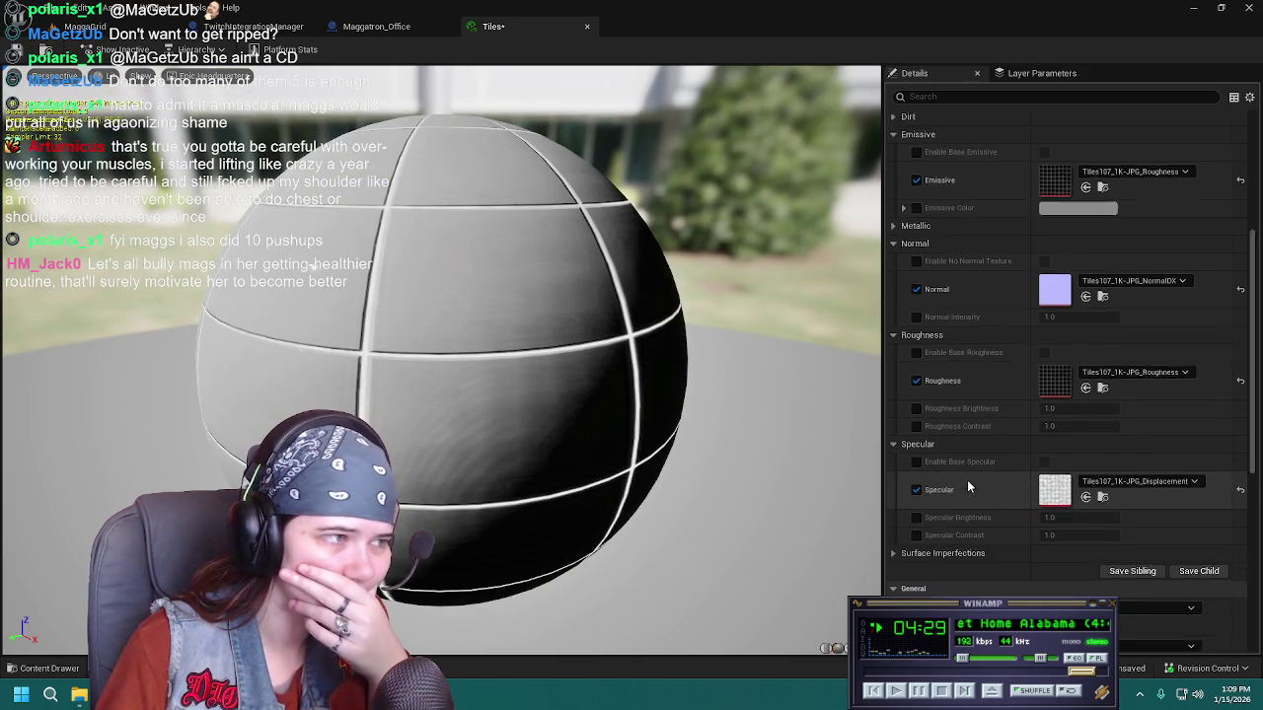
scroll(944, 243, "up", 5)
scroll(944, 244, "up", 2)
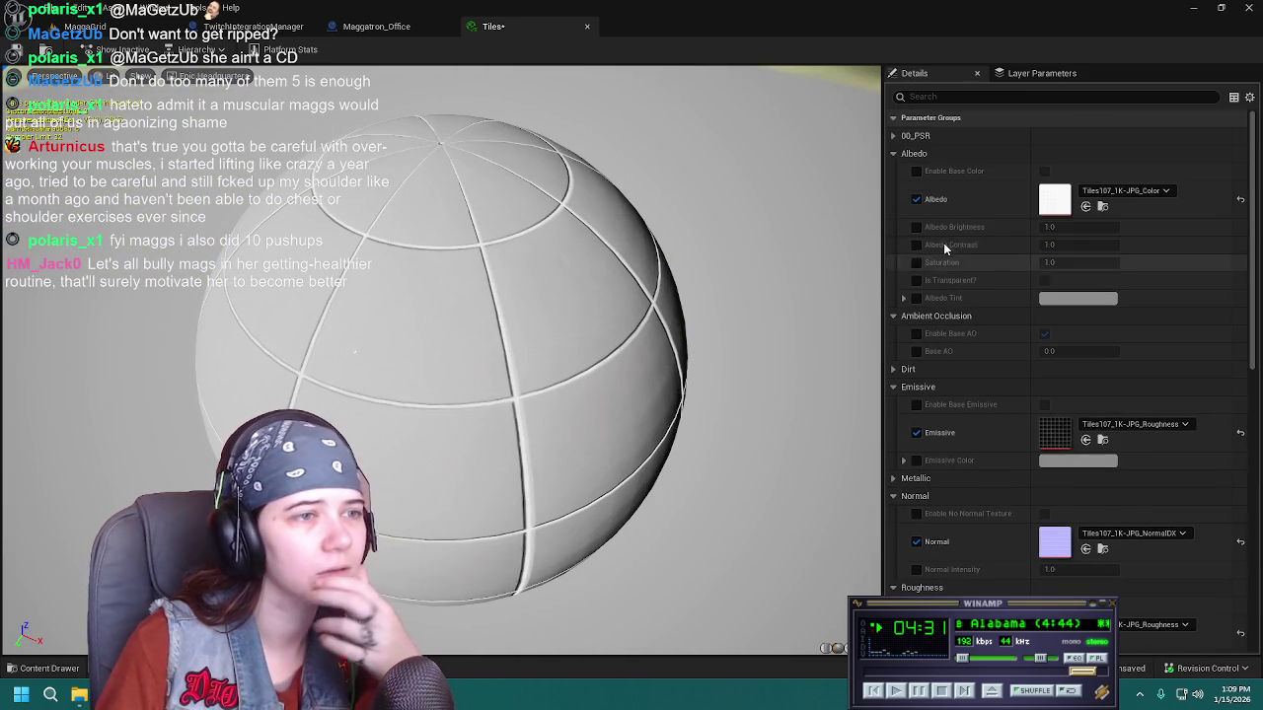
left_click(917, 298)
Set the Albedo Tint colour to black (Value 0) and save the Tiles material
left_click(1072, 300)
left_click_drag(969, 463, 967, 476)
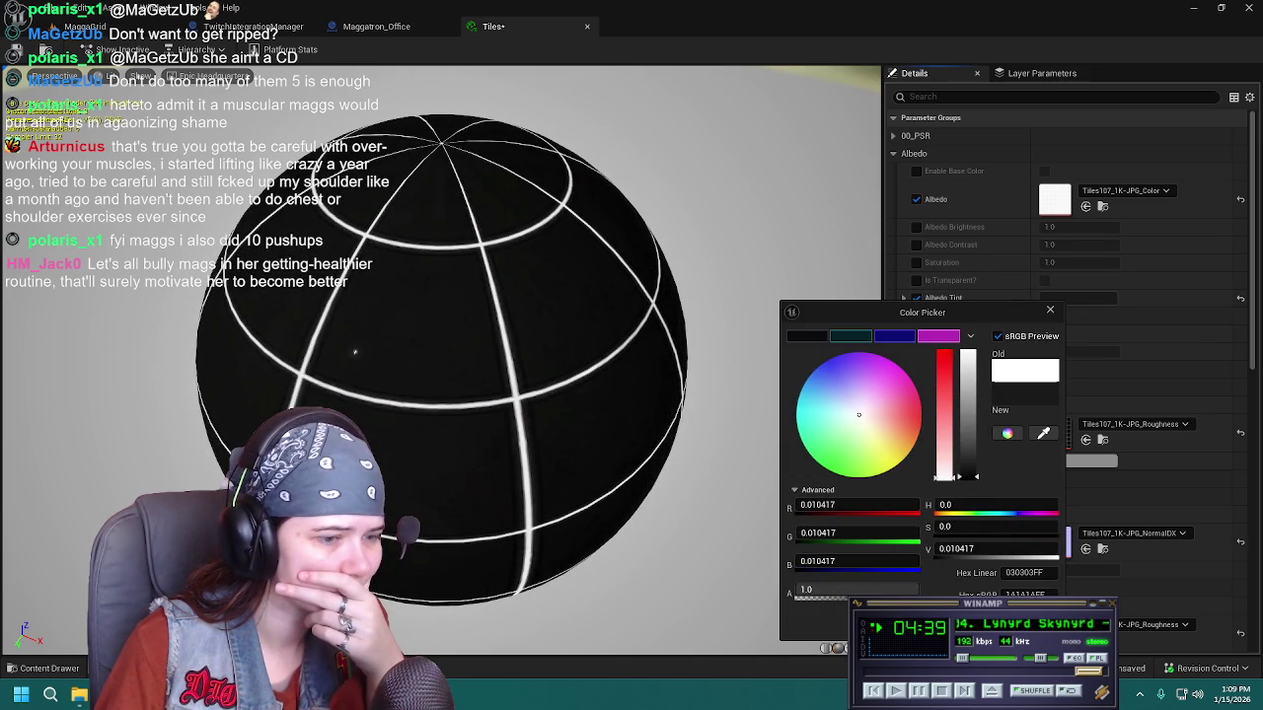
key("Return")
key("ctrl+s")
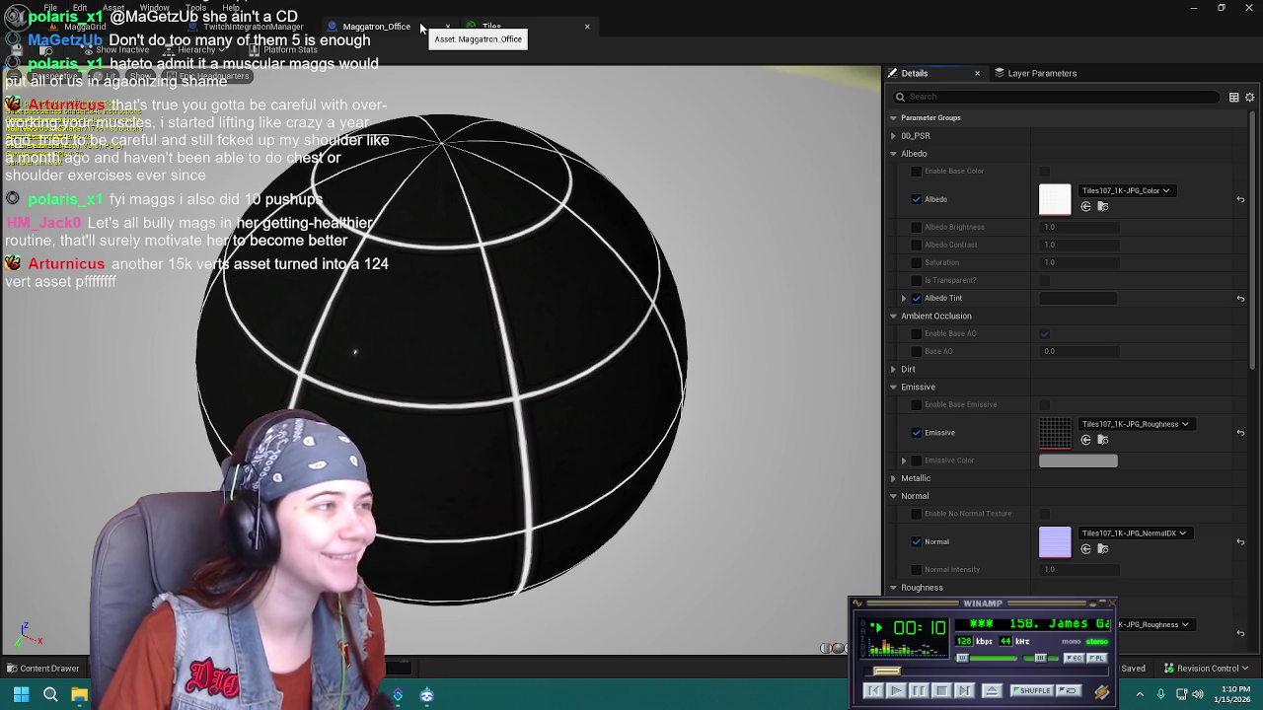
In the Maggatron_Office blueprint, frame and select the Matte_black basement floor mesh
left_click(420, 27)
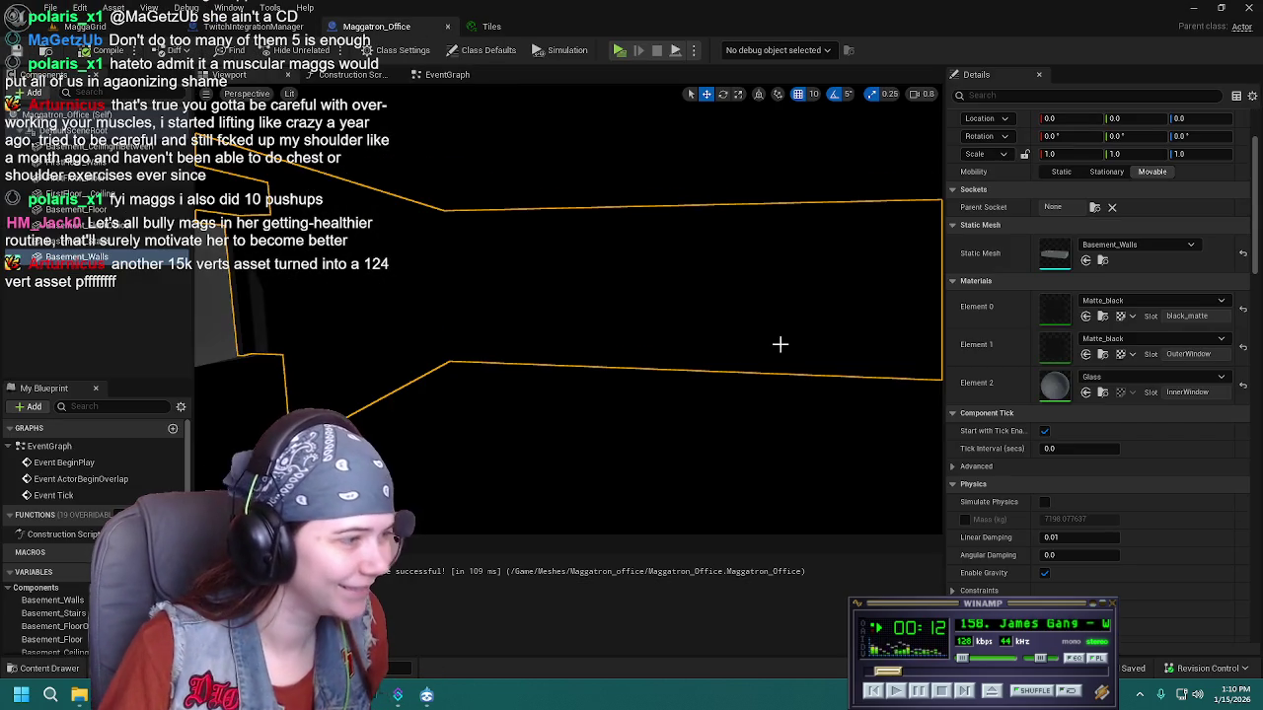
left_click_drag(568, 296, 499, 305)
mouse_move(622, 326)
left_mouse_down()
mouse_move(592, 327)
mouse_move(622, 325)
left_mouse_up()
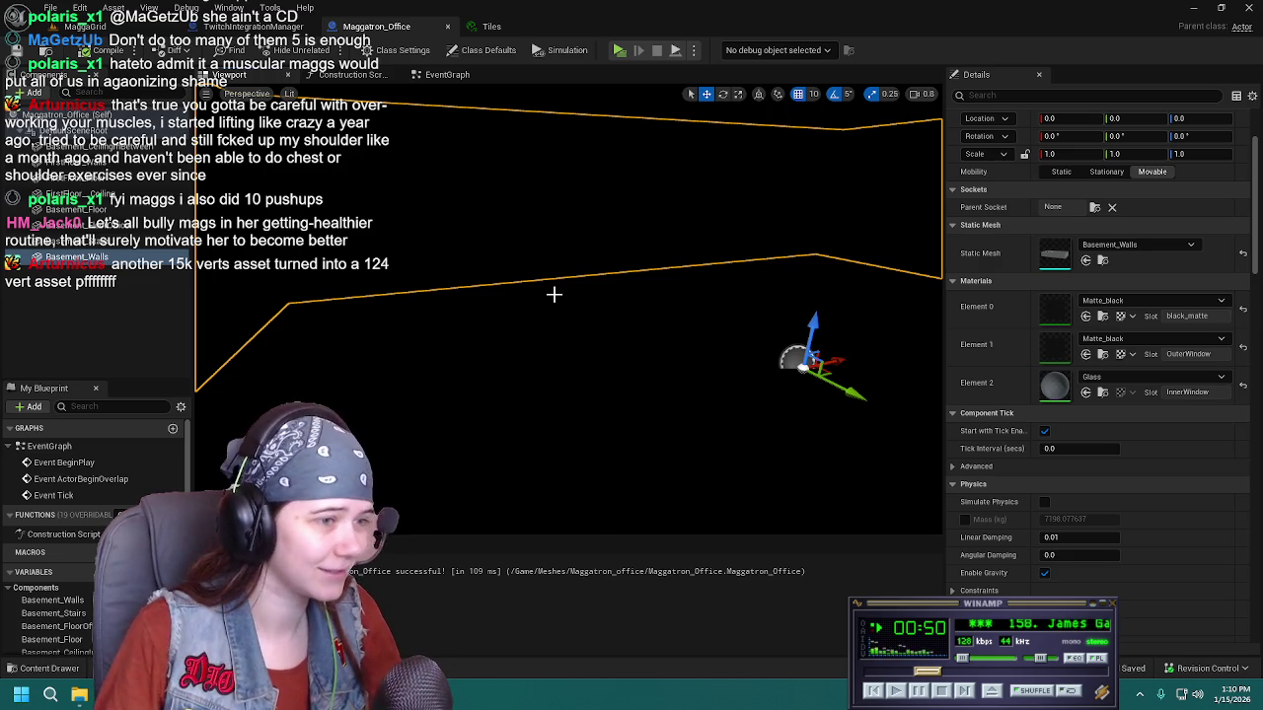
left_click(618, 345)
left_click_drag(693, 345, 533, 347)
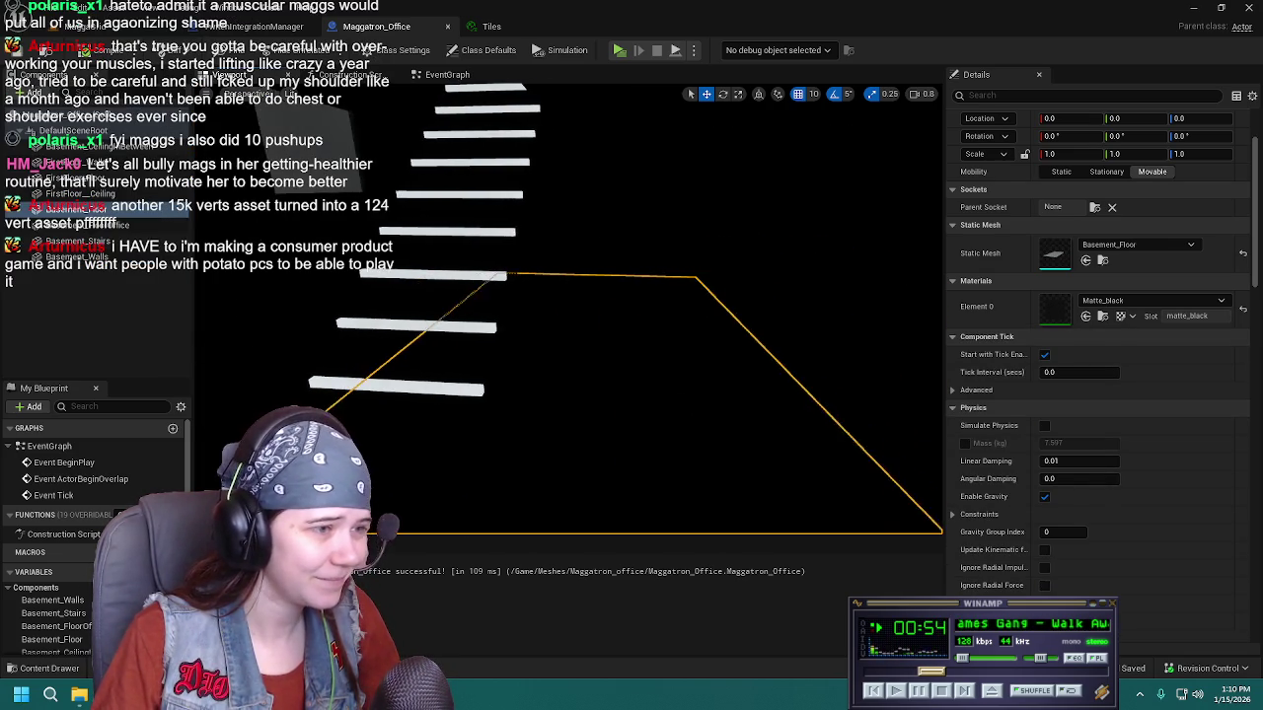
Delete Tiles107_1K-JPG_NormalGL from Content > Textures > Tiles107 and confirm
key("ctrl+space")
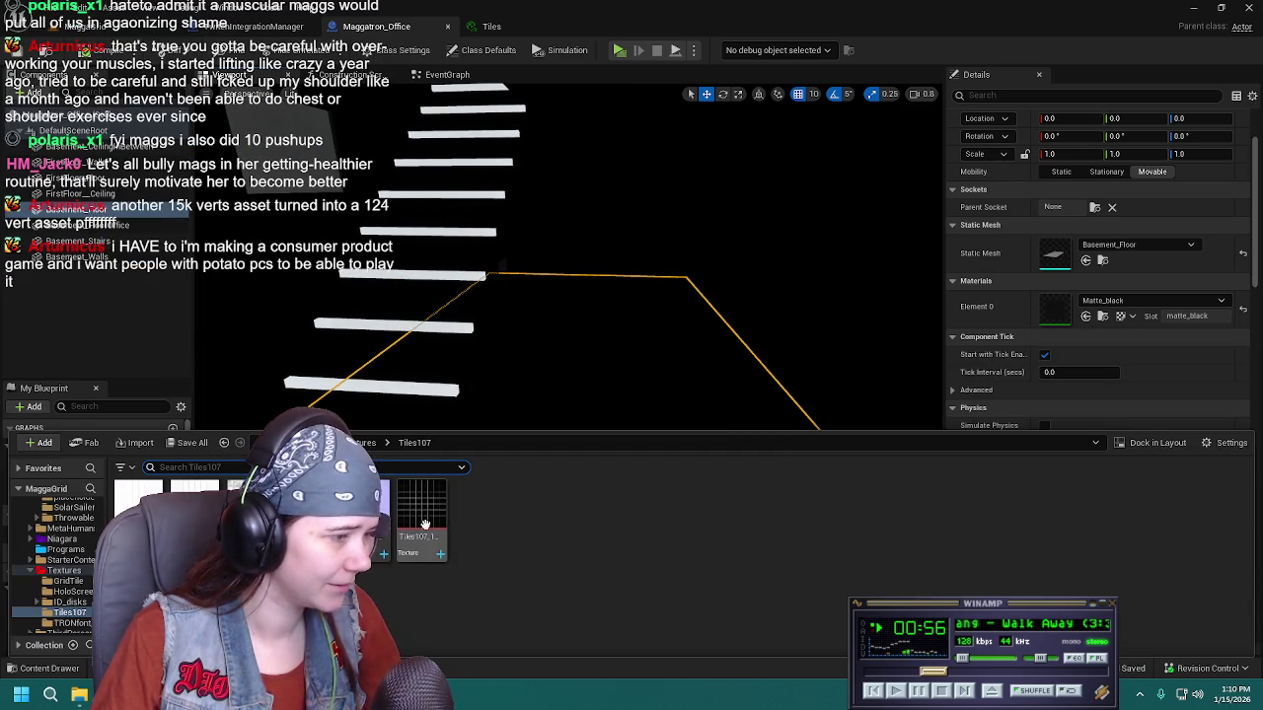
left_click(350, 443)
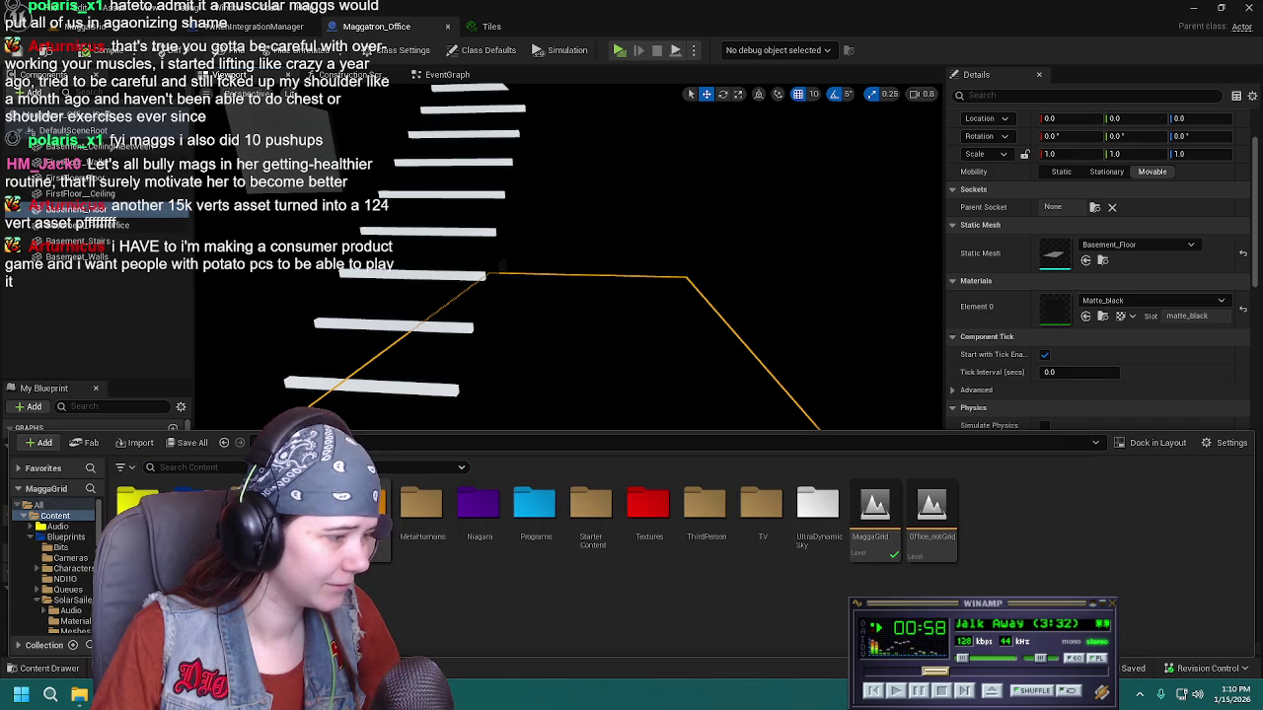
double_click(648, 505)
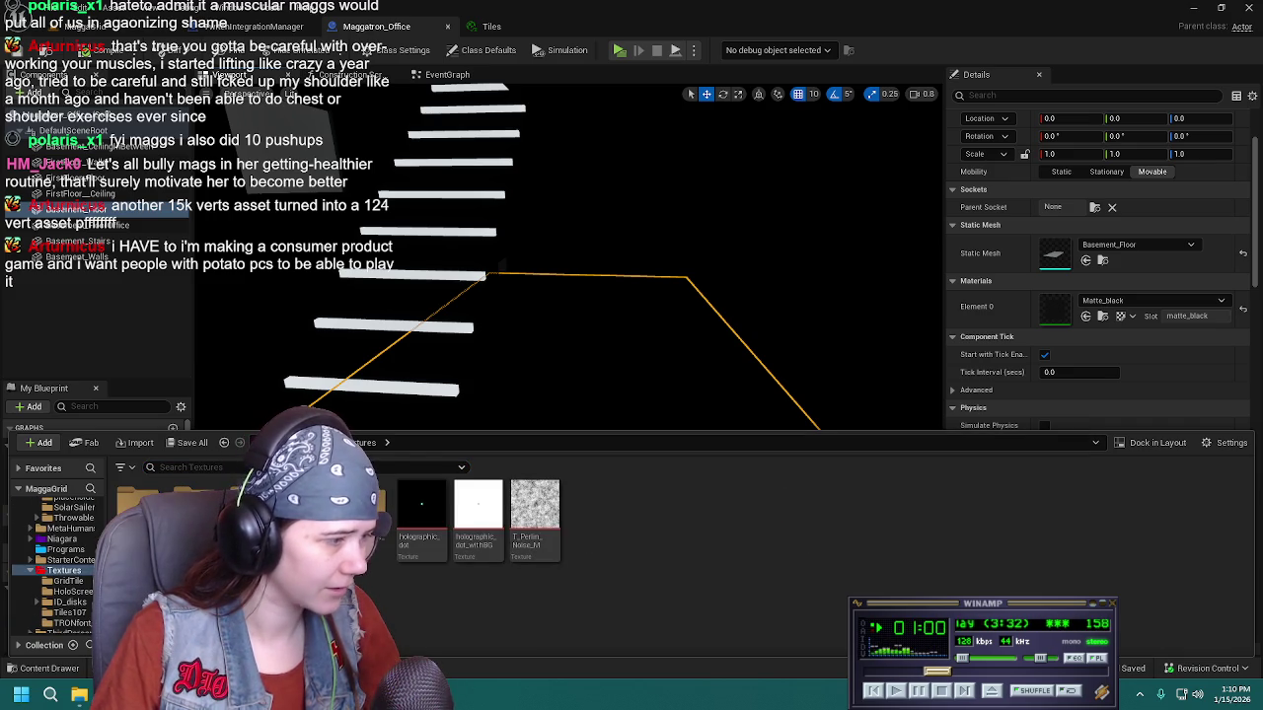
double_click(365, 518)
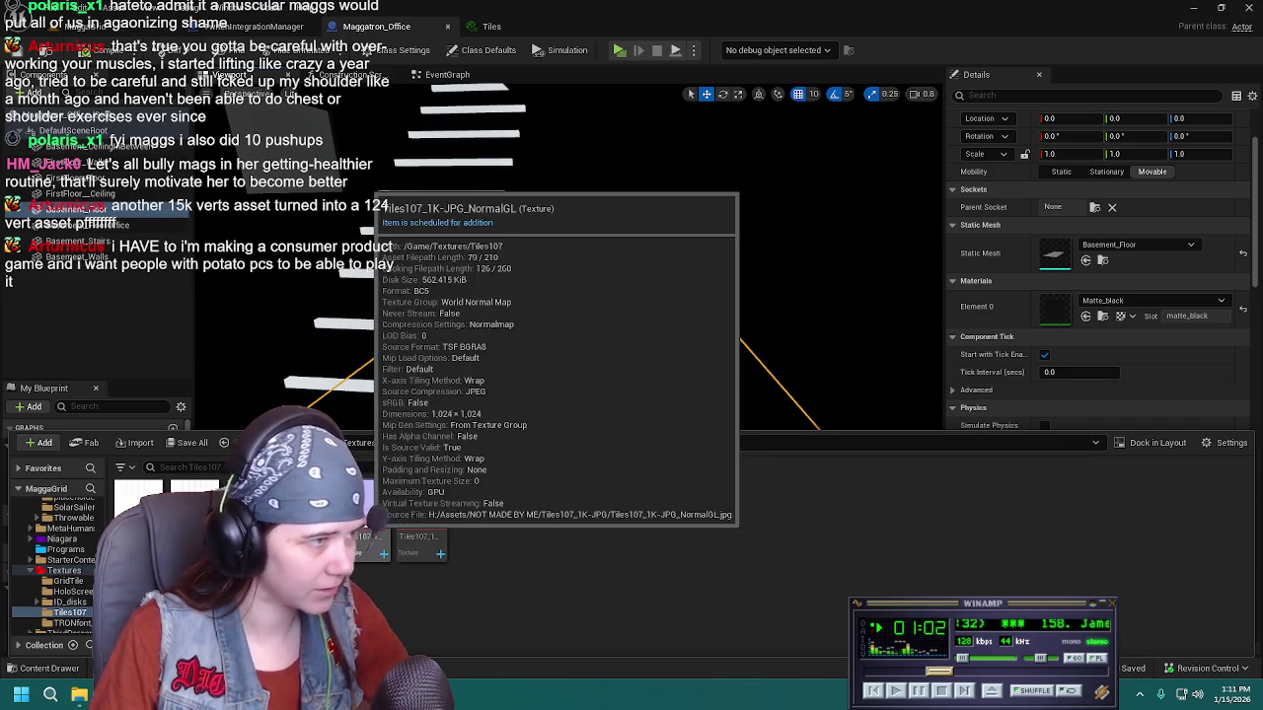
key("Delete")
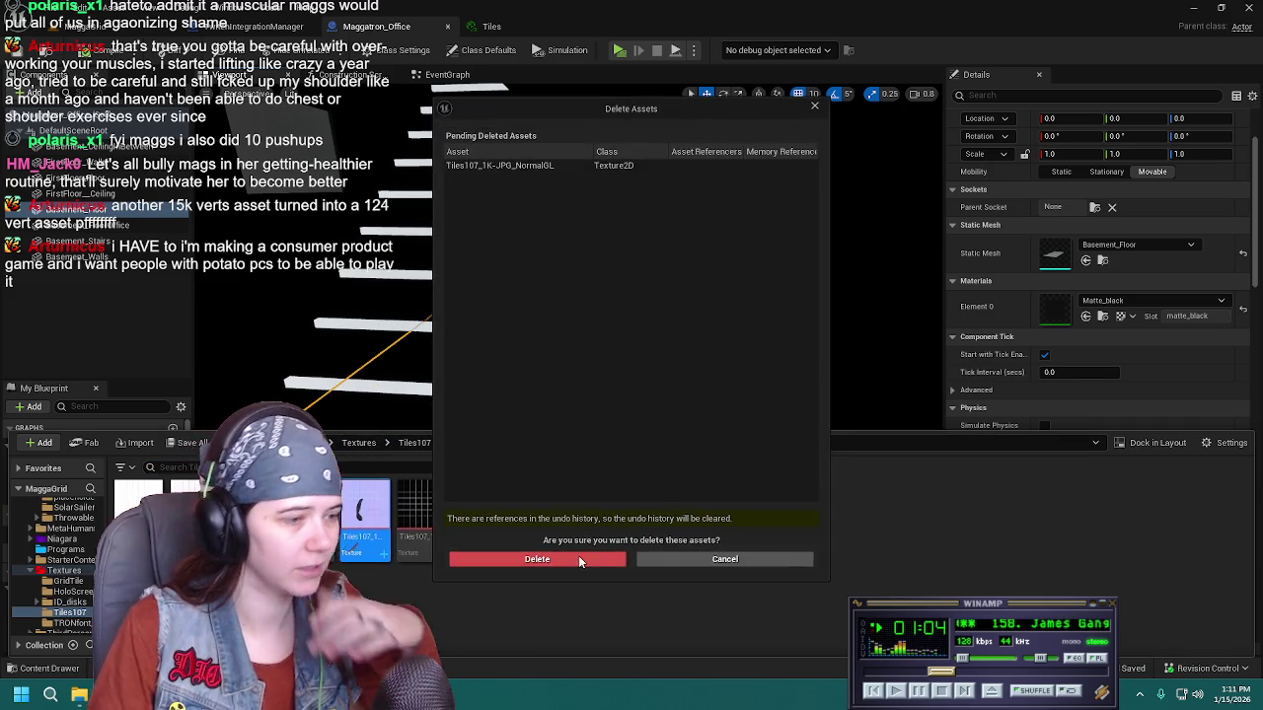
left_click(577, 559)
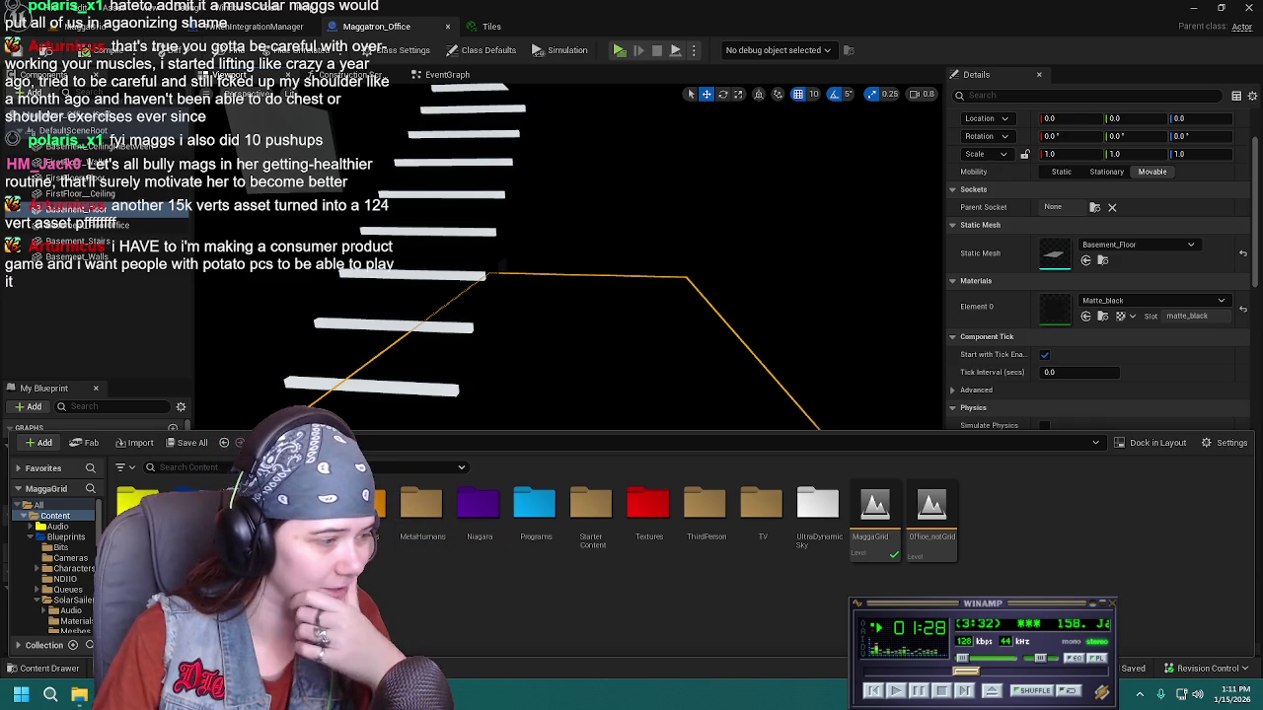
Drag the Tiles material from Materials onto the basement floor, then close the Tiles editor
double_click(365, 505)
left_click(888, 508)
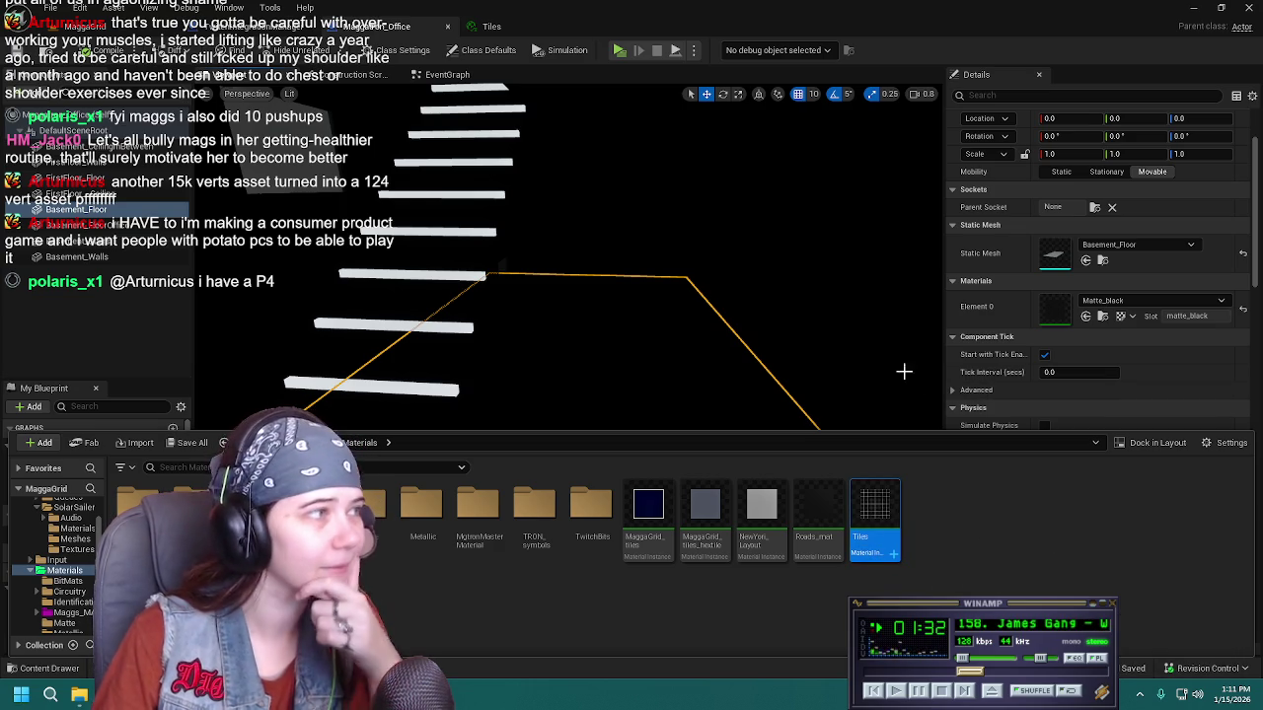
left_click_drag(874, 508, 1095, 301)
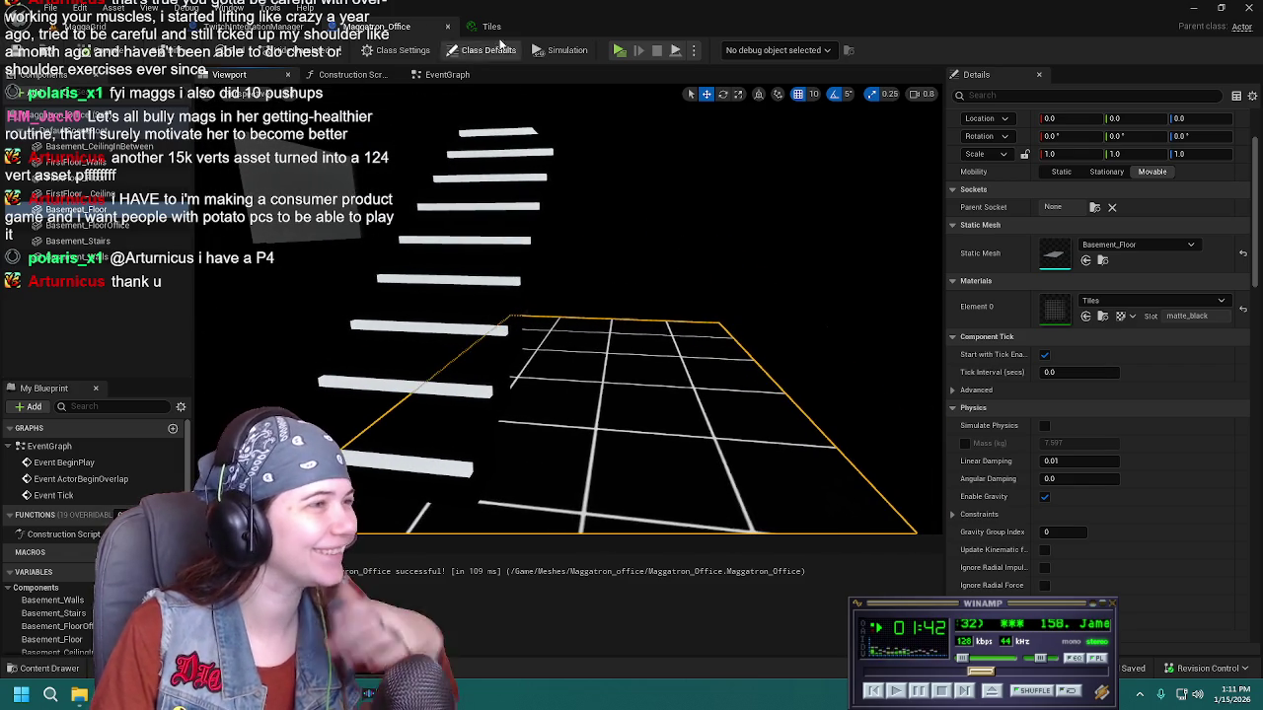
left_click(547, 30)
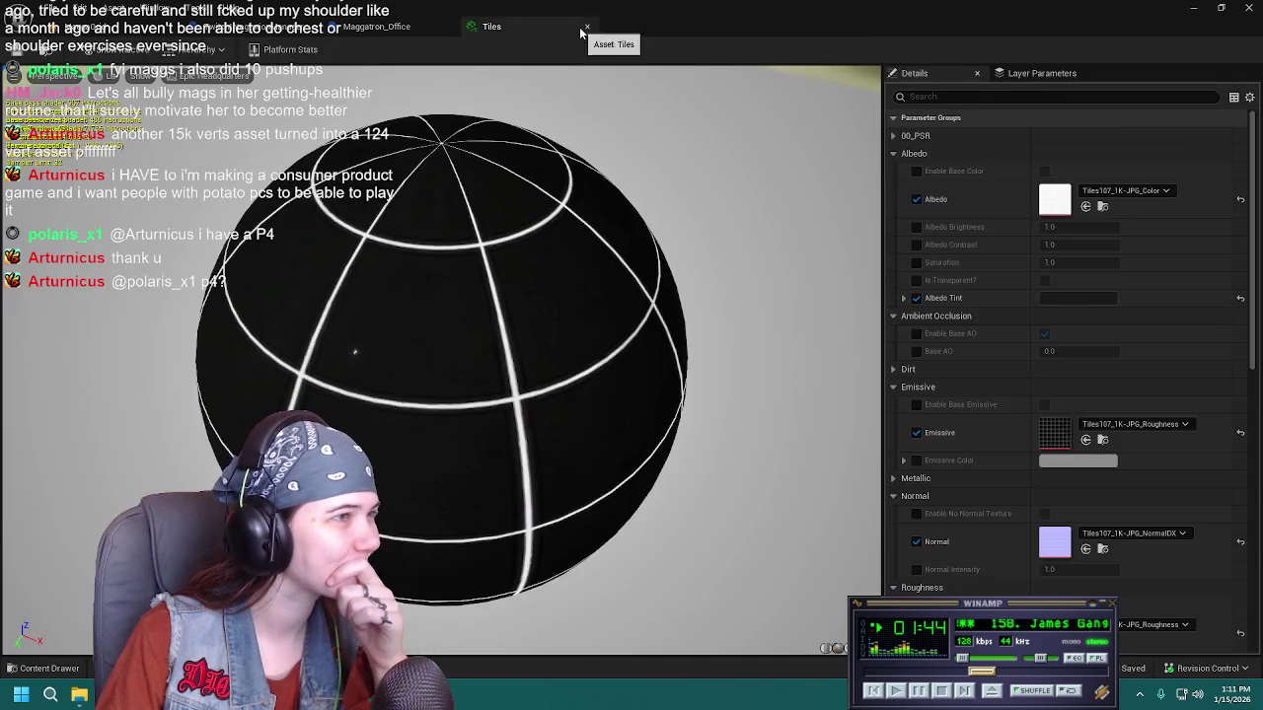
left_click(587, 26)
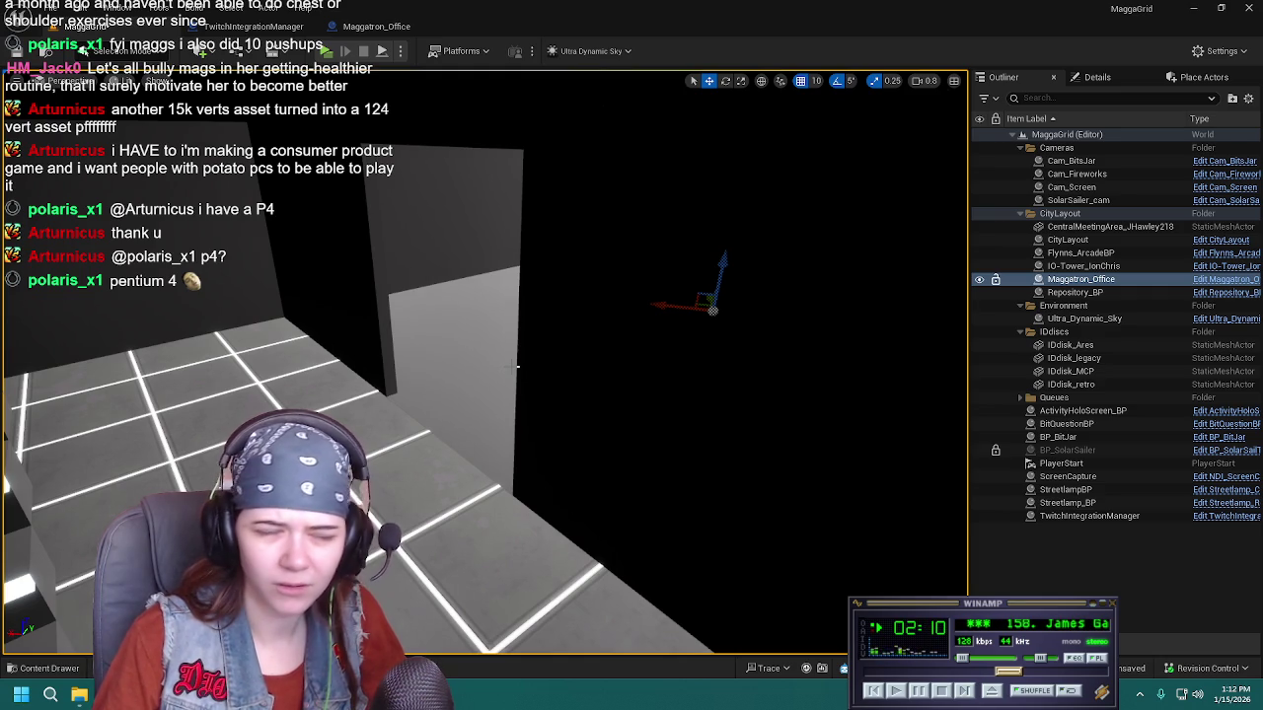
Keep grid snap at 10 and set the Maggatron_Office actor's Location Z to 101.0
left_click(819, 82)
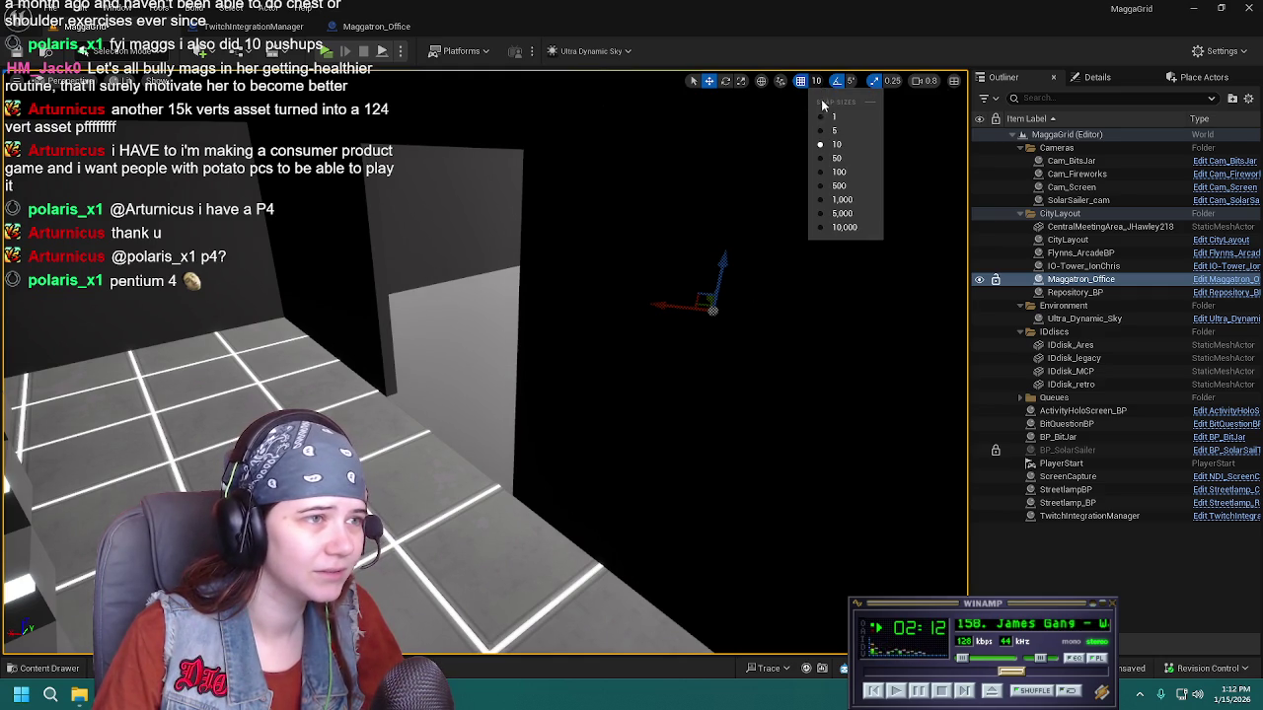
left_click(1112, 77)
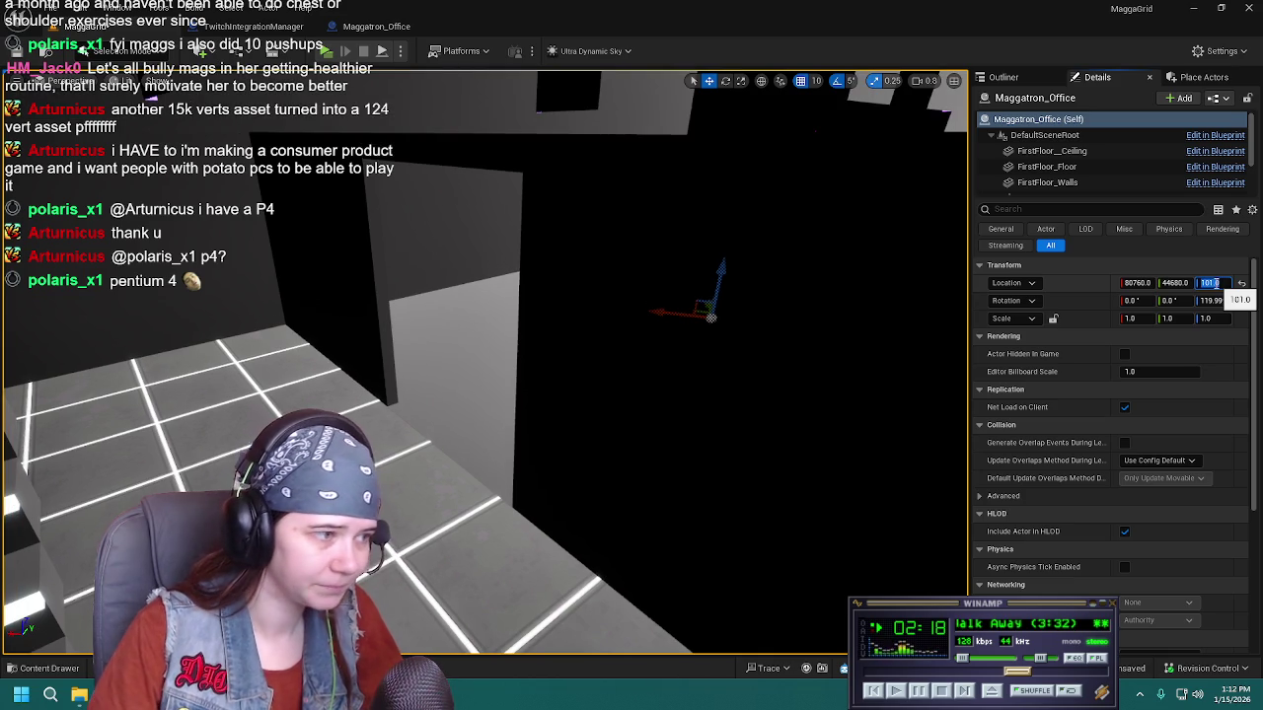
key("Return")
left_click_drag(700, 335, 634, 357)
key("ctrl+space")
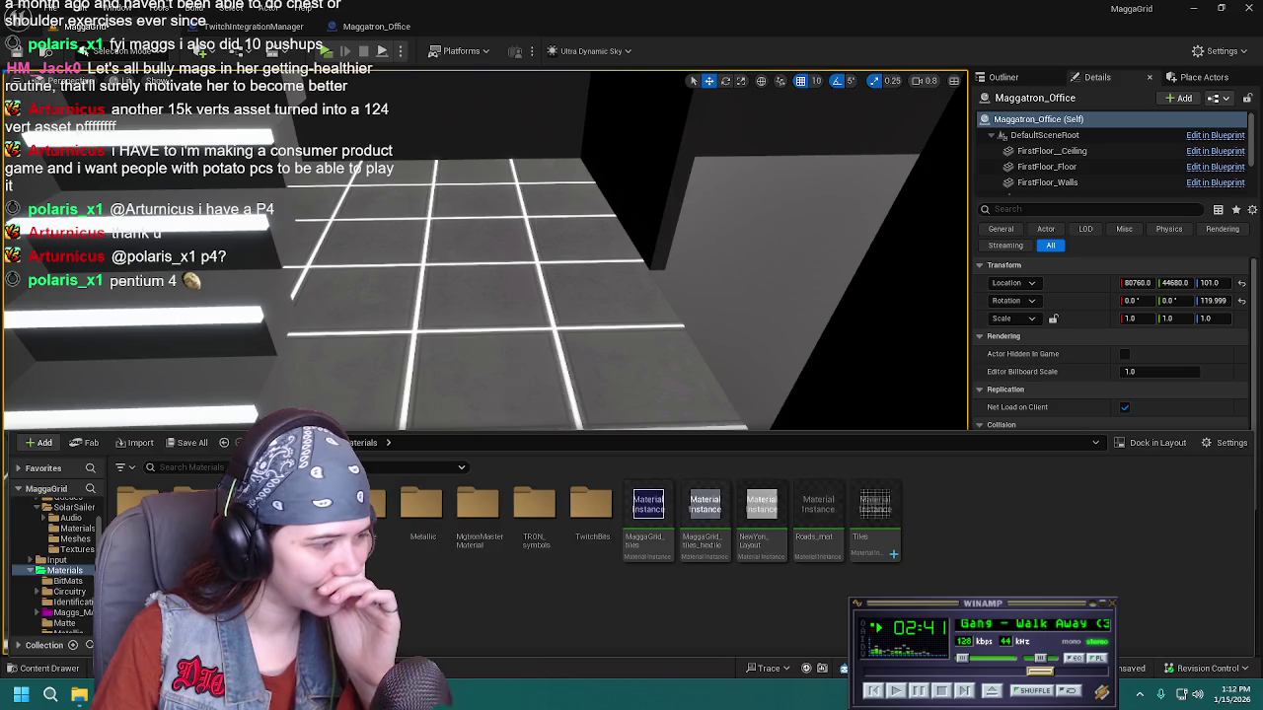
Open the Tiles material instance, review its parameters, and return to the level
double_click(868, 510)
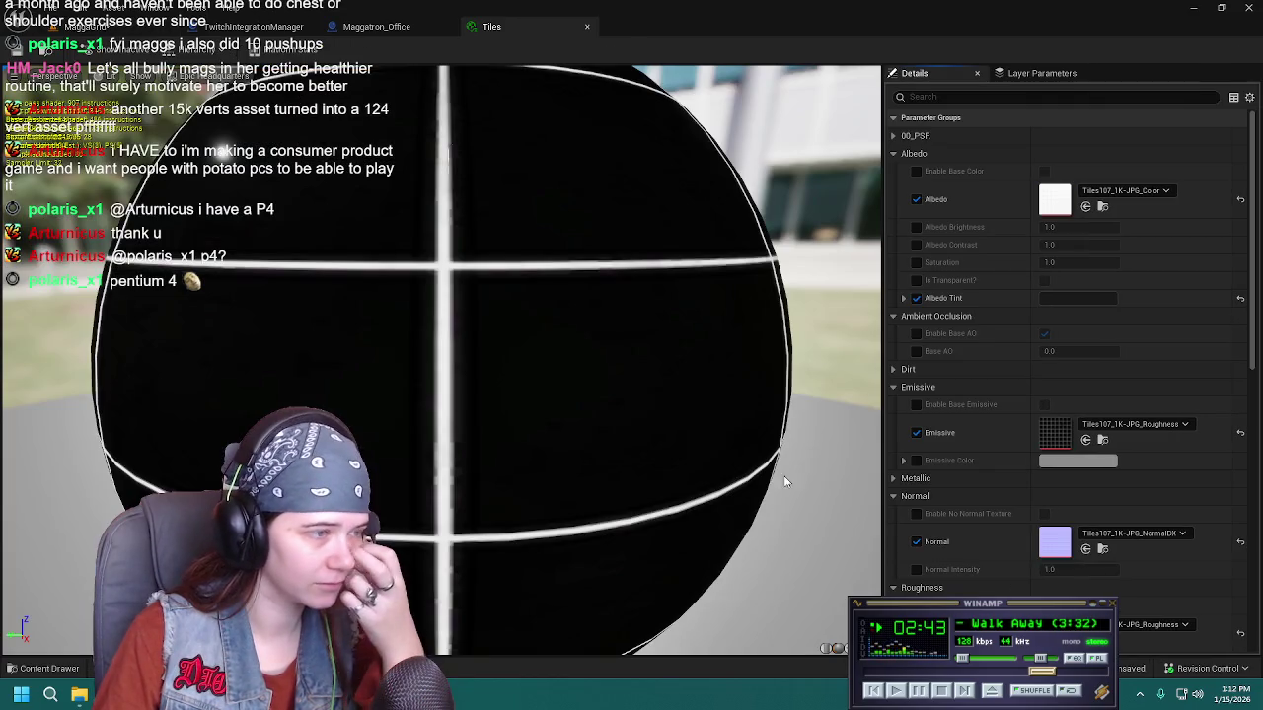
scroll(469, 233, "down", 5)
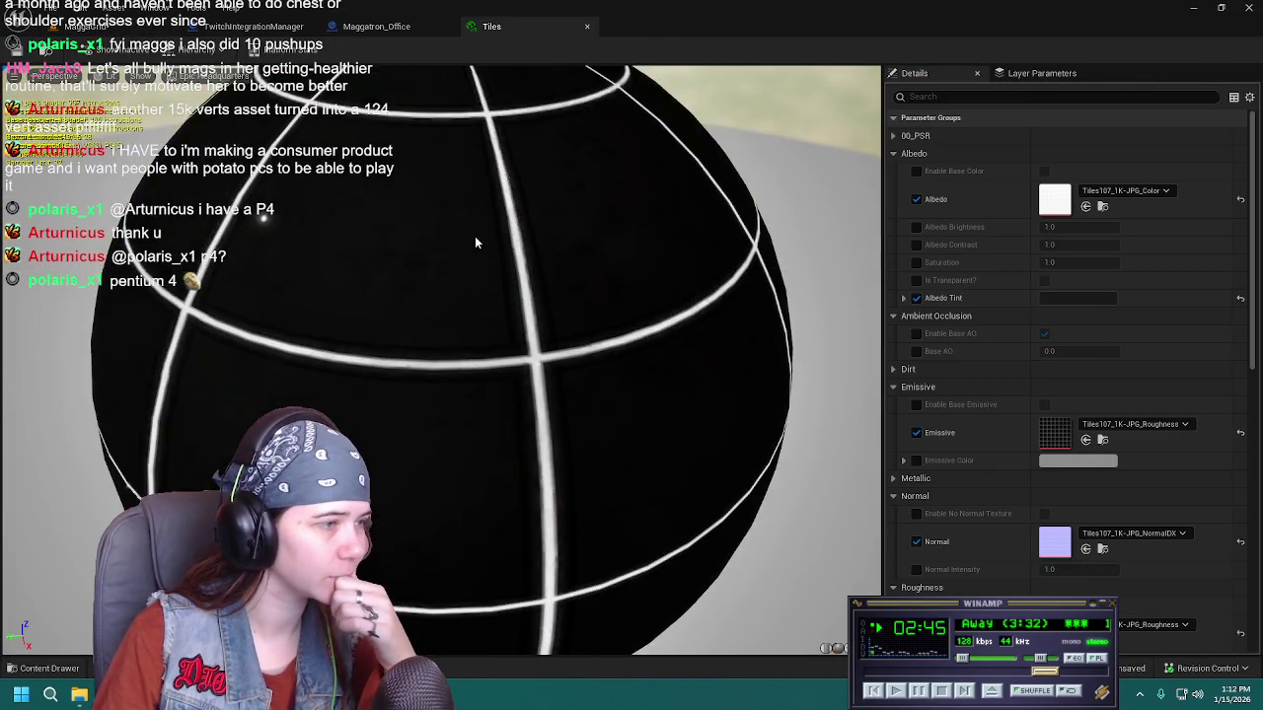
scroll(454, 309, "up", 5)
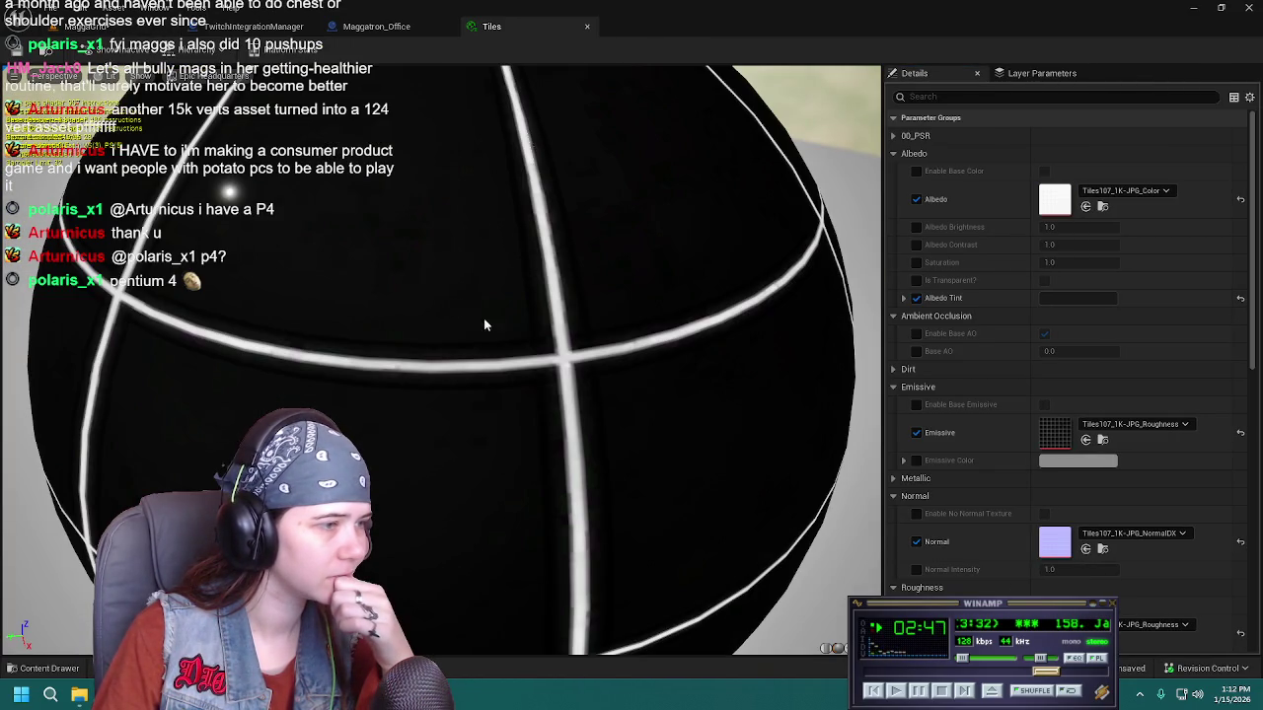
scroll(593, 319, "down", 5)
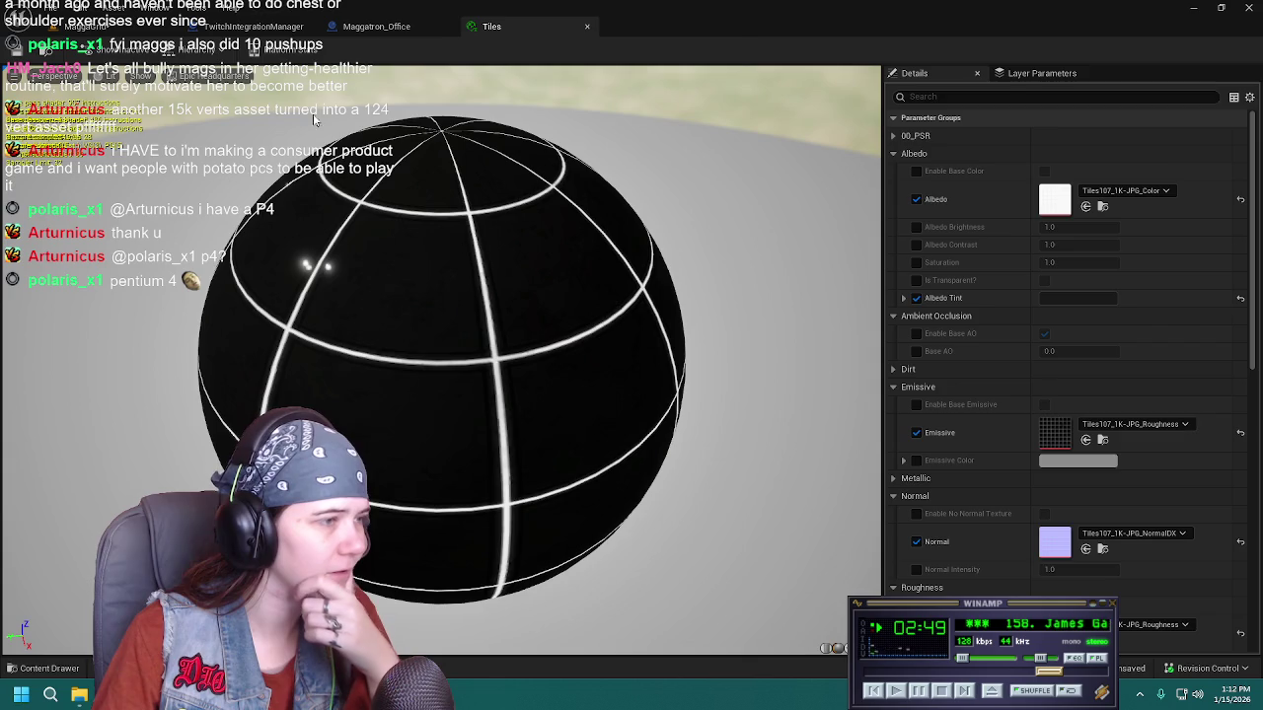
left_click(141, 32)
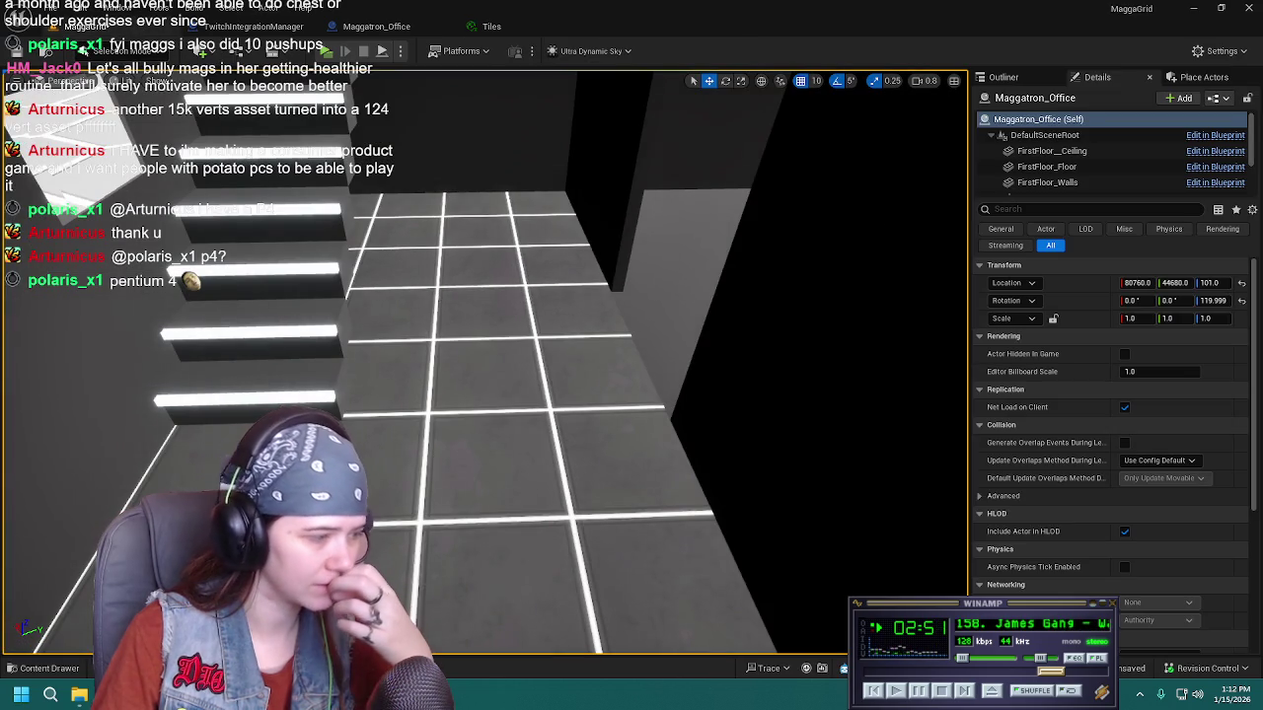
Try Enable Base Specular on Tiles, check the floor in the level, then turn it off
left_click(54, 668)
double_click(875, 511)
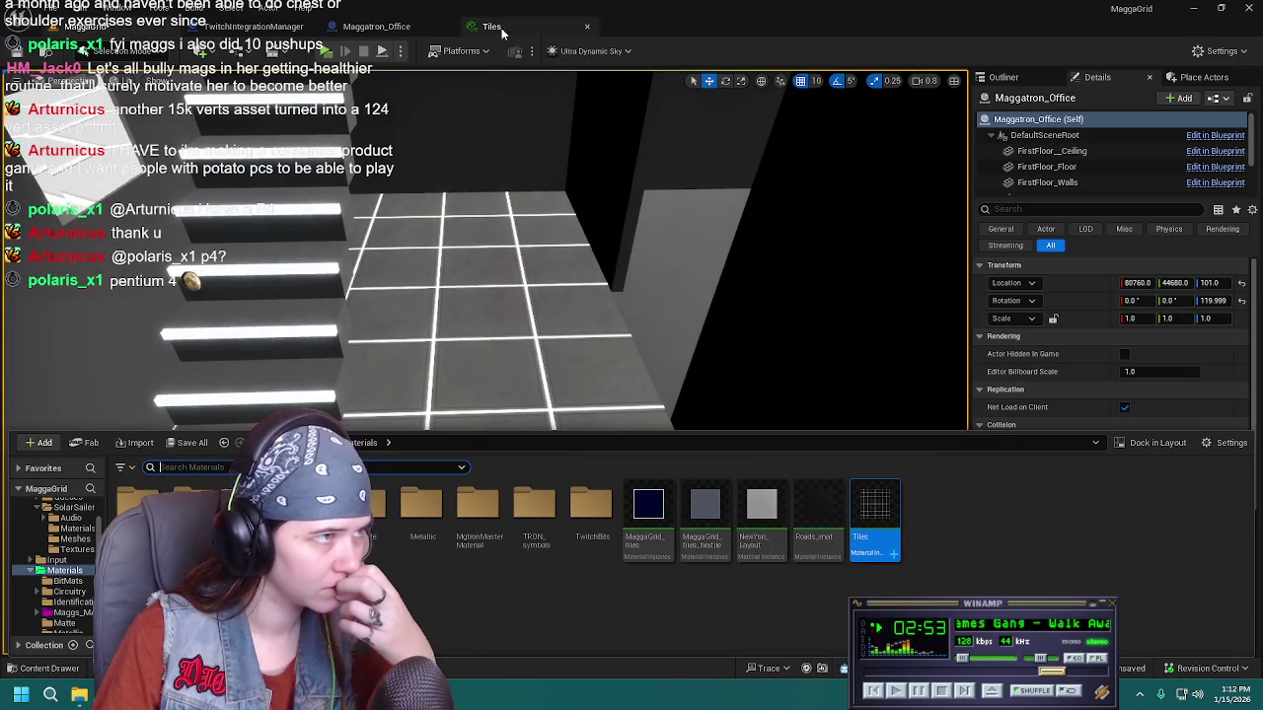
scroll(1040, 466, "down", 5)
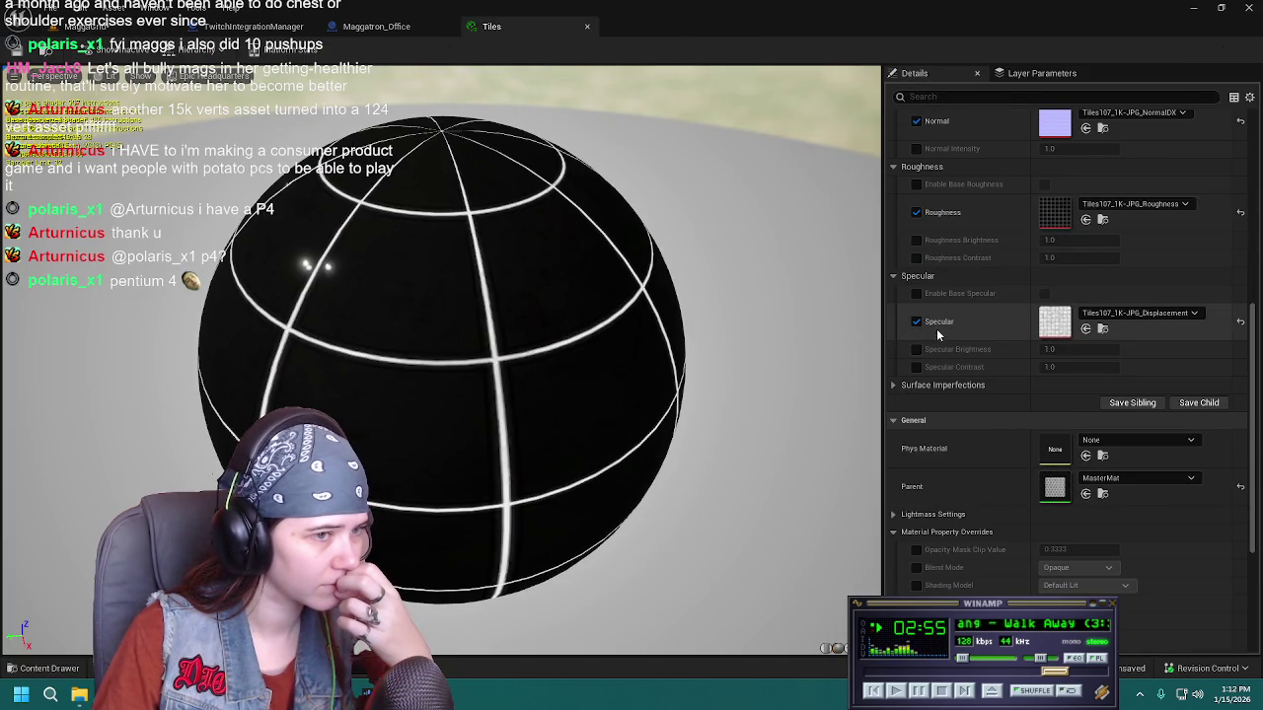
left_click(1045, 294)
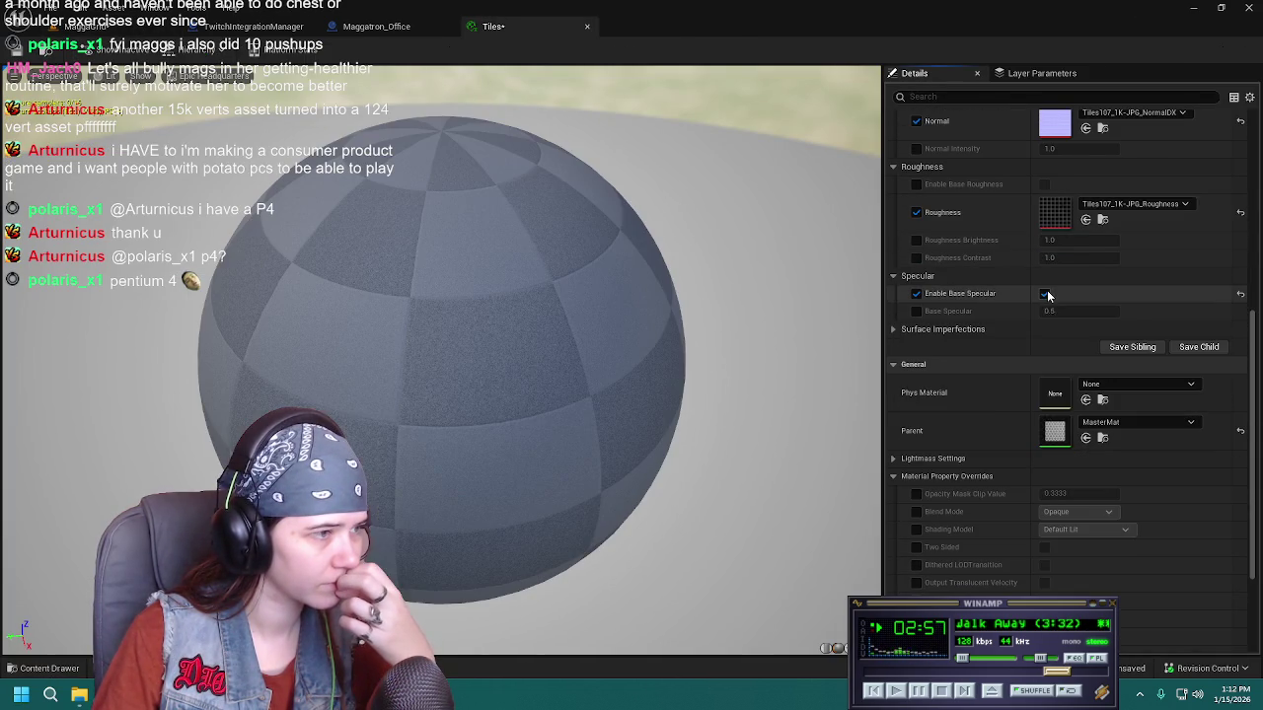
left_click(109, 27)
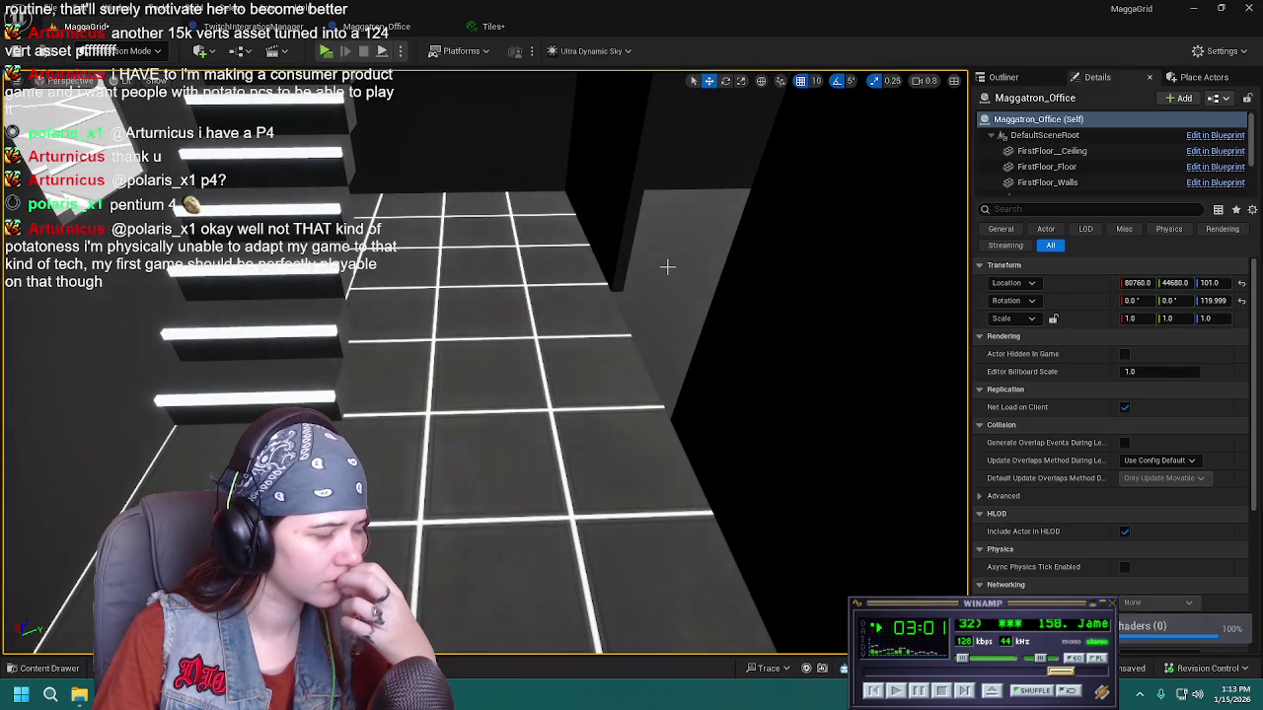
left_click(498, 28)
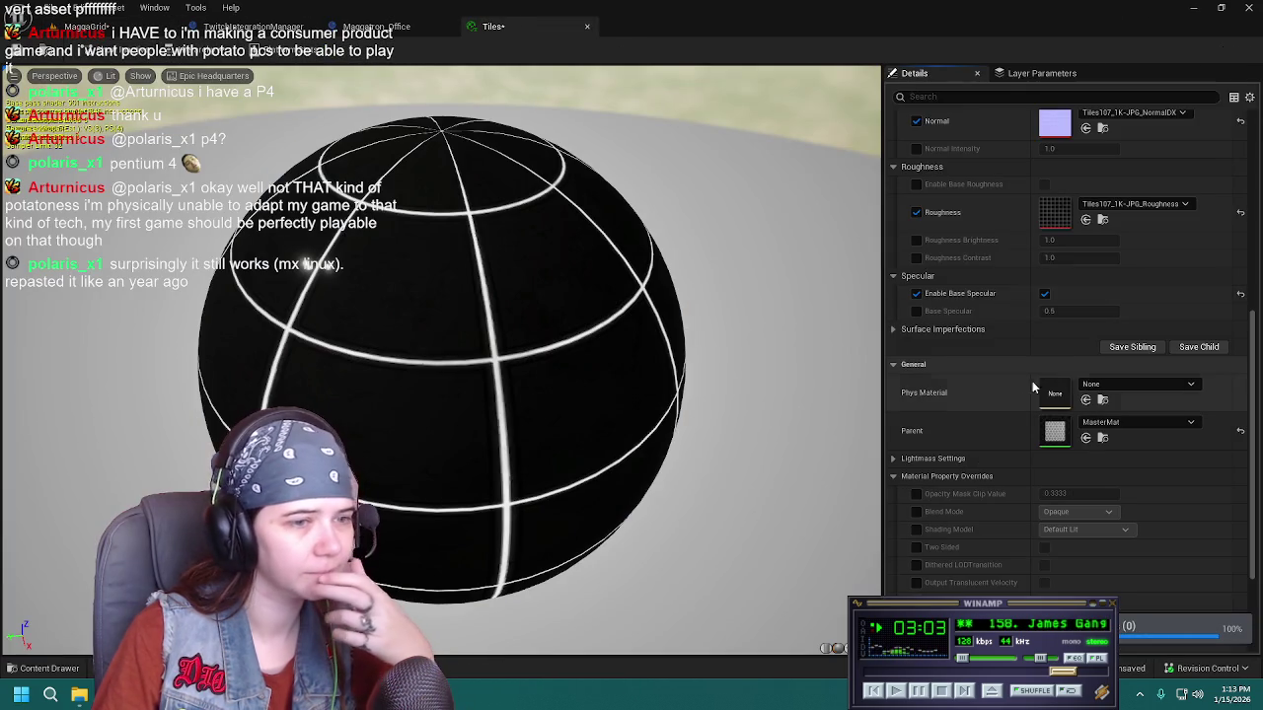
left_click(915, 293)
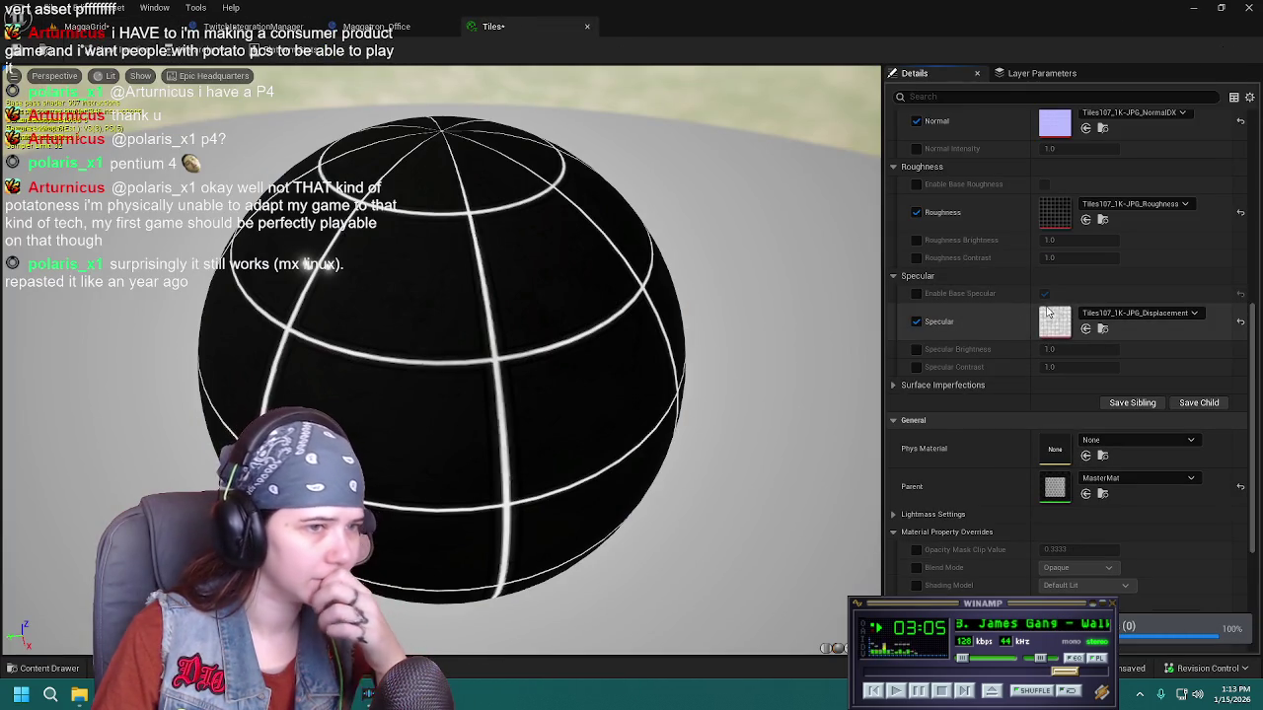
Toggle the Specular texture off and back on, then save the Tiles material
left_click(916, 322)
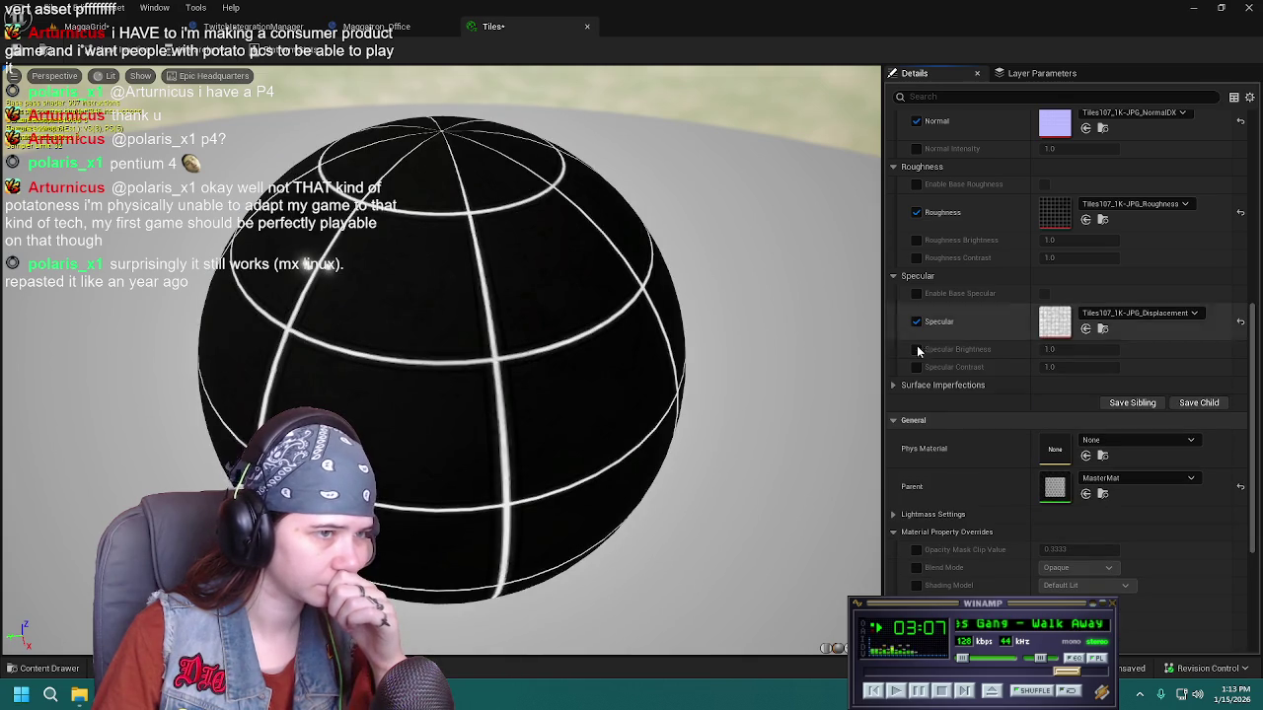
left_click(916, 322)
key("ctrl+s")
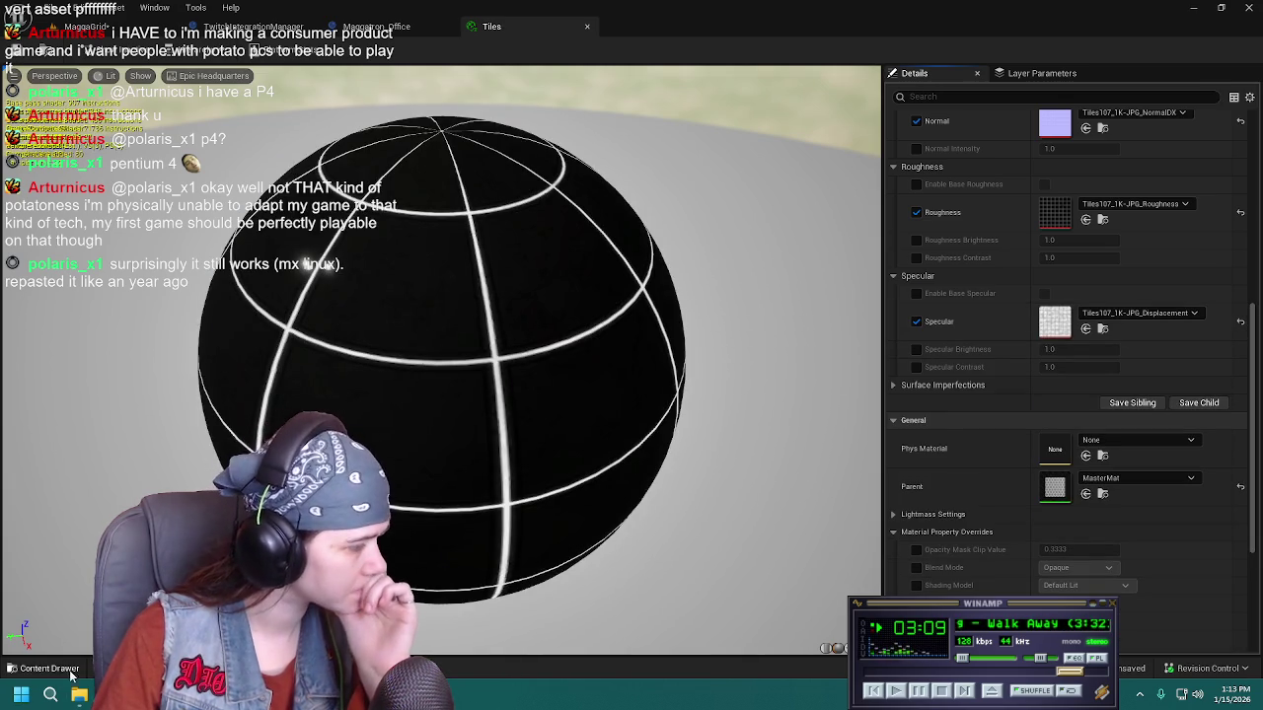
Import the NormalGL JPG into Textures > Tiles107 and assign it to the Normal slot
left_click(79, 671)
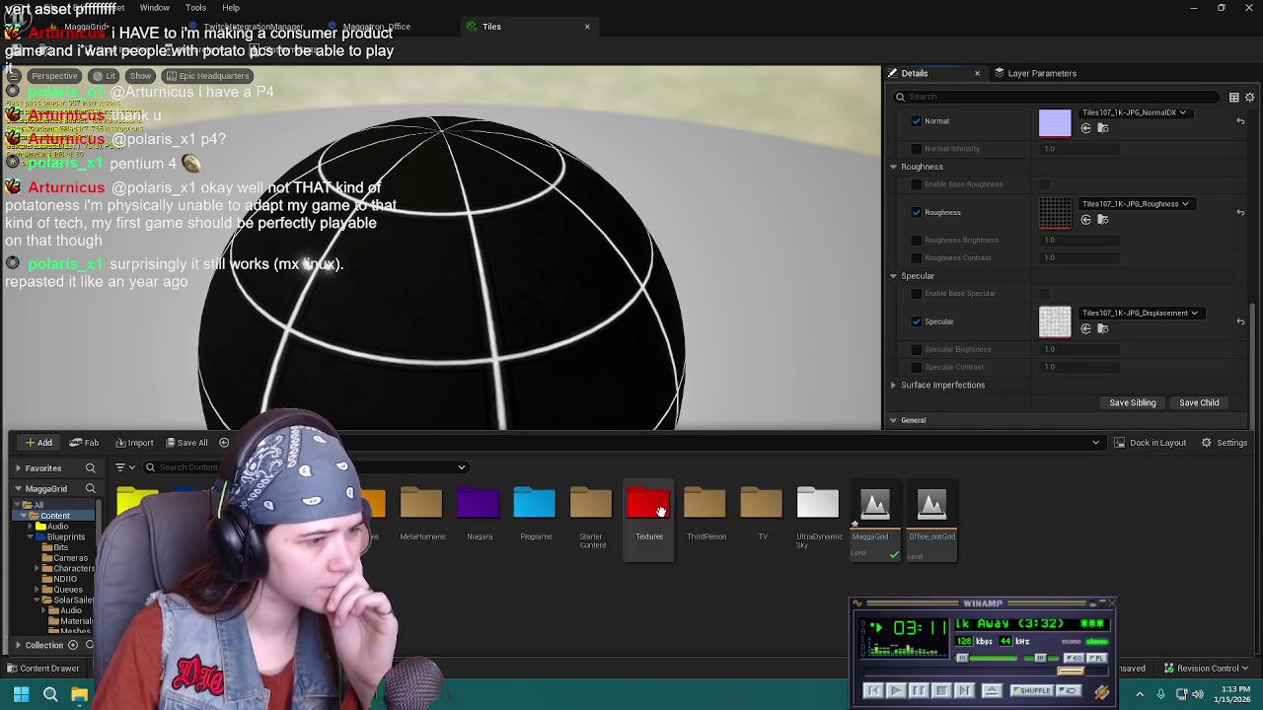
double_click(662, 512)
double_click(310, 508)
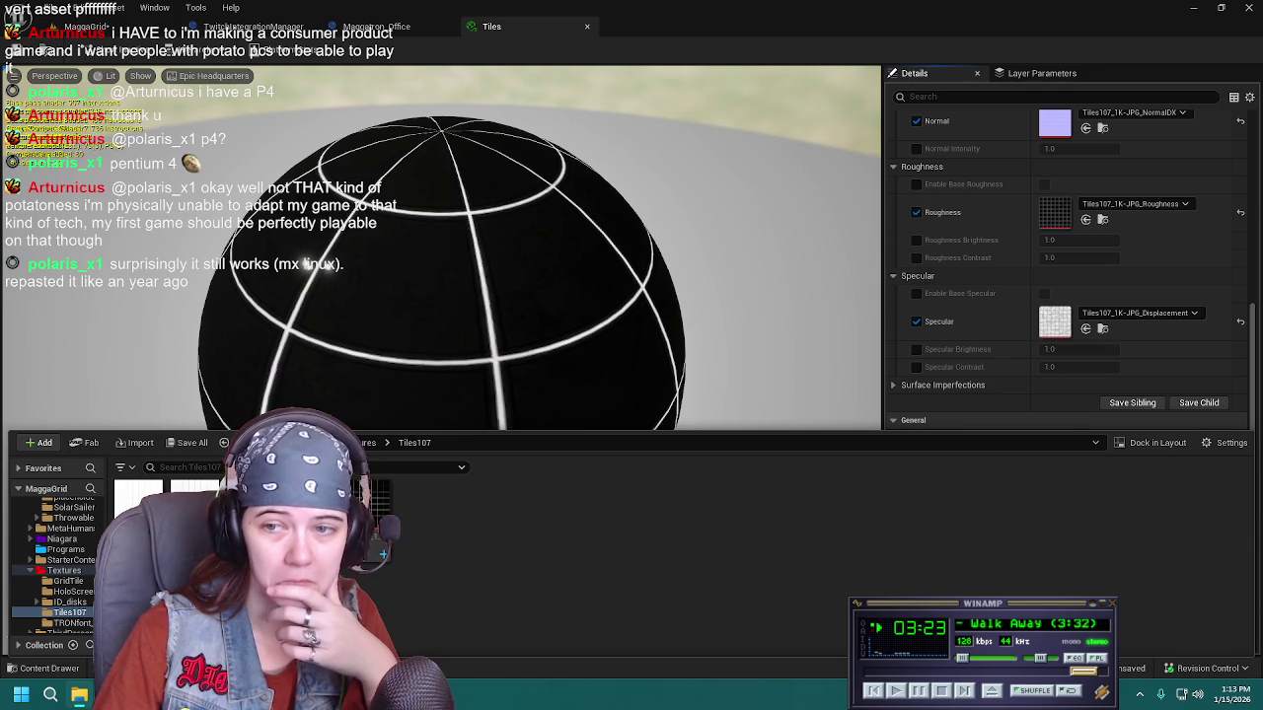
left_click_drag(383, 553, 1230, 481)
left_click_drag(531, 655, 509, 555)
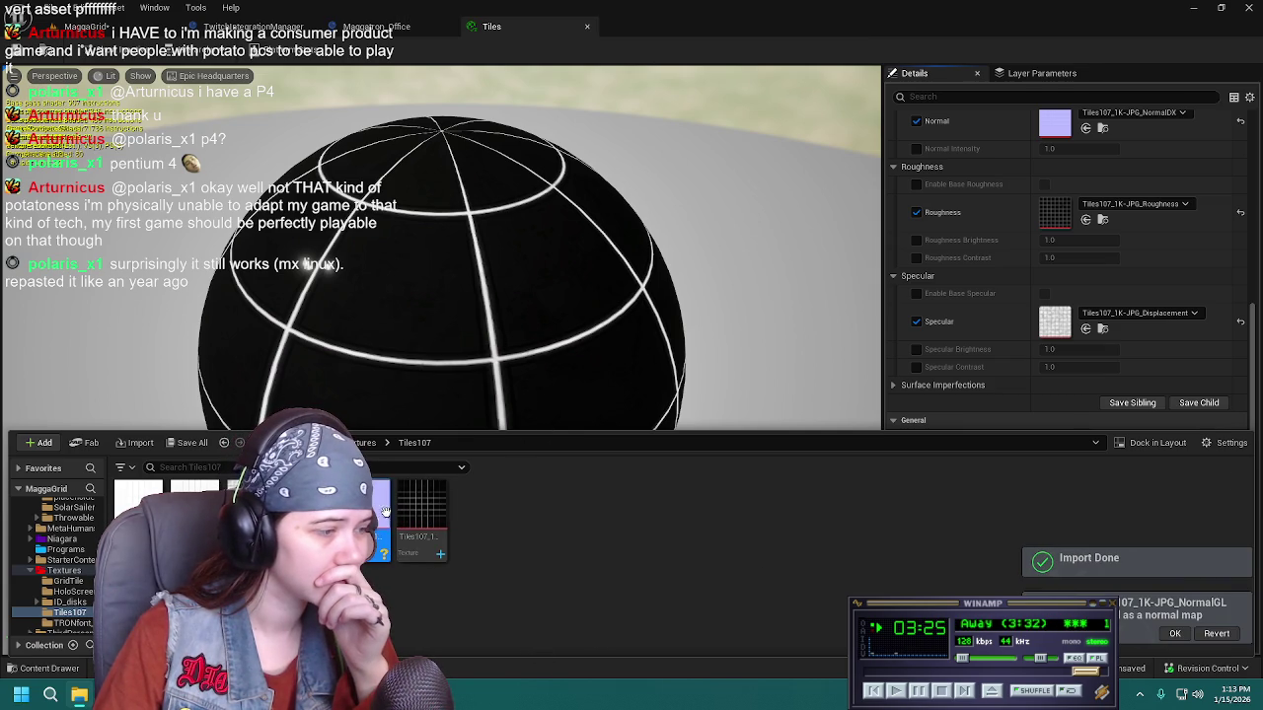
mouse_move(380, 513)
left_mouse_down()
mouse_move(986, 246)
mouse_move(1097, 131)
left_mouse_up()
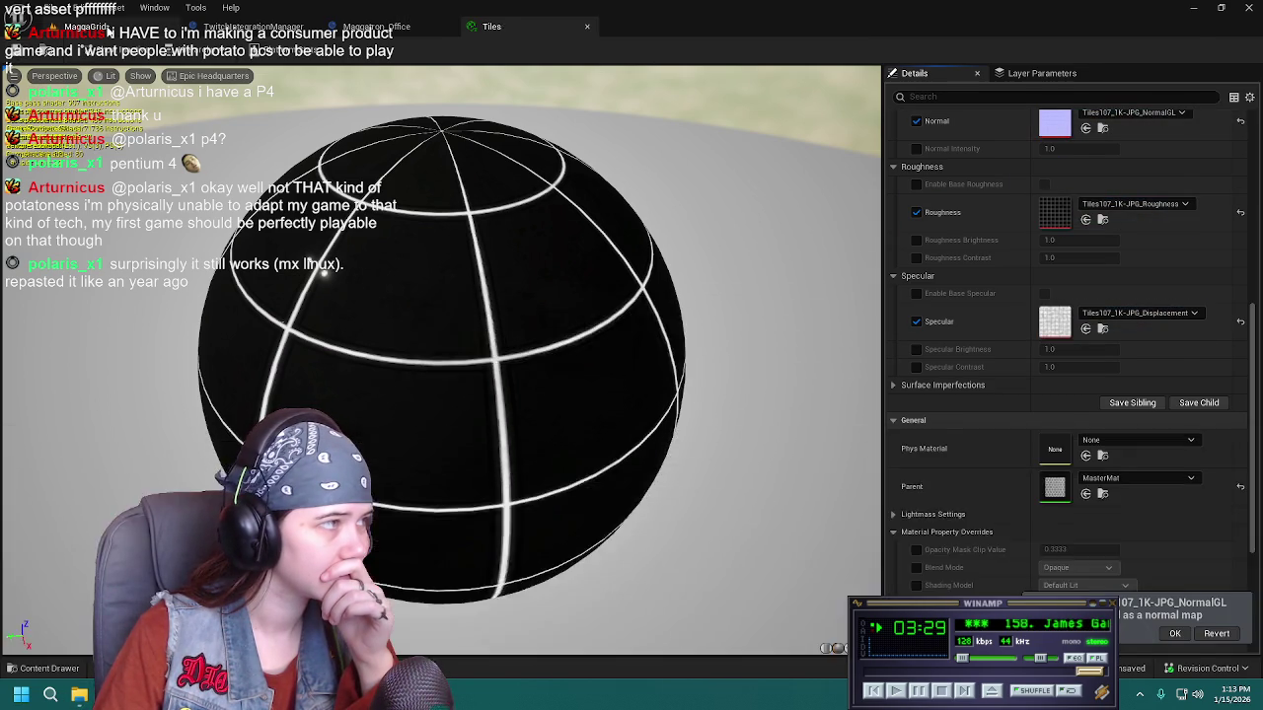
left_click(103, 27)
Compare the NormalGL-tiled corridor floor in the MaggaGrid level with the Tiles material
left_click(507, 34)
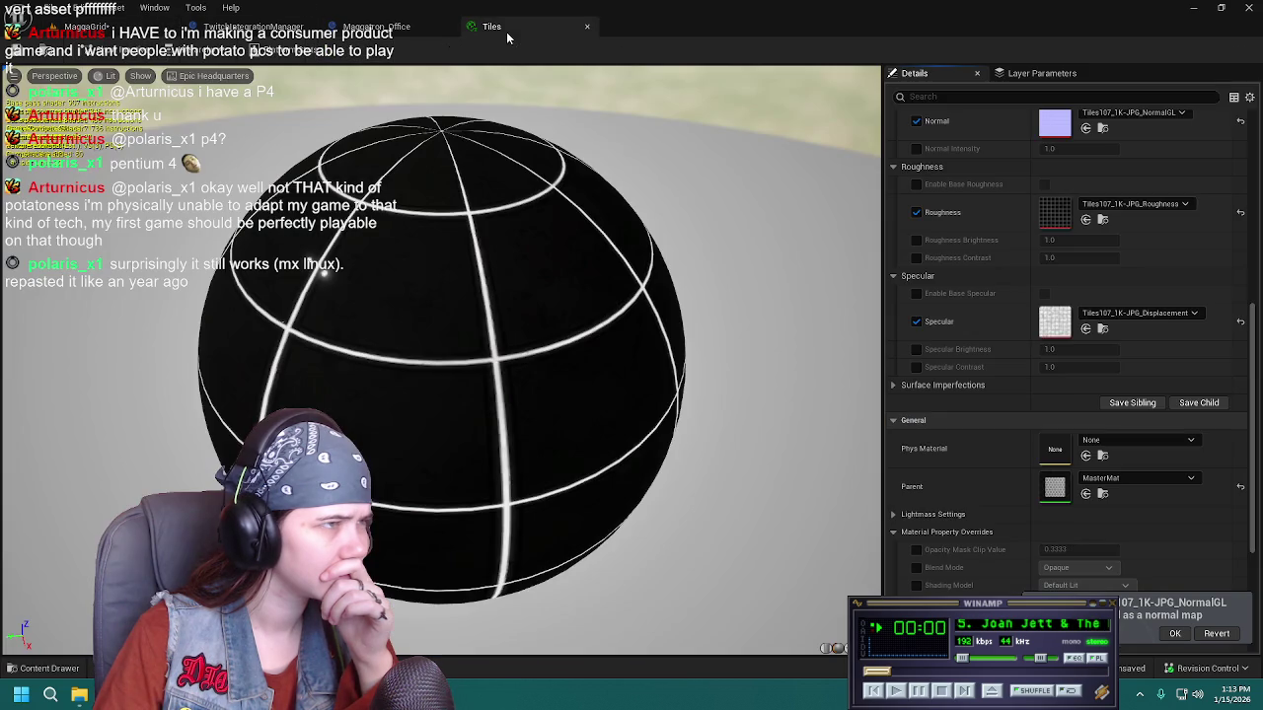
left_click(106, 27)
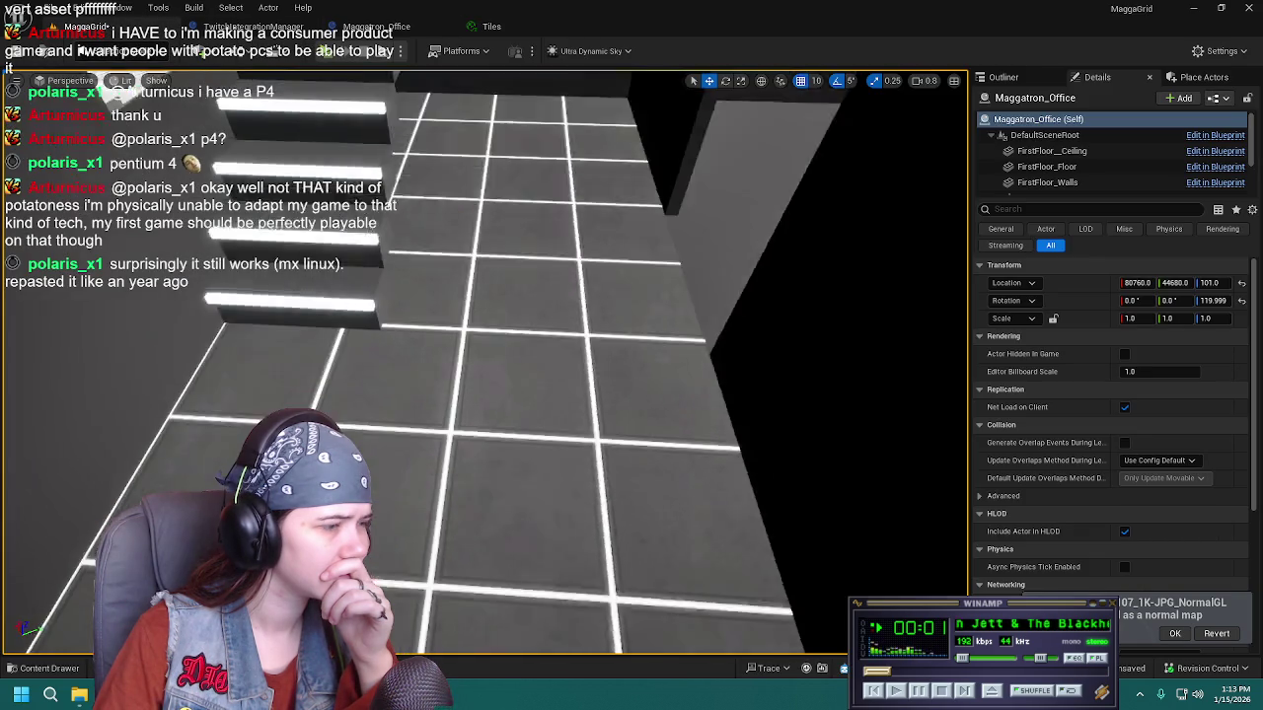
key("s")
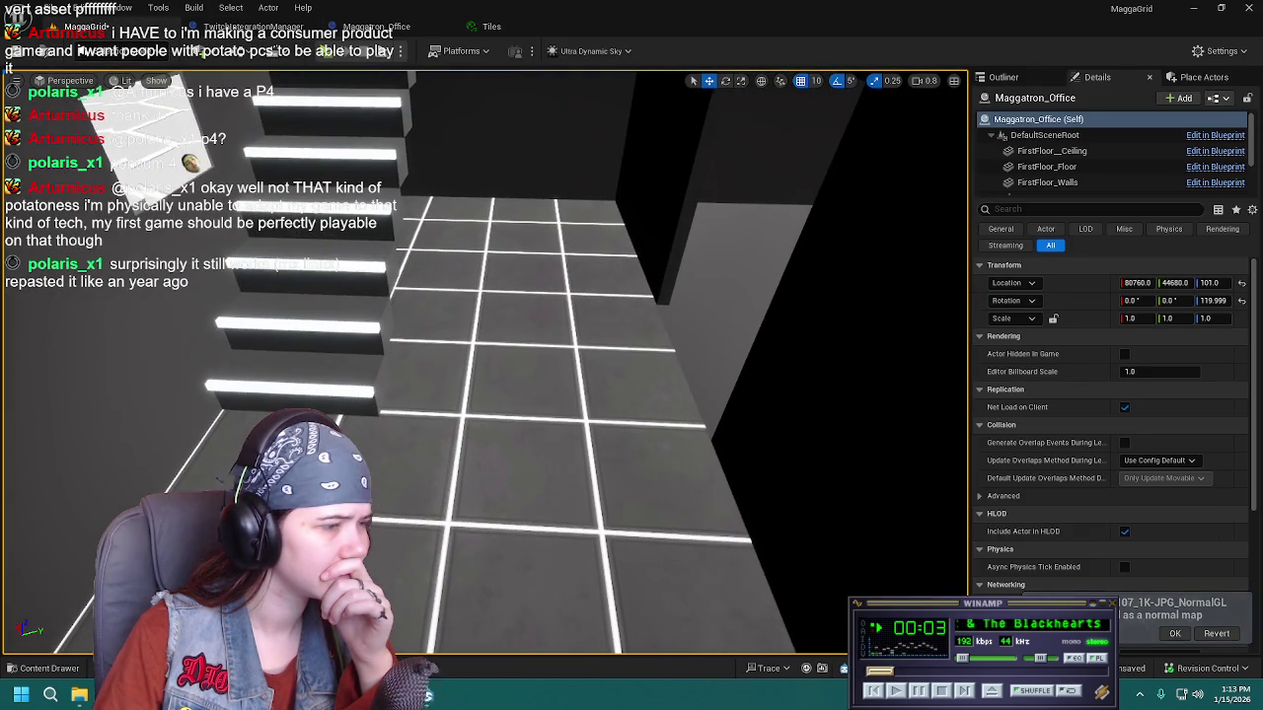
left_click(492, 27)
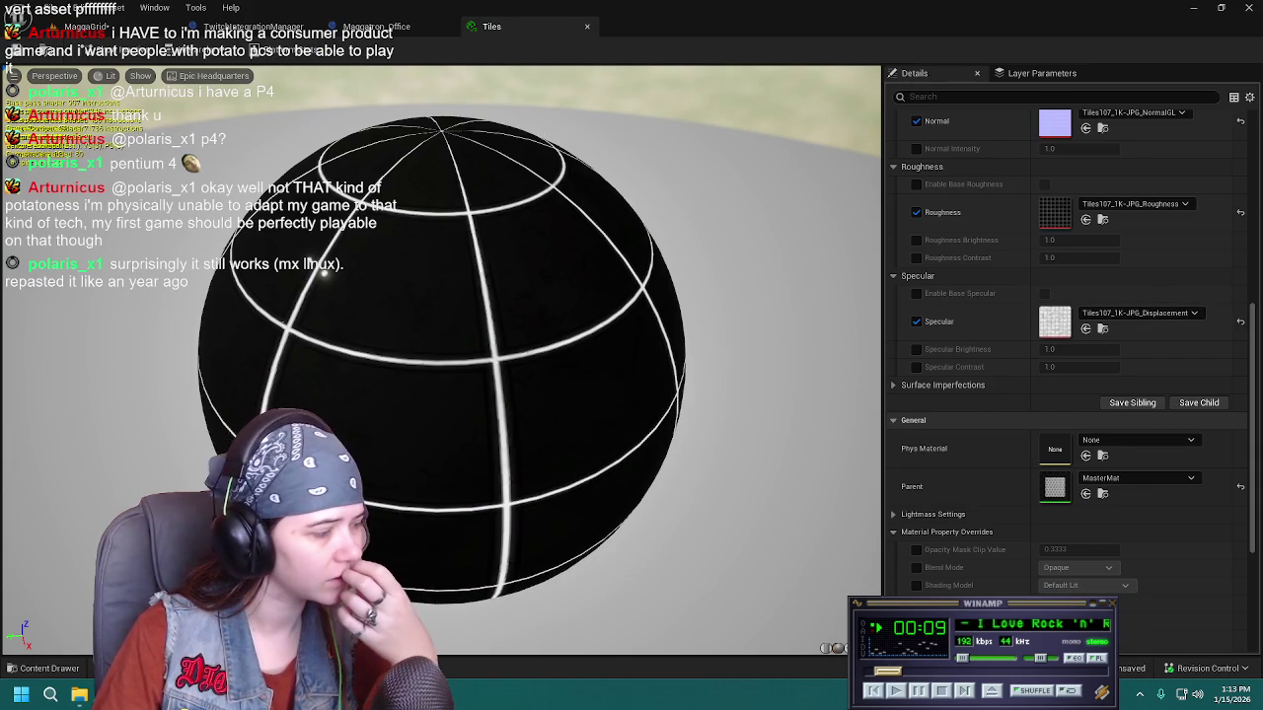
Put Tiles107_1K-JPG_NormalDX back in the Normal slot, delete the NormalGL texture, and recheck the floor
left_click(47, 668)
mouse_move(375, 508)
left_mouse_down()
mouse_move(1105, 247)
mouse_move(1085, 148)
mouse_move(1055, 122)
left_mouse_up()
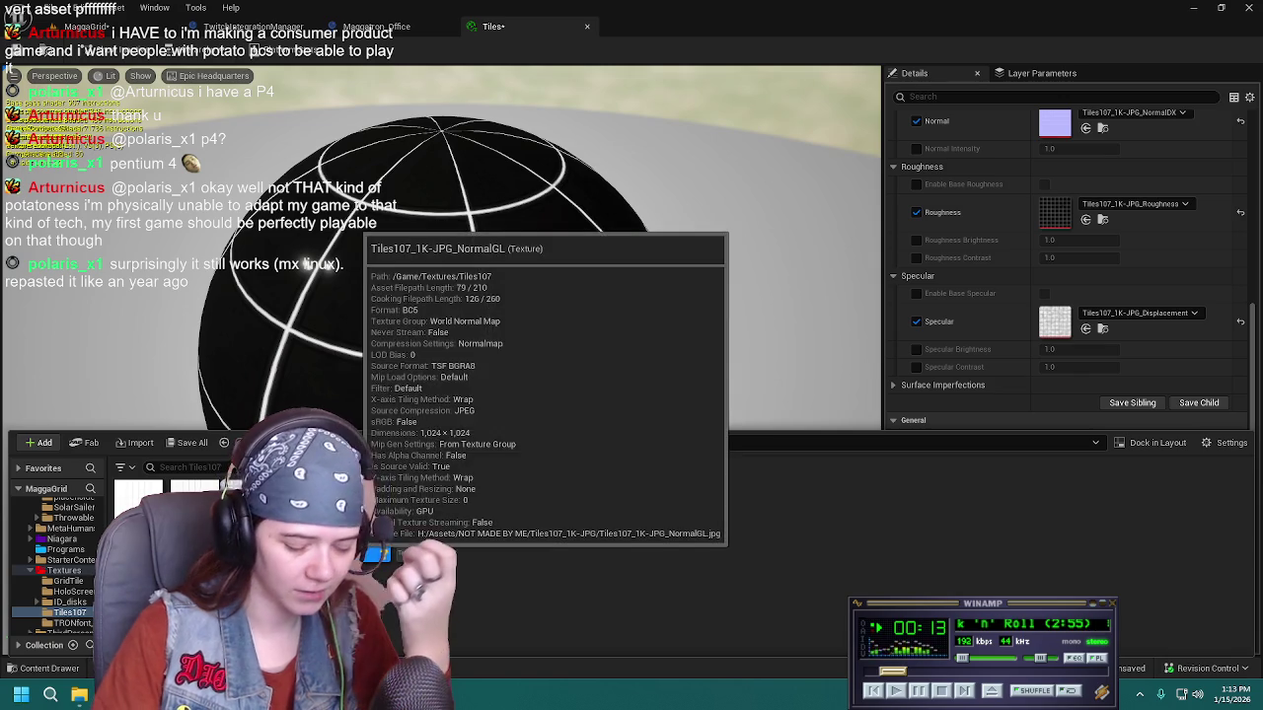
key("Delete")
left_click(627, 559)
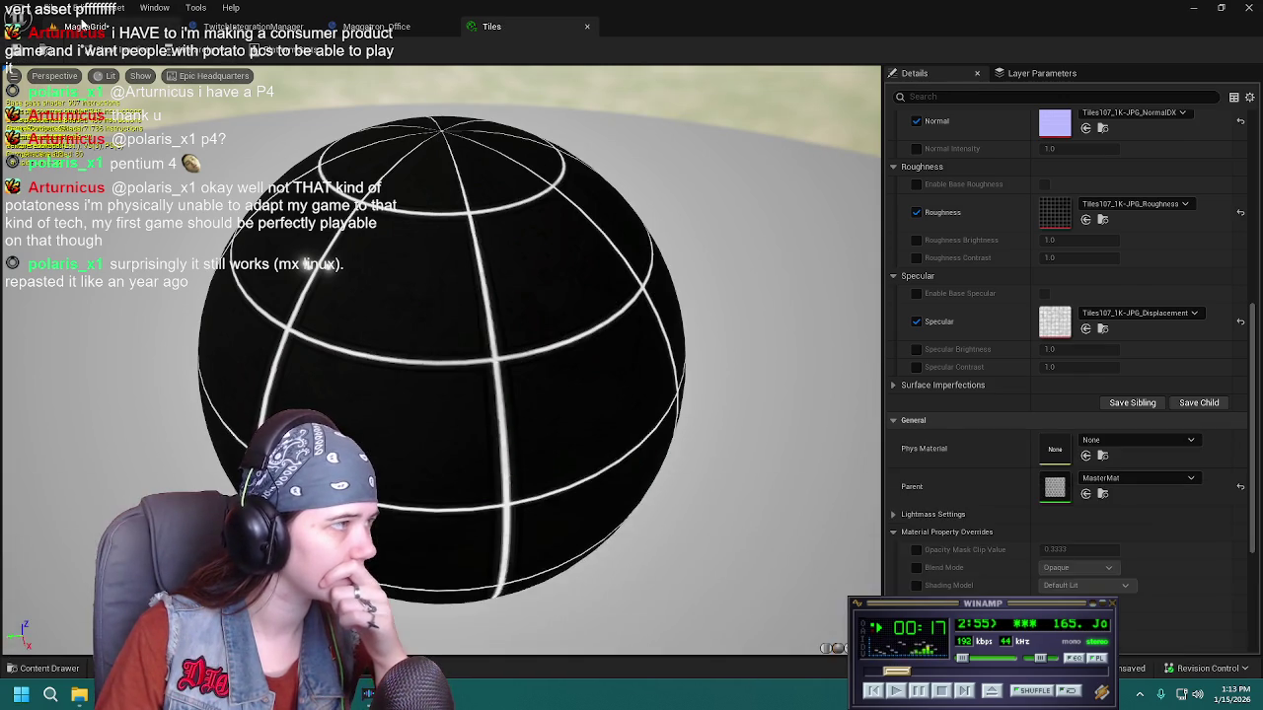
left_click(378, 27)
mouse_move(464, 487)
left_mouse_down()
mouse_move(521, 389)
mouse_move(510, 312)
left_mouse_up()
left_click(489, 28)
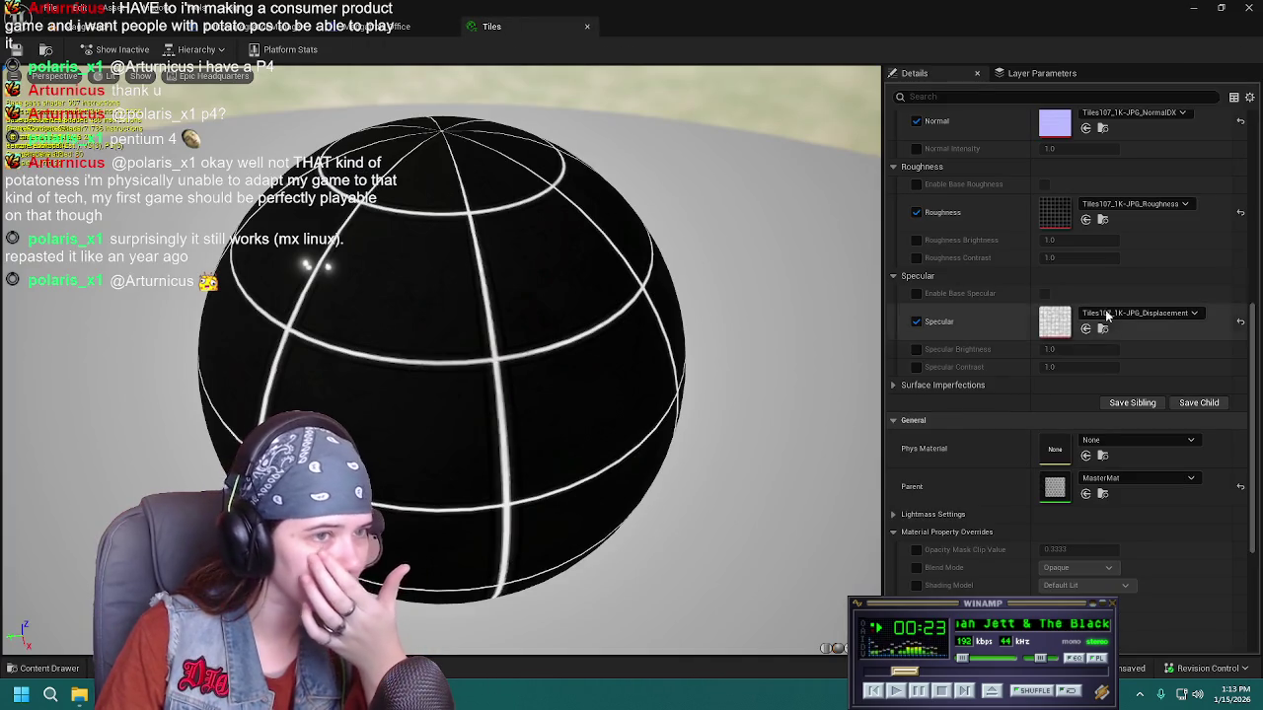
Turn on Enable No Normal Texture in the Tiles material and check the floor in the level
scroll(1070, 345, "up", 2)
scroll(1007, 365, "up", 3)
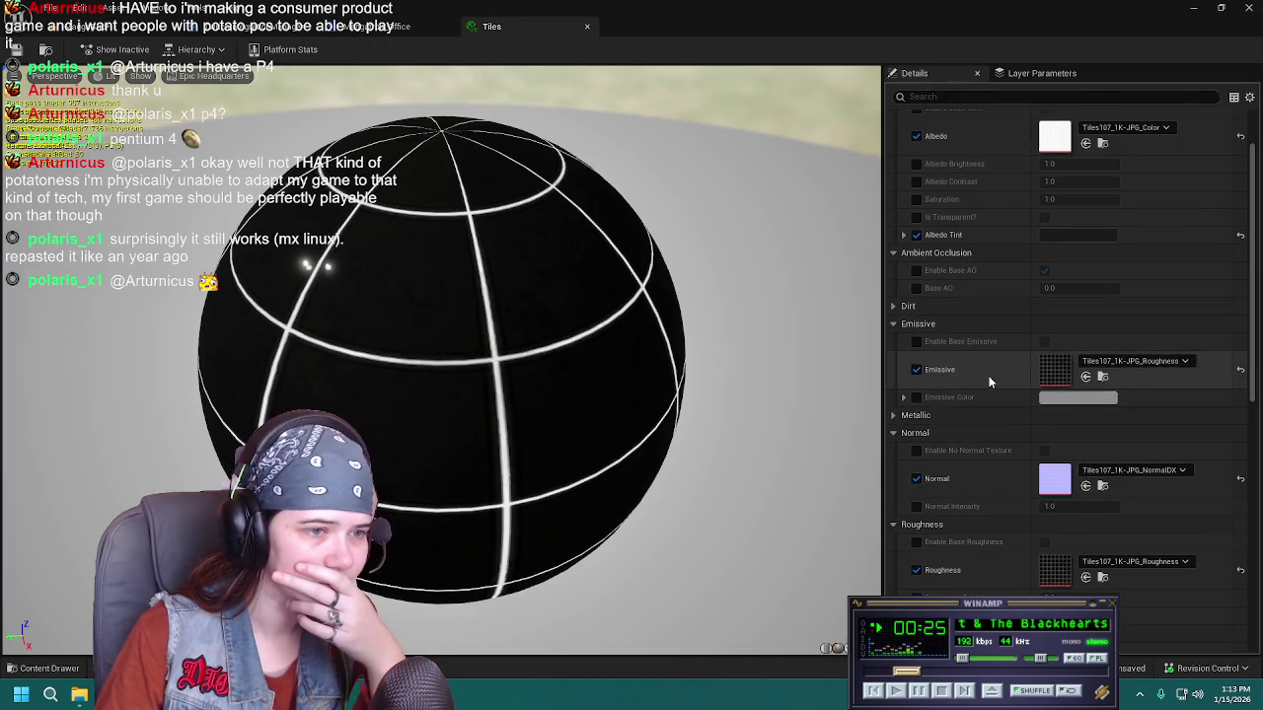
left_click(993, 454)
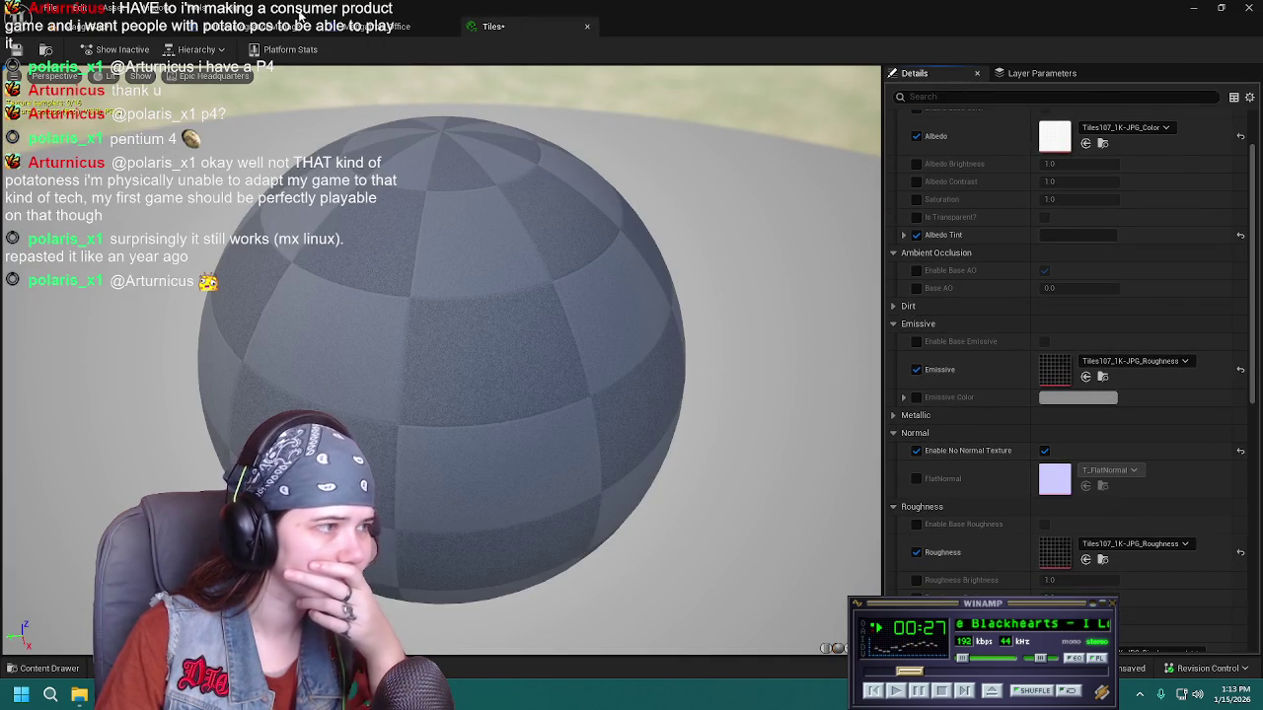
left_click(104, 27)
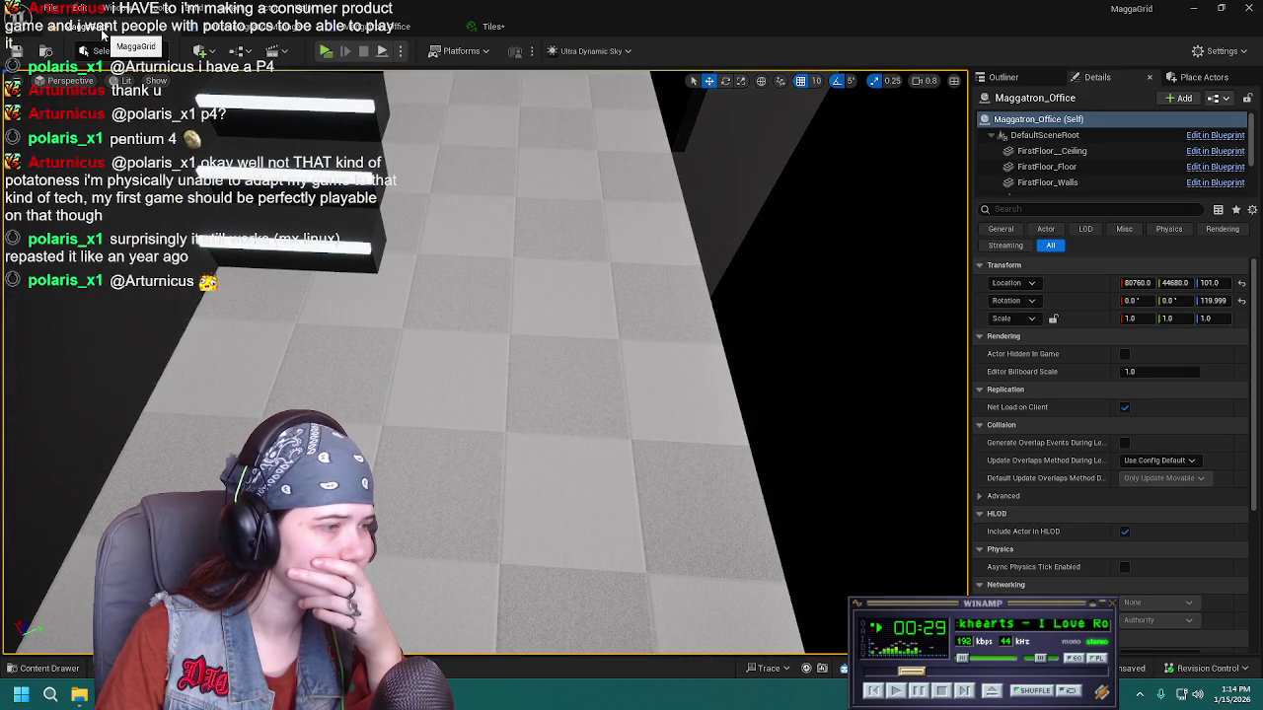
Back in the Tiles material, switch the No Normal Texture override off again
left_click(528, 27)
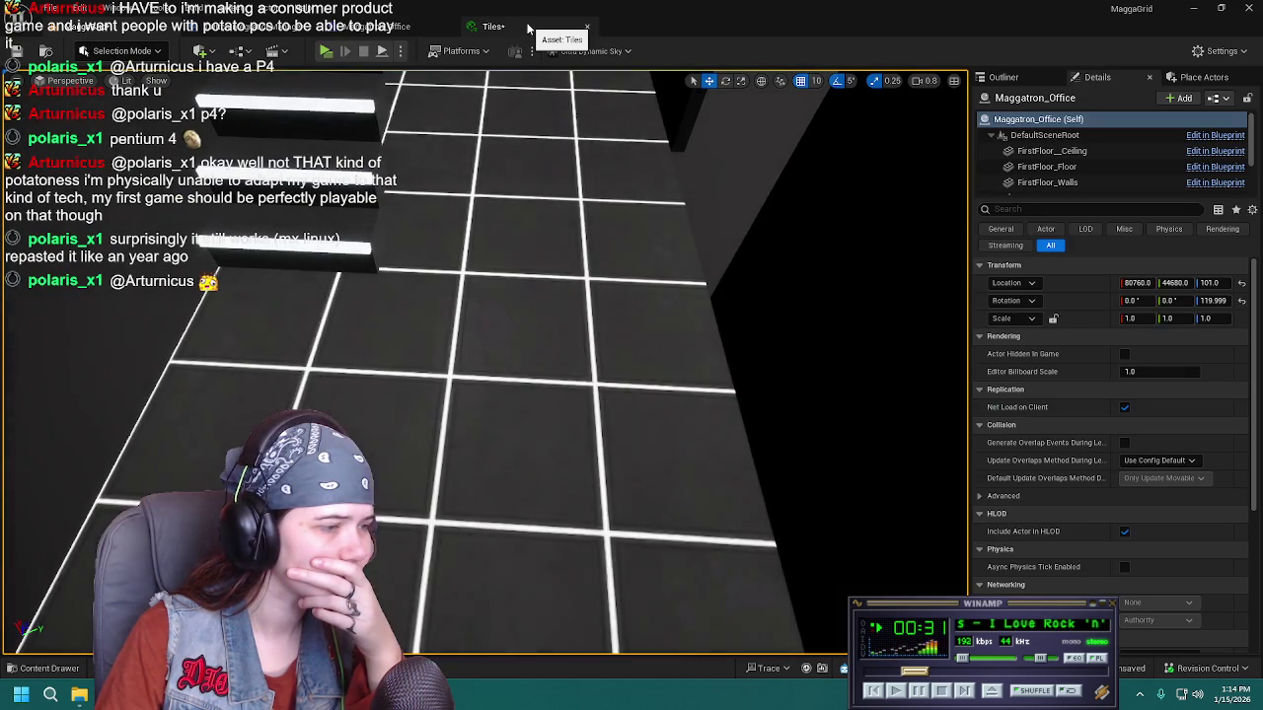
left_click(1045, 451)
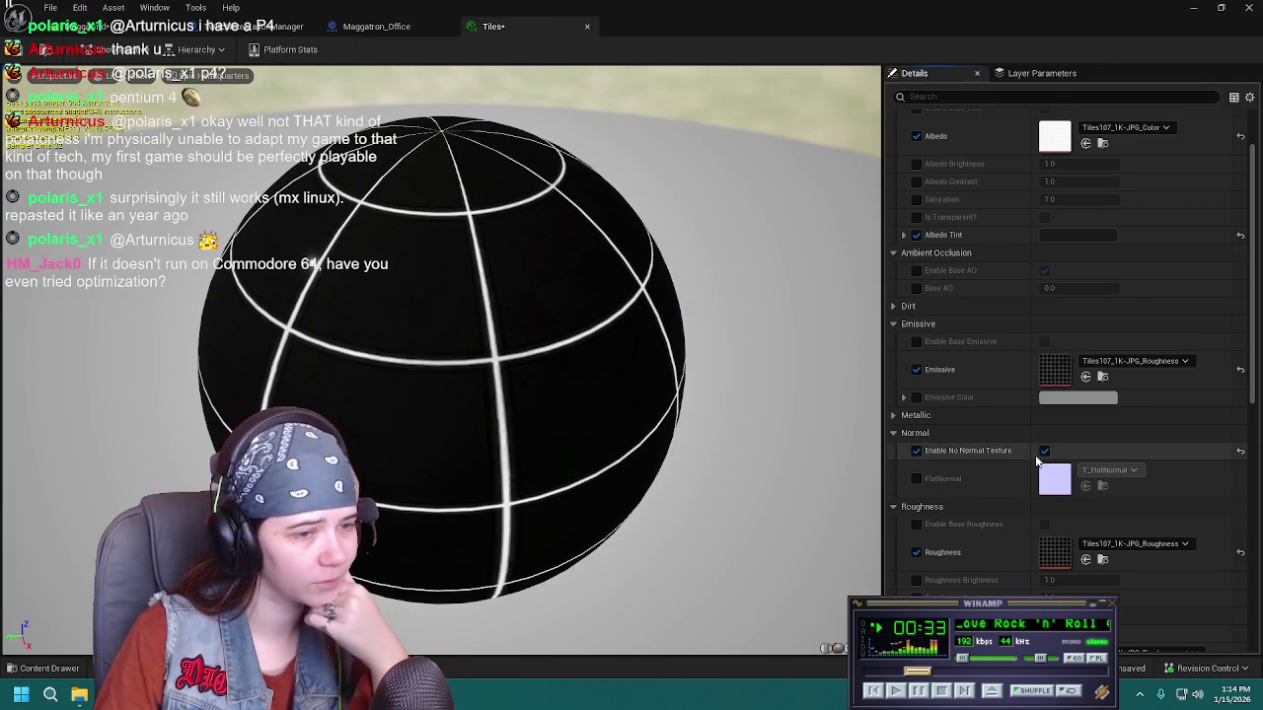
left_click(917, 452)
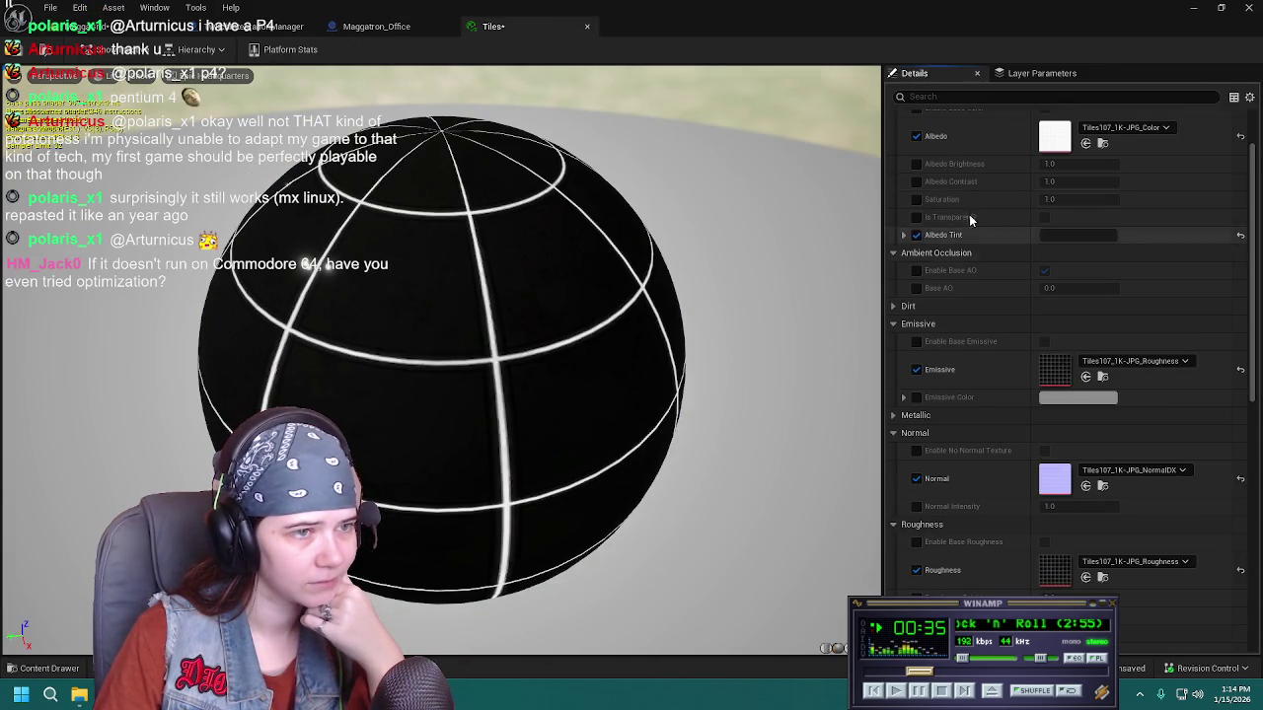
scroll(997, 261, "up", 3)
scroll(945, 519, "down", 4)
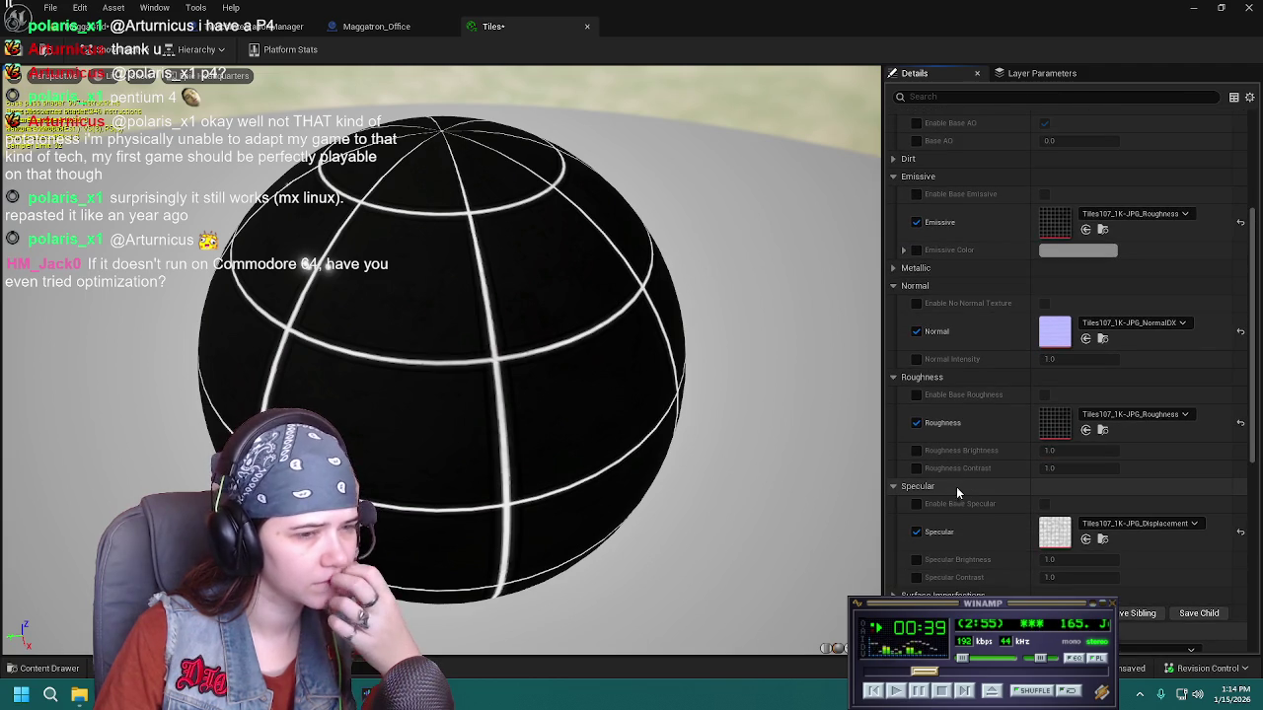
Enable Base Roughness at a flat 0.5 and preview the grey floor tiles in the level
left_click(916, 394)
left_click(1045, 395)
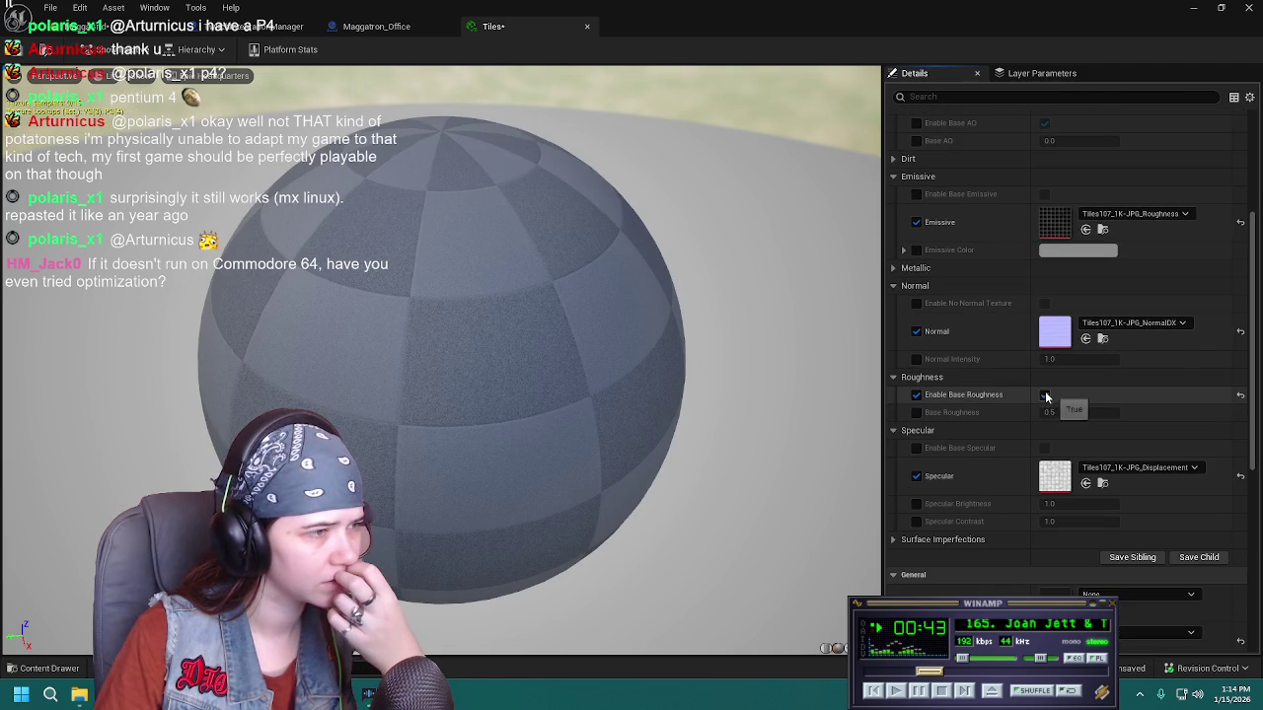
left_click(376, 25)
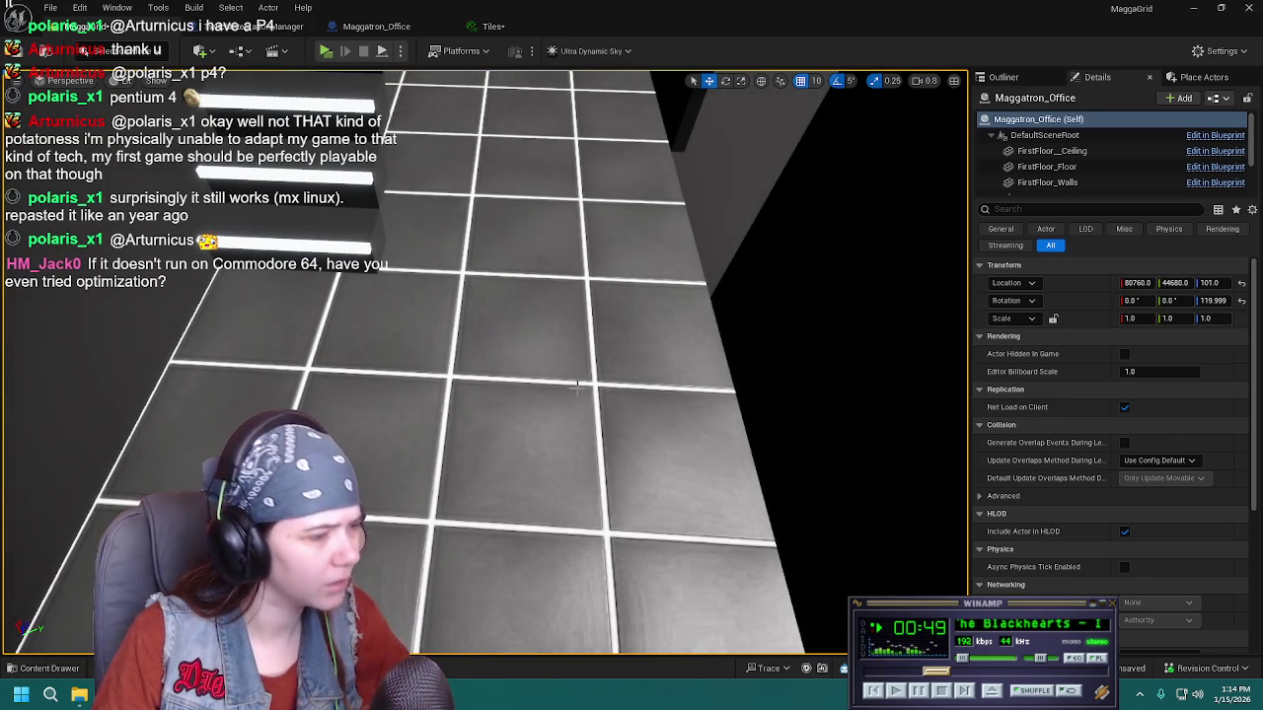
mouse_move(568, 383)
left_mouse_down()
mouse_move(542, 355)
mouse_move(558, 321)
left_mouse_up()
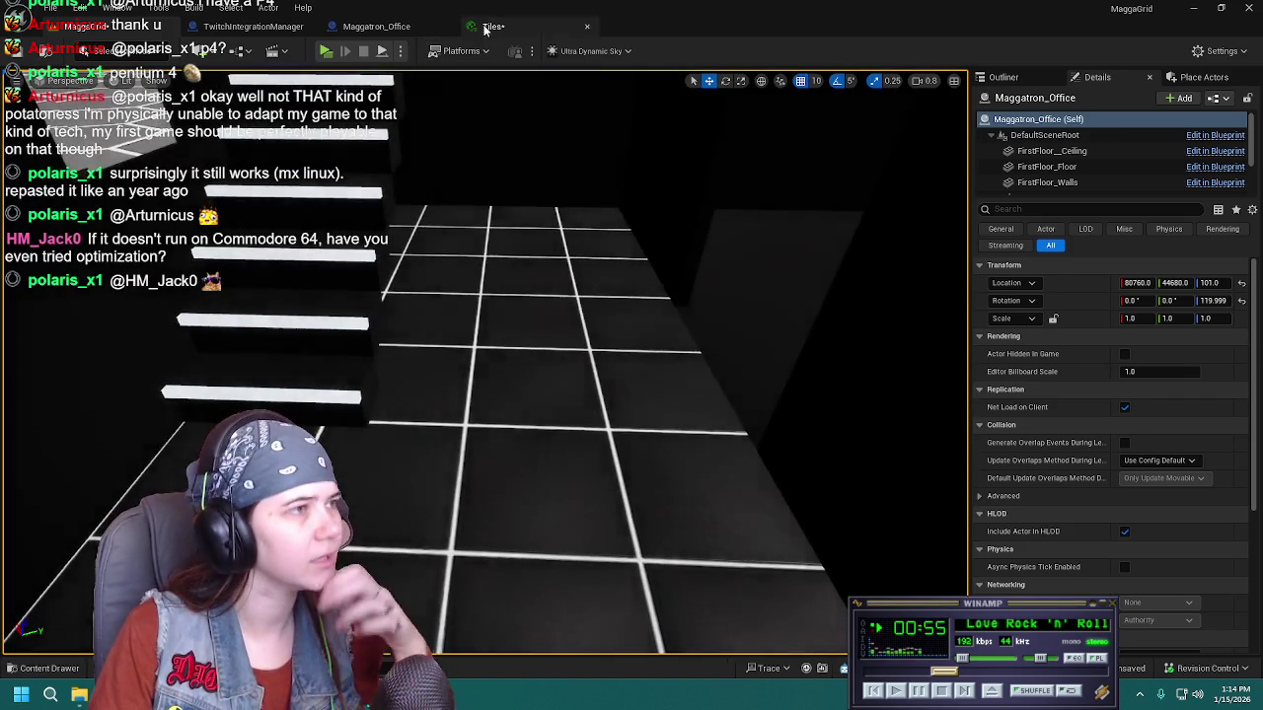
Uncheck Base Roughness so the Tiles107 roughness texture drives Roughness, and save the Tiles material
left_click(494, 26)
left_click(1045, 394)
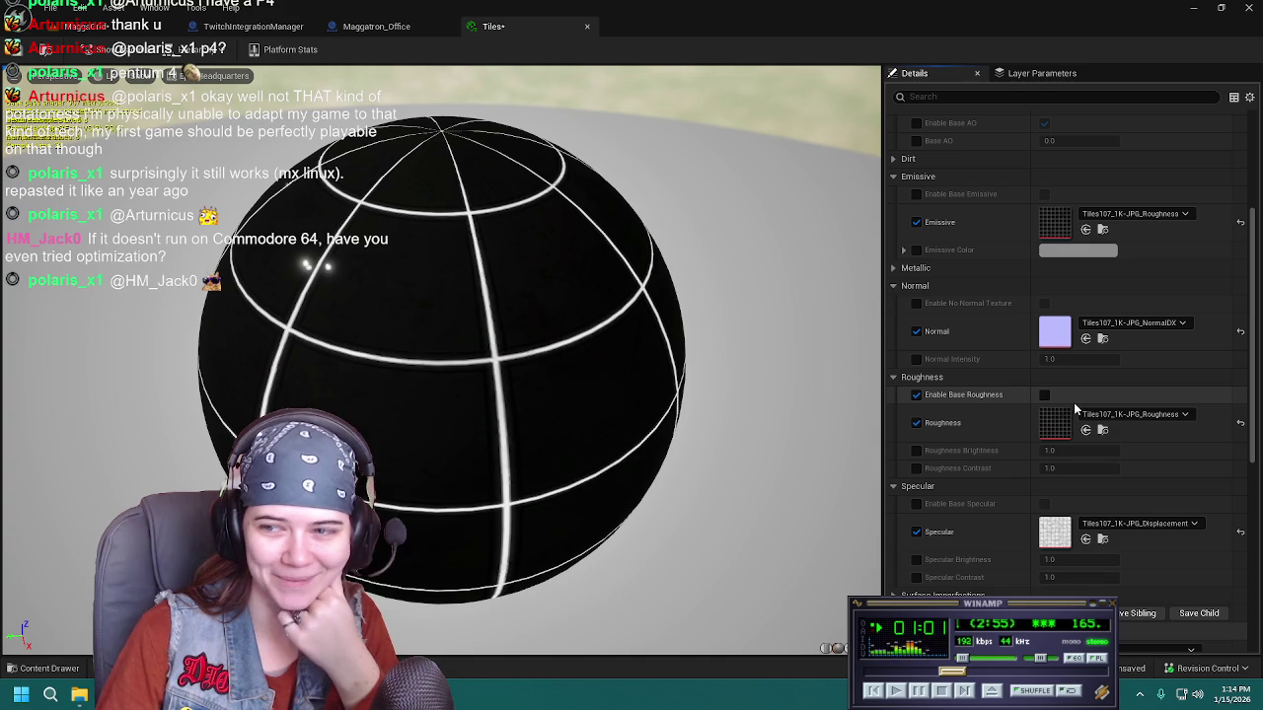
left_click(915, 396)
key("ctrl+s")
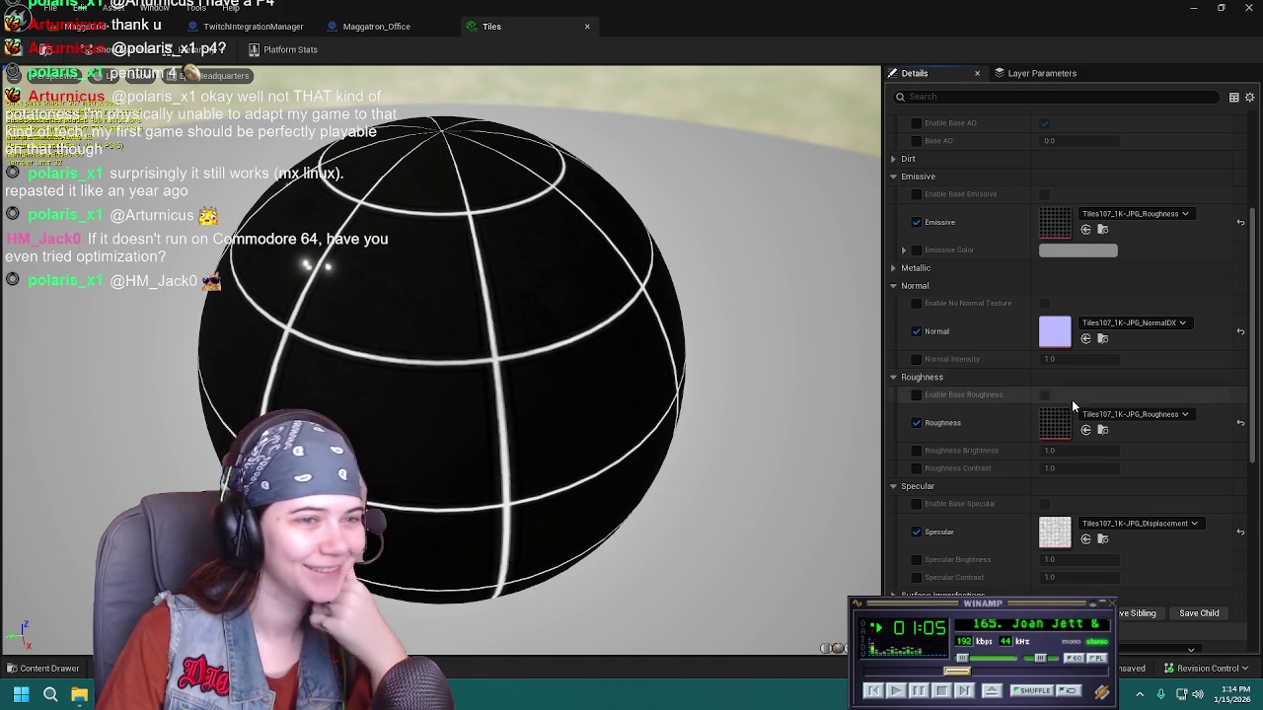
scroll(1095, 382, "up", 3)
scroll(979, 414, "up", 2)
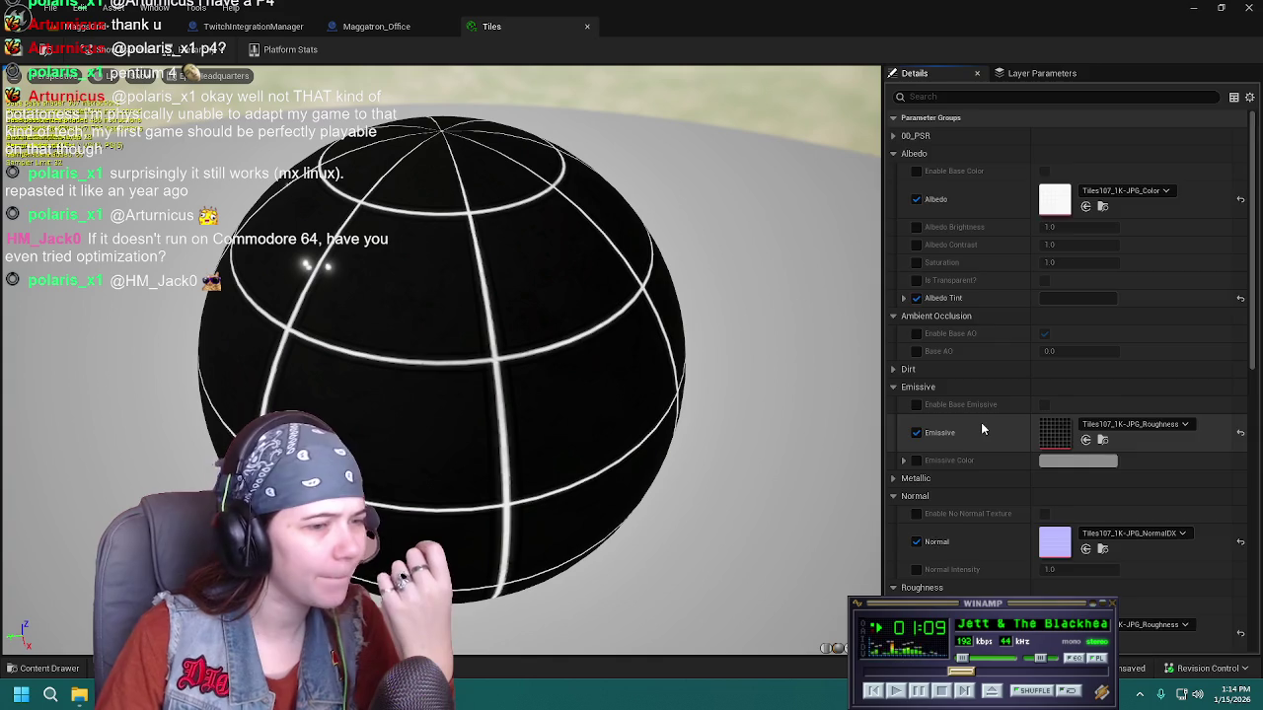
scroll(980, 423, "down", 8)
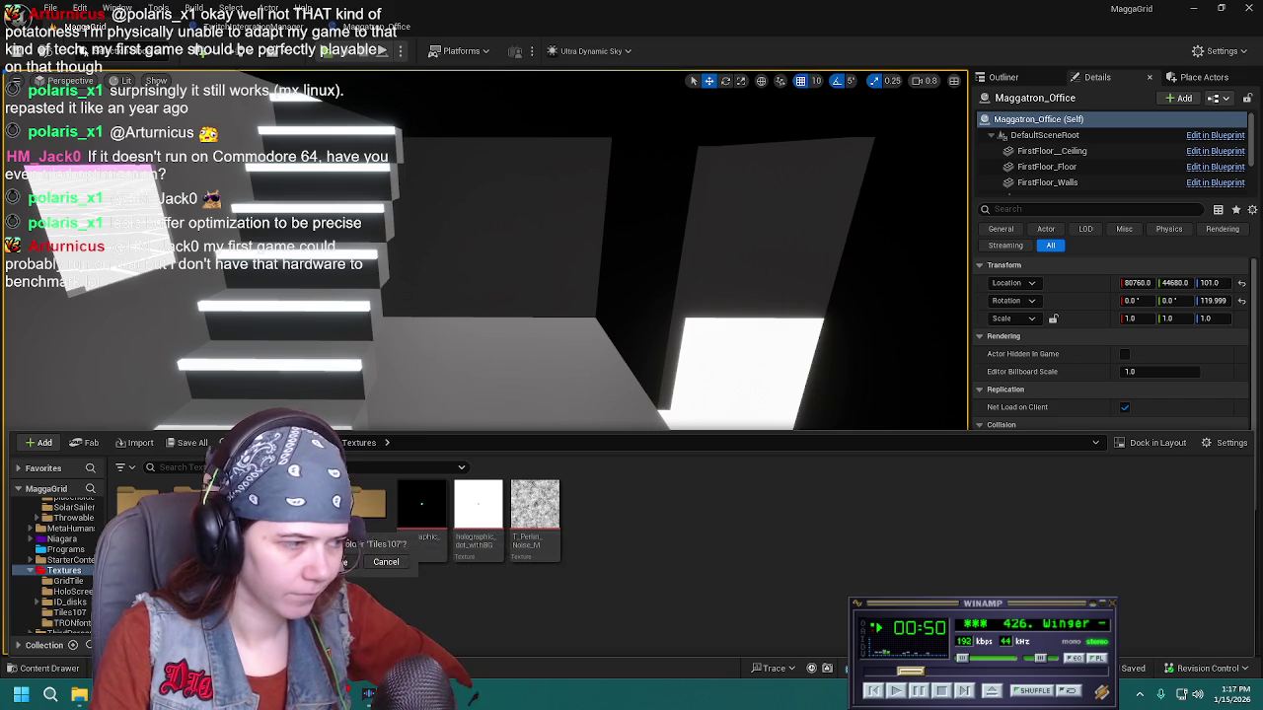
Show the Materials folder and fly the view up the stairs to outside the building
left_click(64, 570)
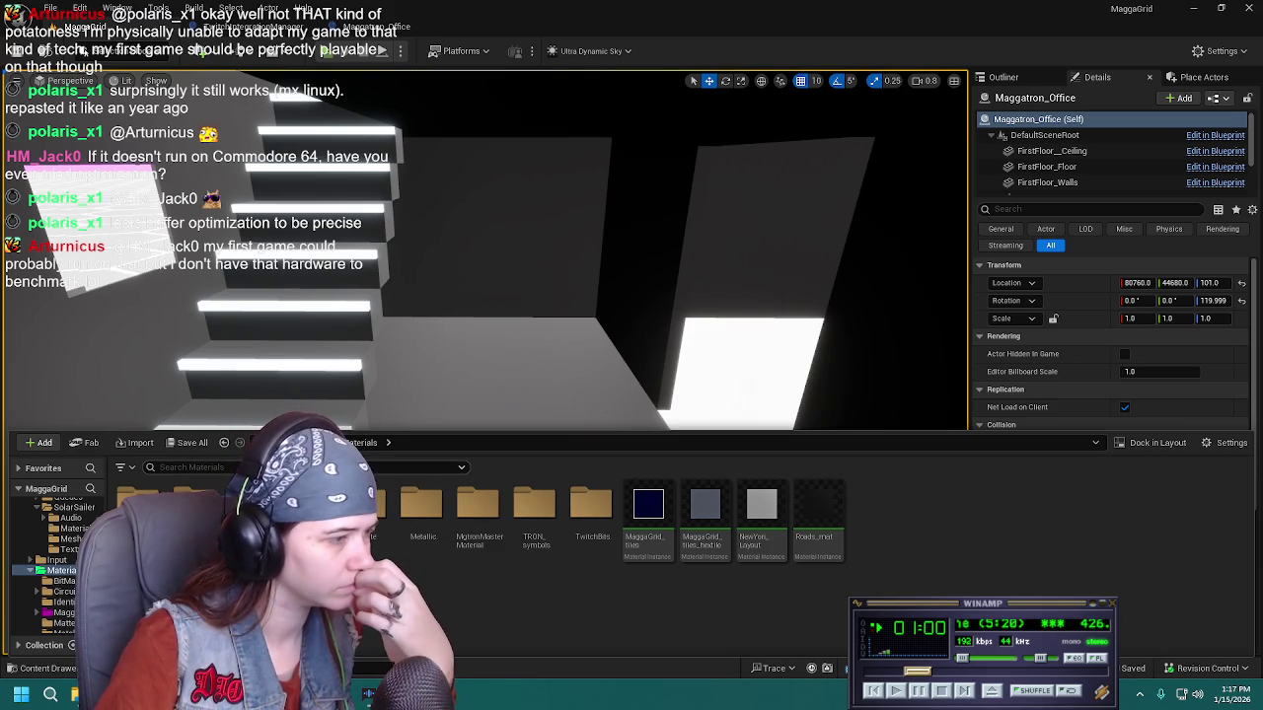
mouse_move(535, 345)
left_mouse_down()
mouse_move(535, 286)
mouse_move(530, 400)
mouse_move(530, 389)
mouse_move(888, 402)
left_mouse_up()
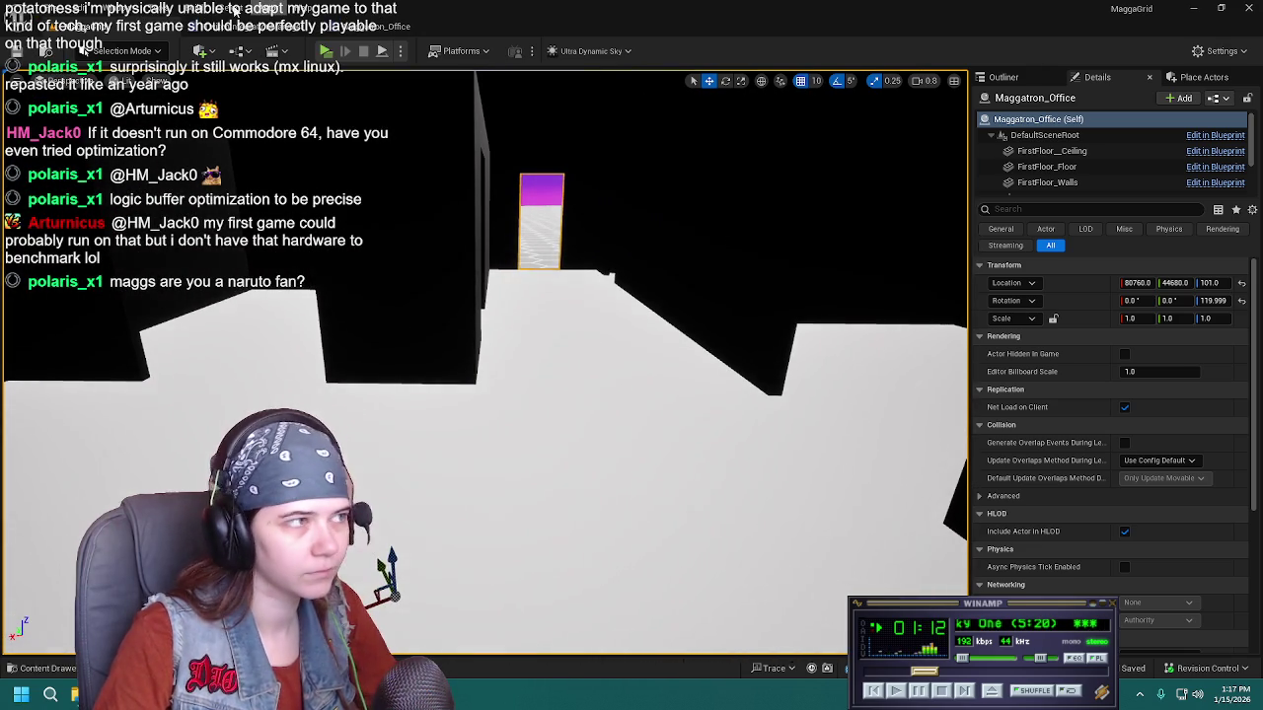
In the Maggatron_Office Blueprint, set FirstFloor_Floor's Element 0 to Matte_black and compile
double_click(888, 401)
left_click_drag(593, 428, 593, 429)
left_click(593, 429)
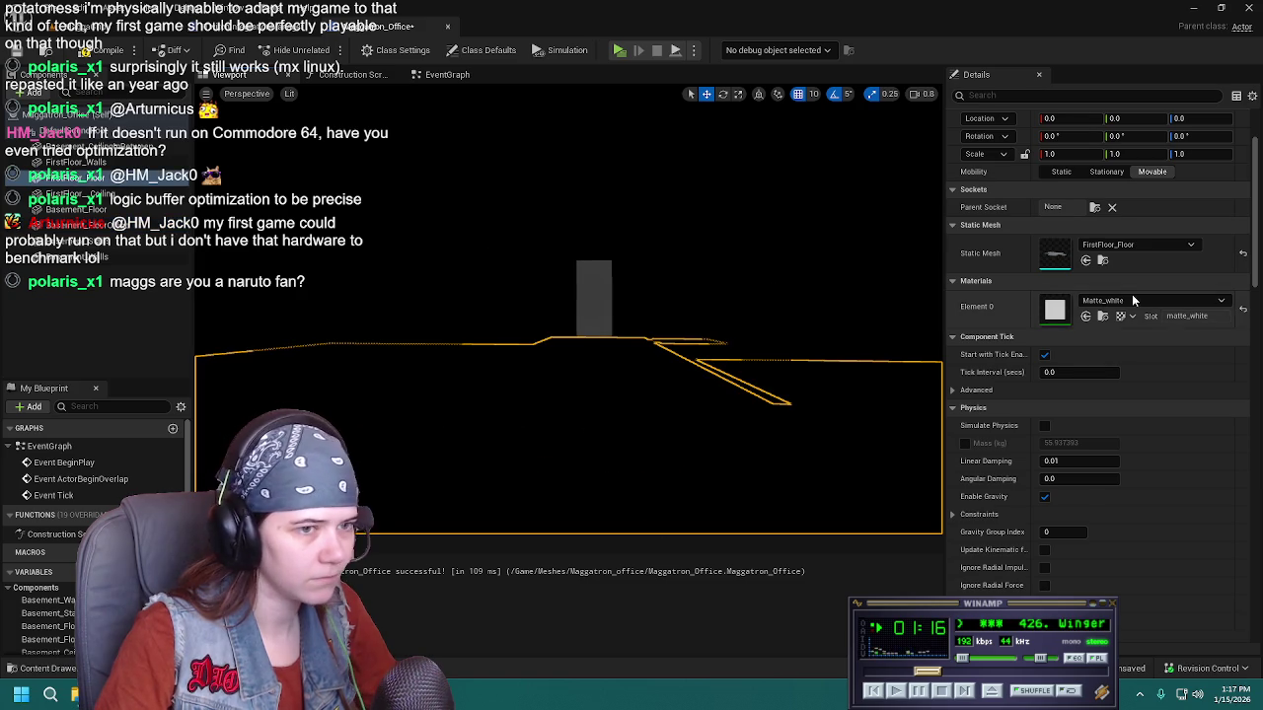
left_click(1138, 300)
type("matte_black")
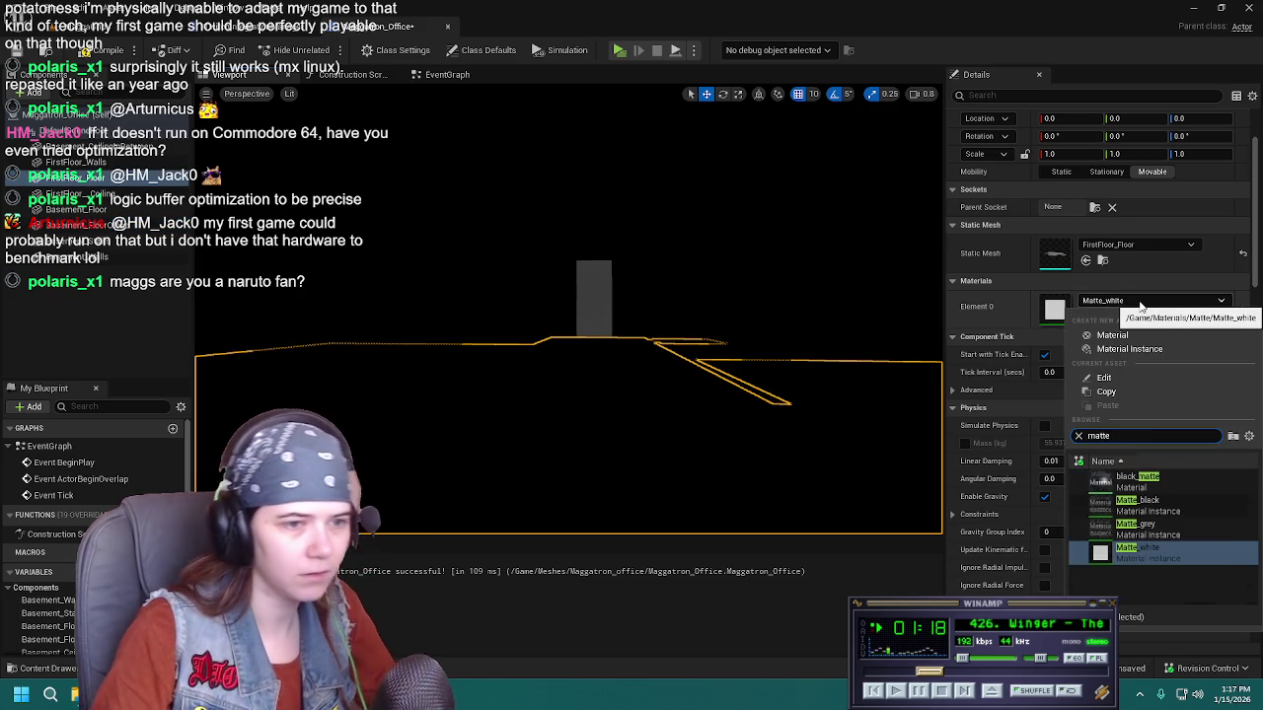
key("Return")
left_click(101, 49)
Return to the MaggaGrid level, look over the black building, and save the level
left_click(105, 30)
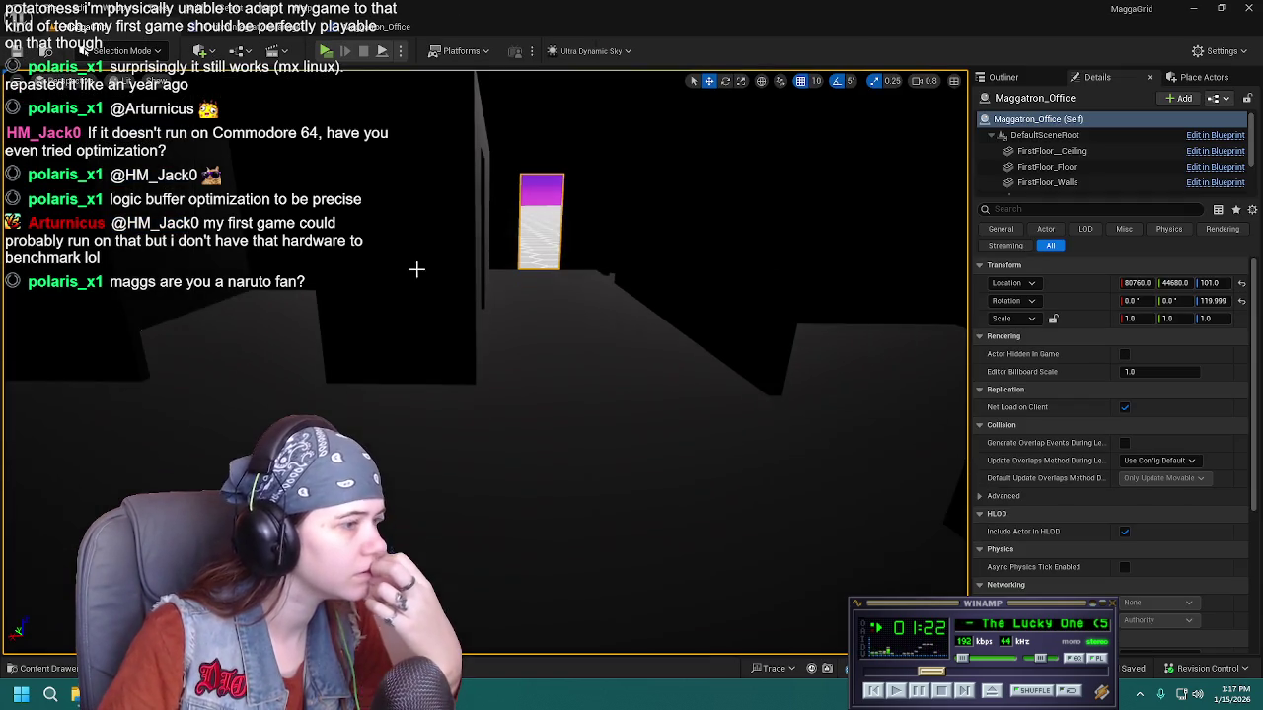
left_click(1029, 84)
mouse_move(592, 395)
left_mouse_down()
mouse_move(508, 282)
mouse_move(390, 281)
mouse_move(585, 371)
left_mouse_up()
key("ctrl+s")
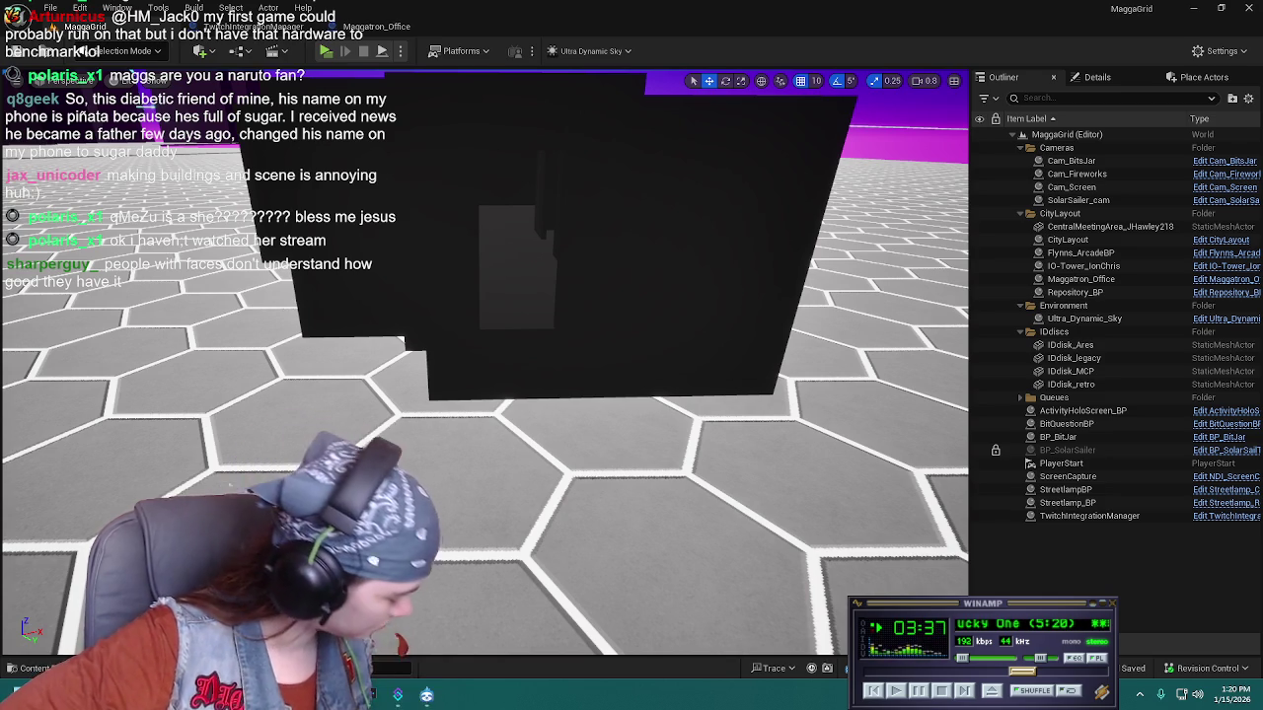
Fly the view into the office toward the lit stairs and doorway, and bring up the content browser
mouse_move(487, 156)
left_mouse_down()
mouse_move(487, 104)
mouse_move(513, 79)
mouse_move(686, 257)
left_mouse_up()
left_click_drag(579, 364, 579, 364)
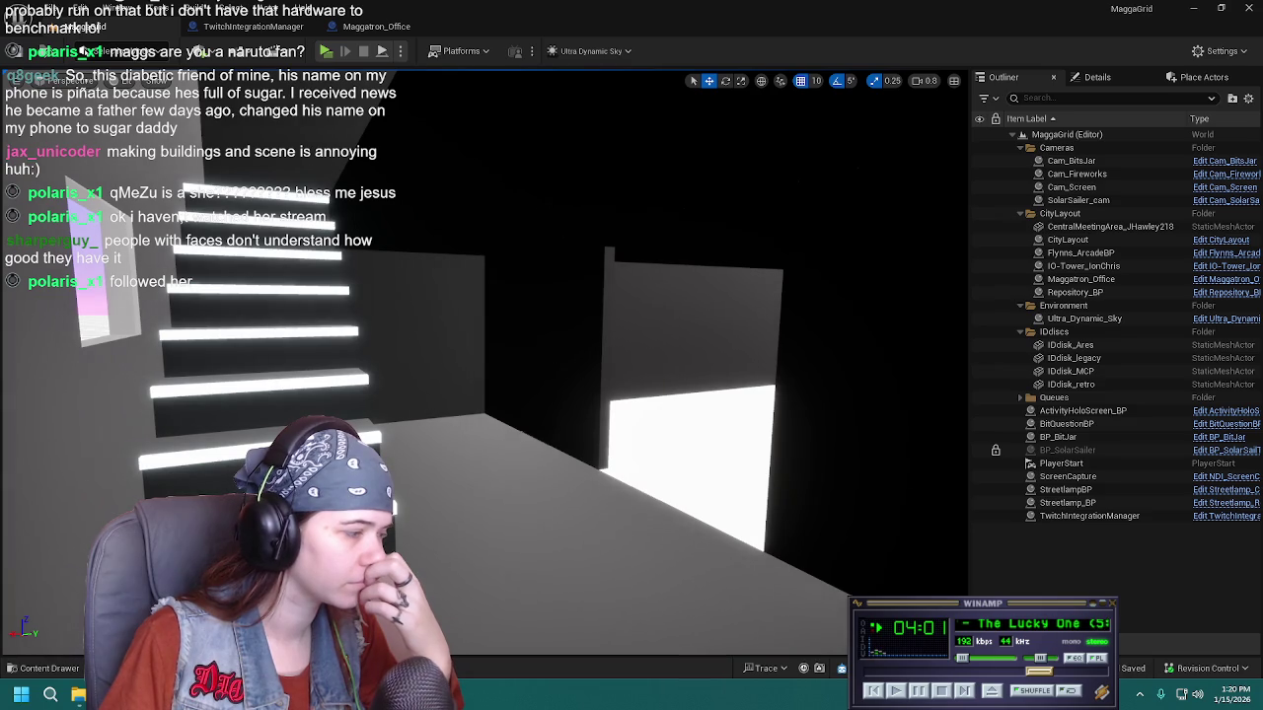
left_click(47, 669)
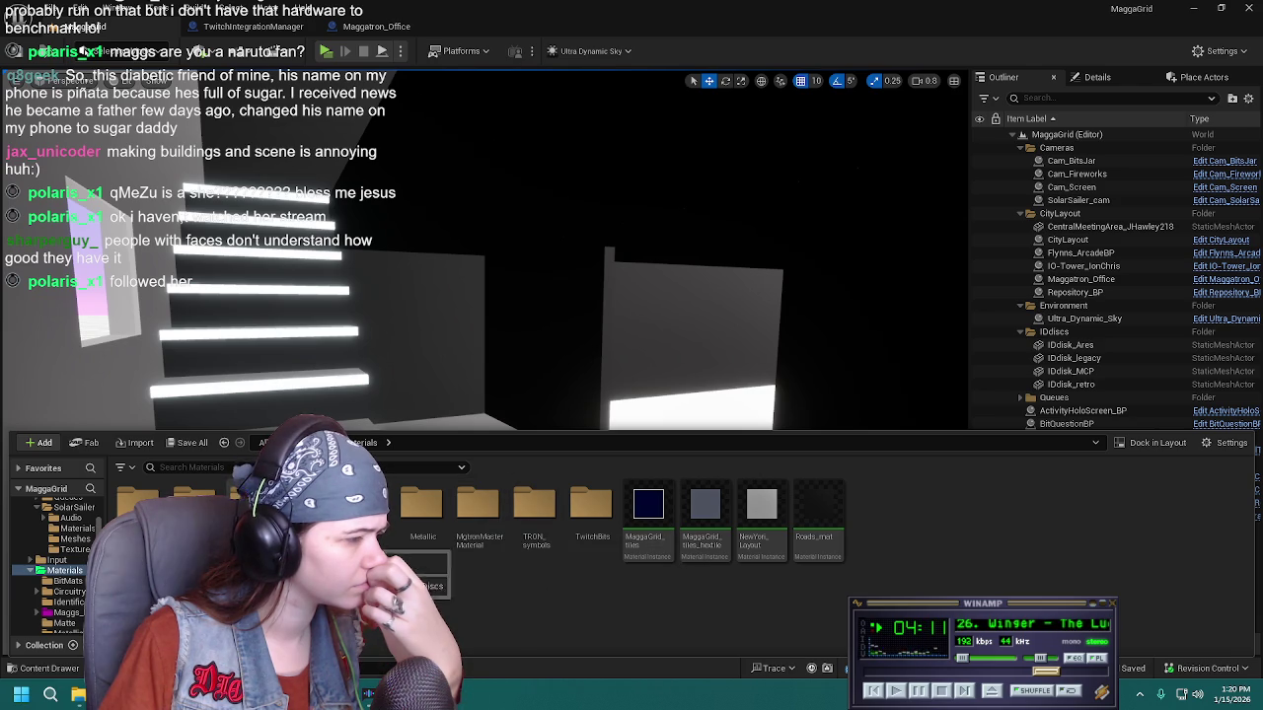
Create a new MaggatronOffice_BPs folder inside the Blueprints folder
left_click(62, 571)
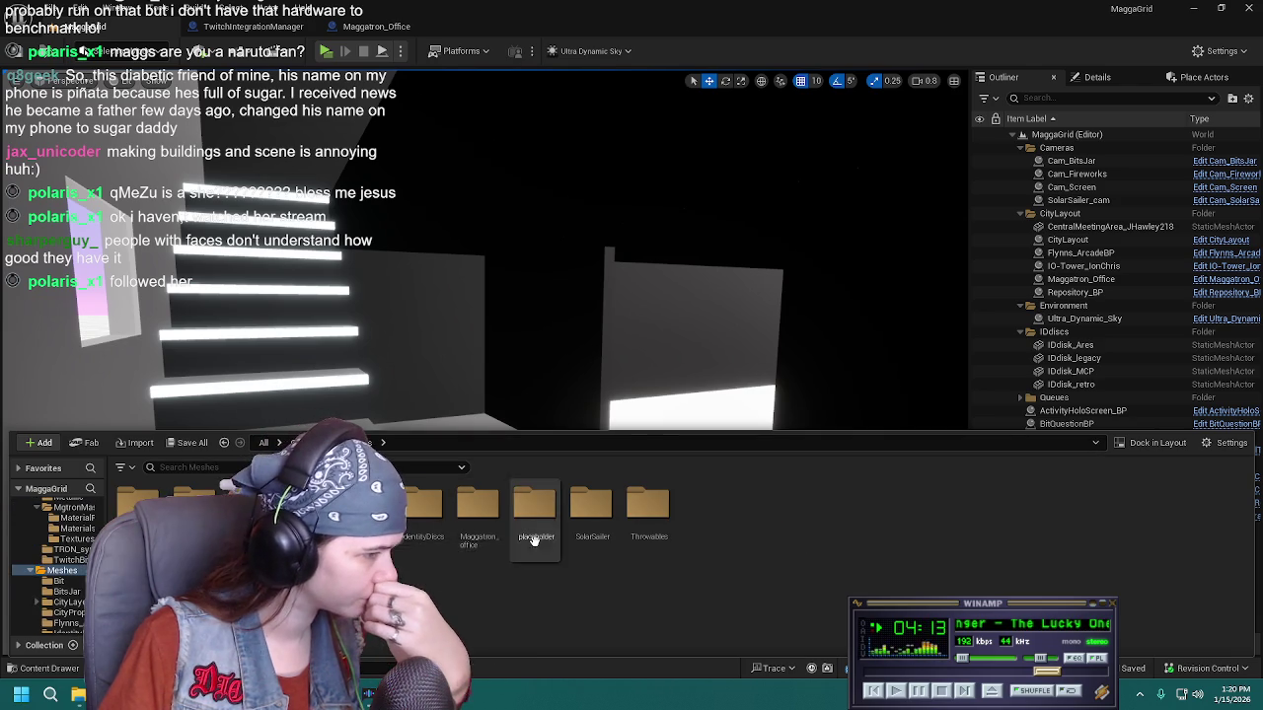
double_click(477, 508)
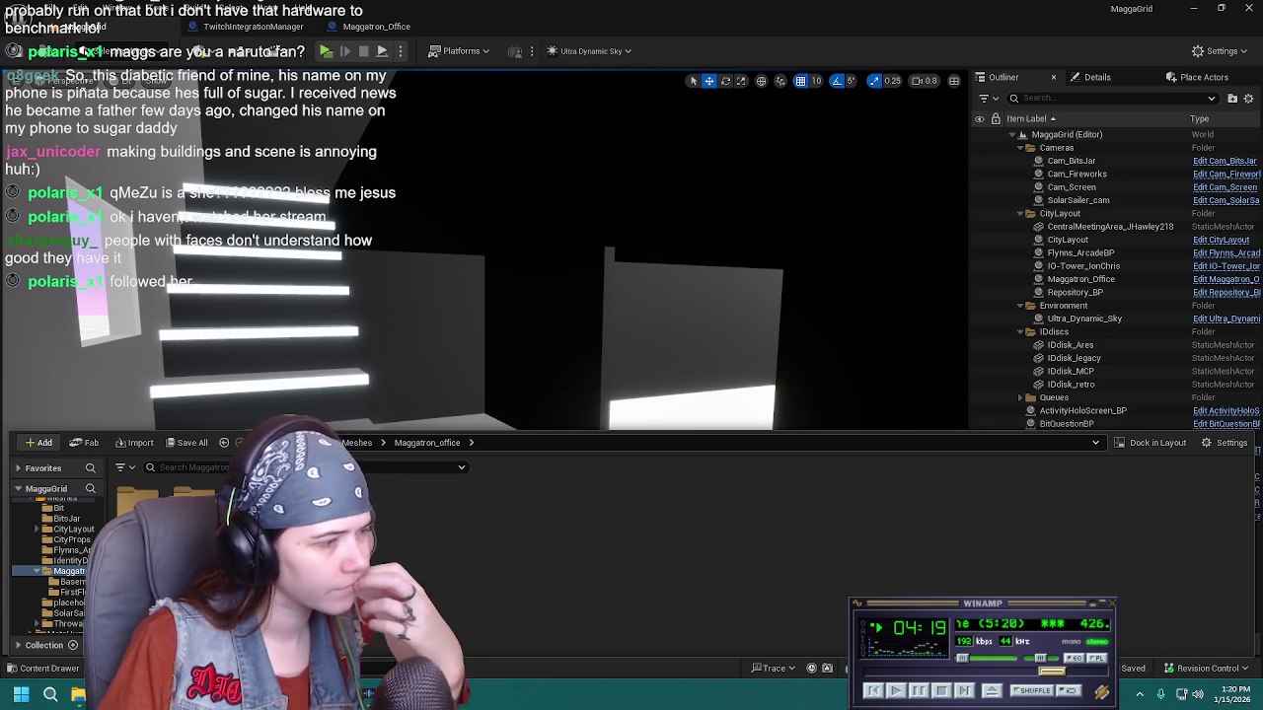
left_click(55, 516)
double_click(187, 498)
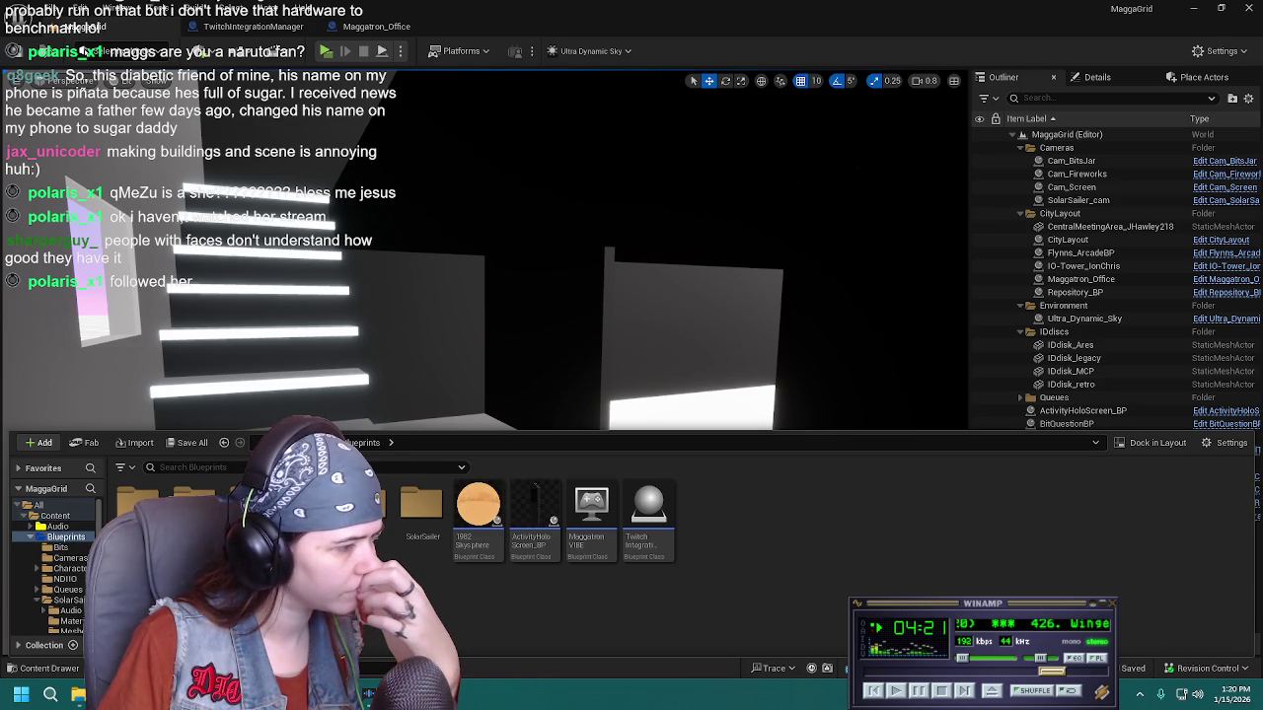
right_click(341, 523)
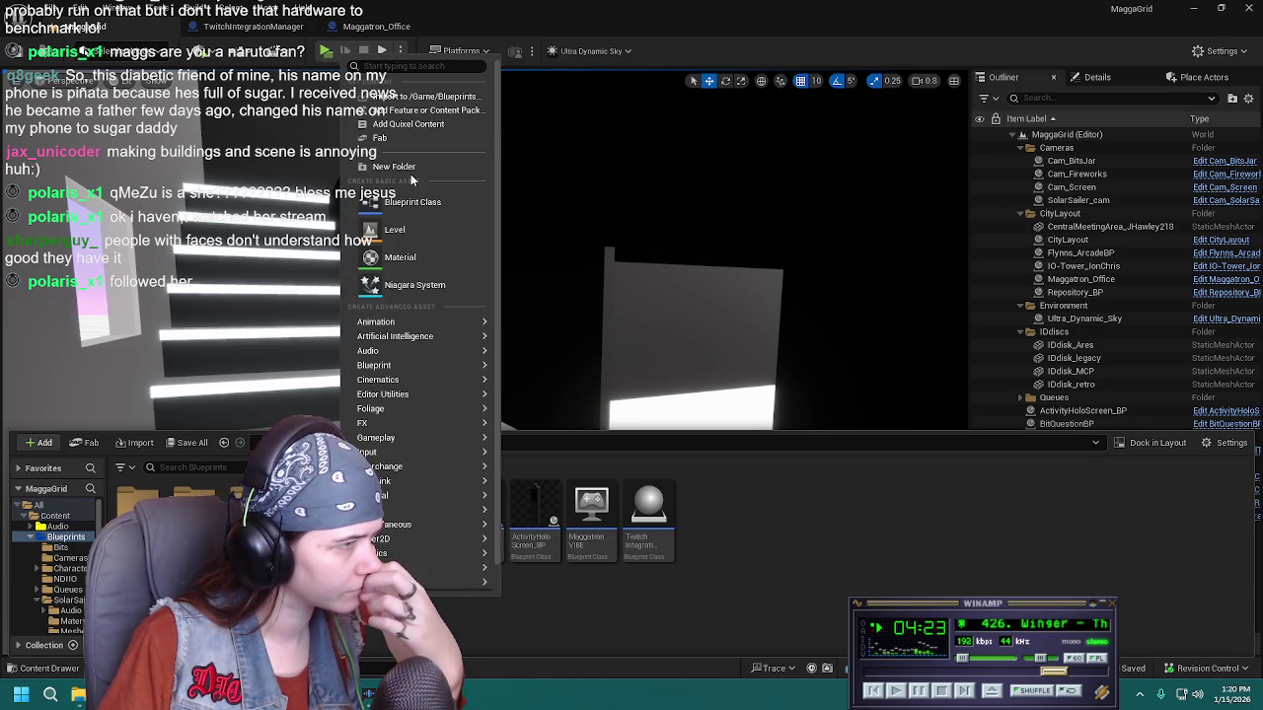
left_click(673, 538)
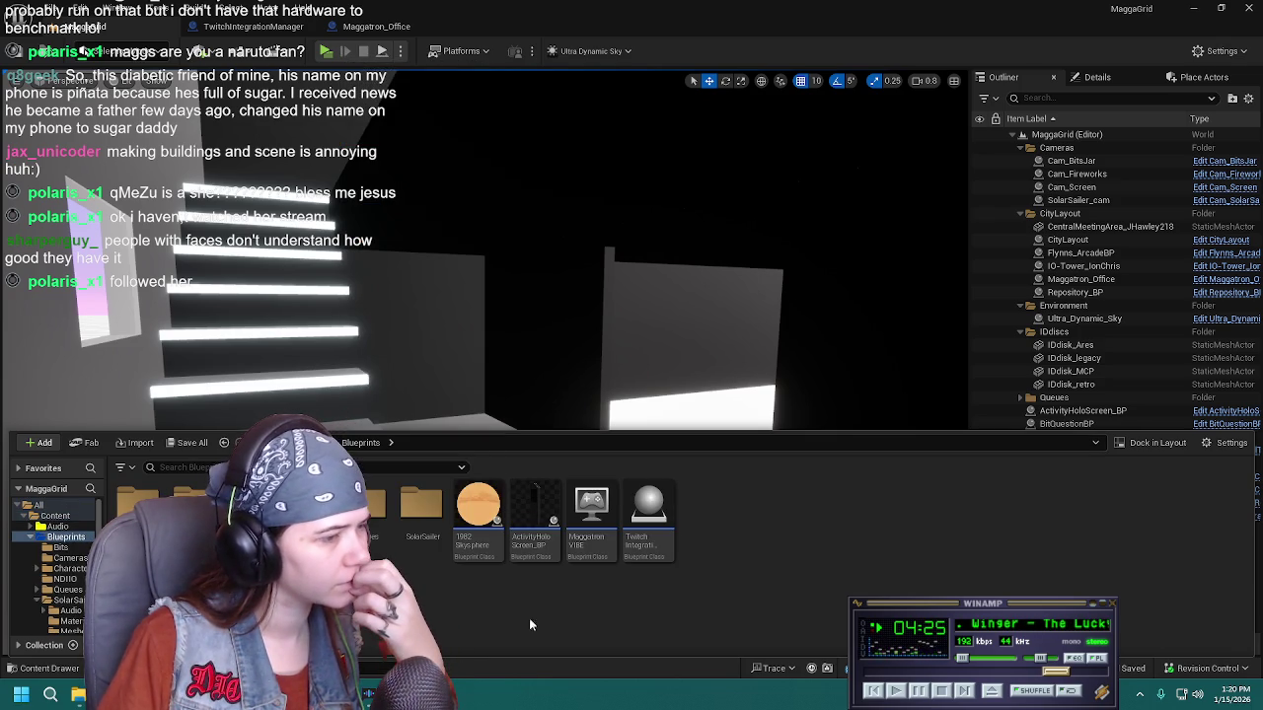
right_click(598, 597)
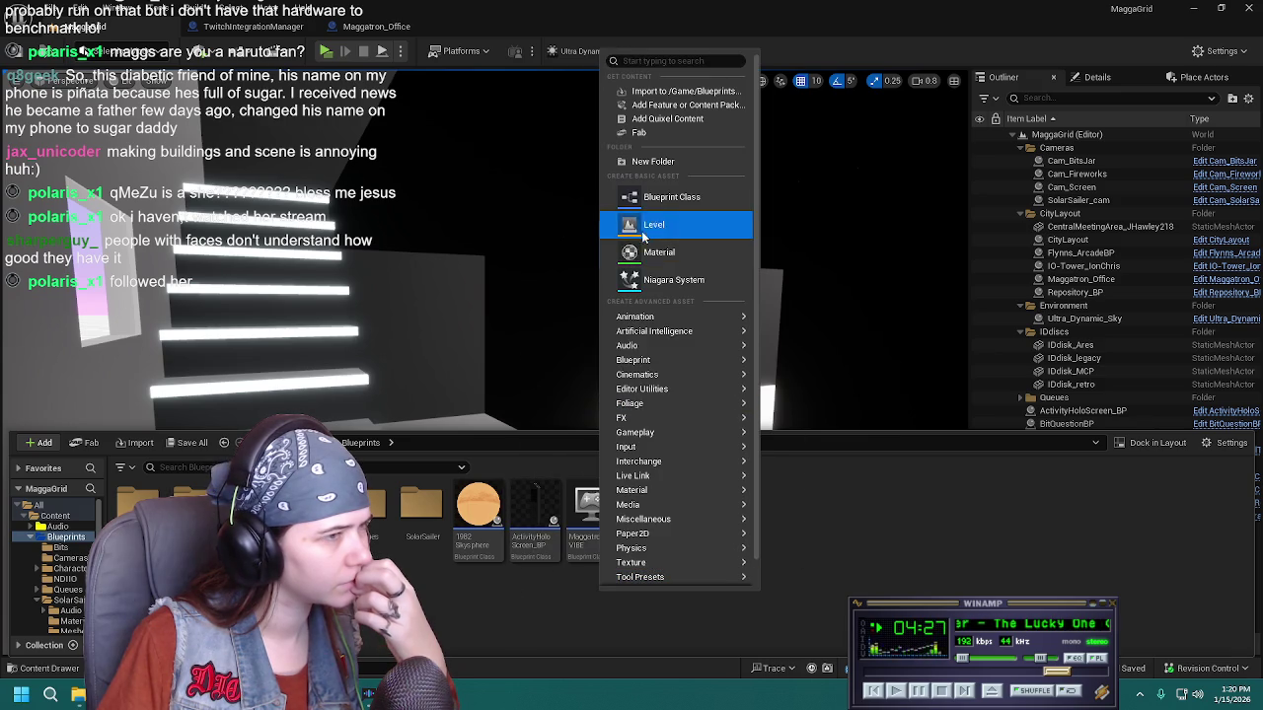
left_click(689, 165)
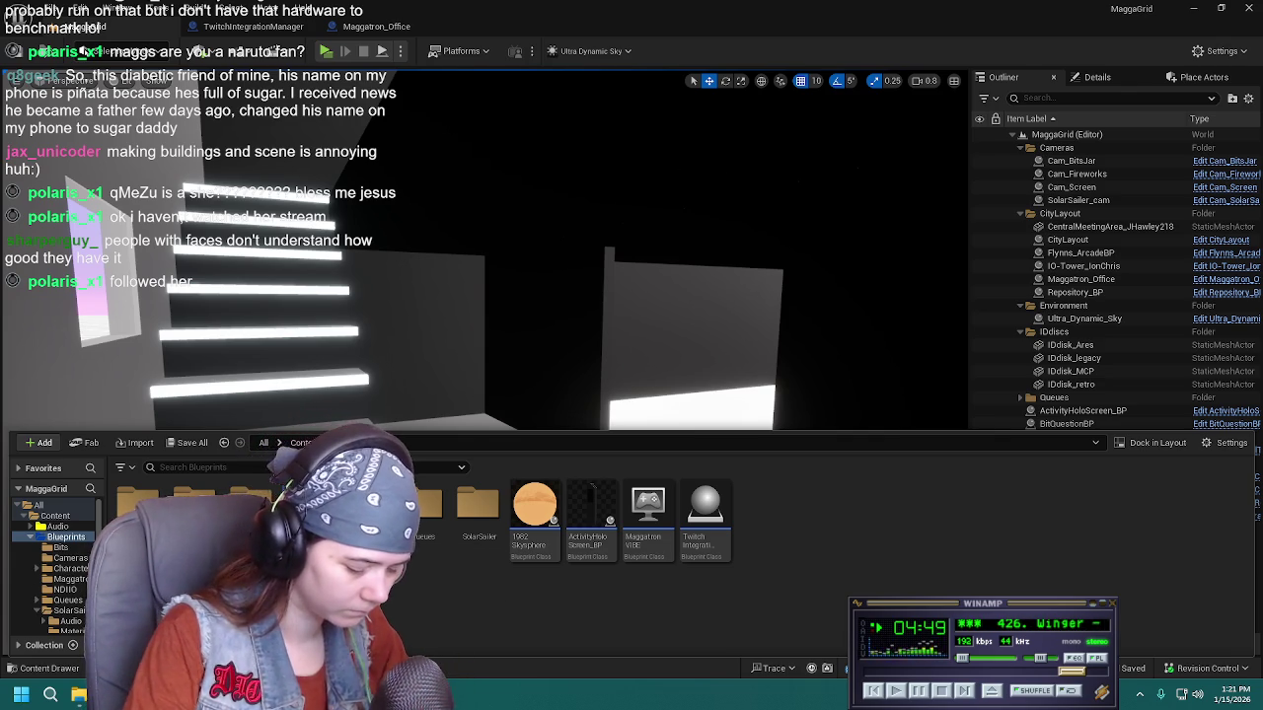
Move the Maggatron_Office blueprint from Meshes/Maggatron_office into MaggatronOffice_BPs
left_click(71, 580)
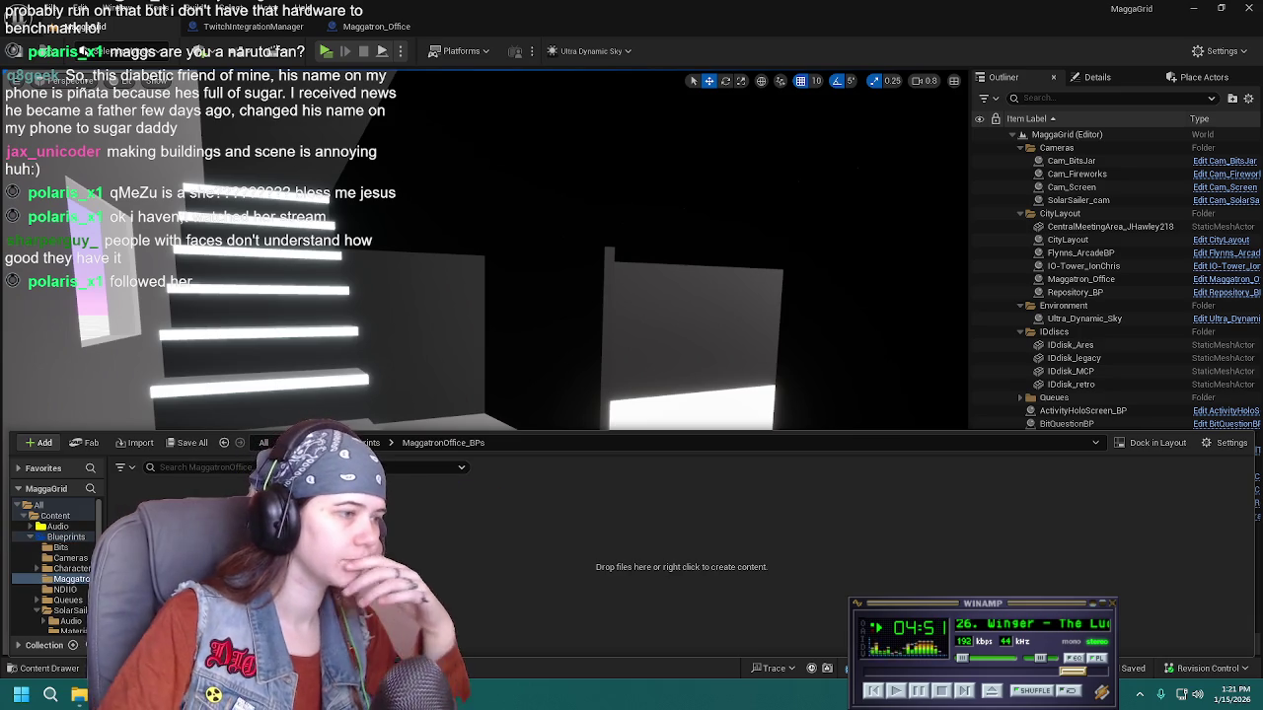
left_click(55, 516)
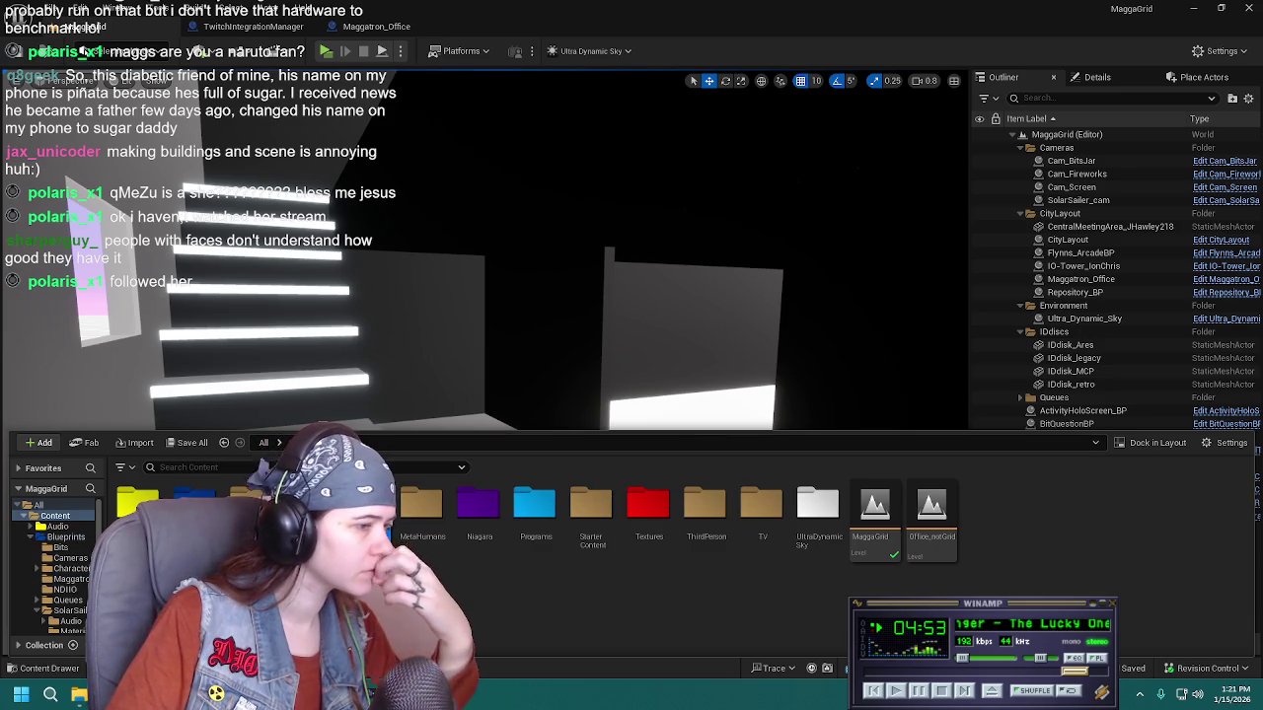
double_click(365, 508)
double_click(454, 548)
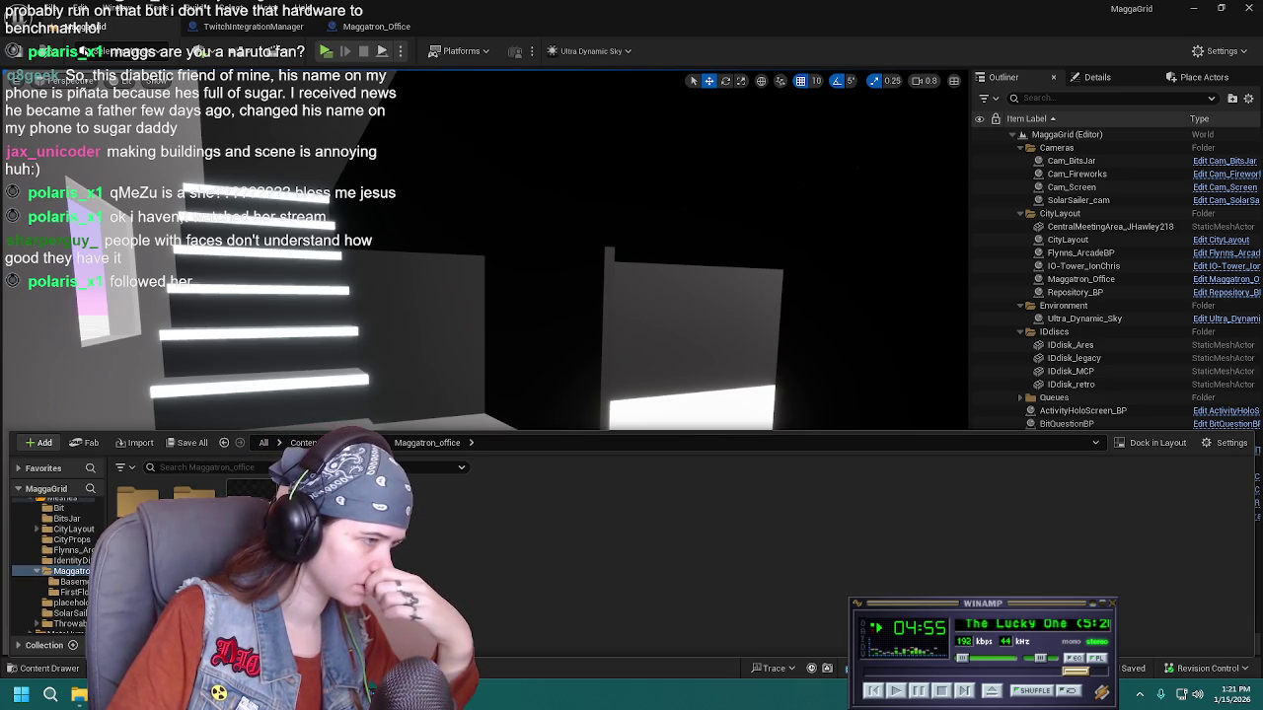
scroll(69, 582, "down", 5)
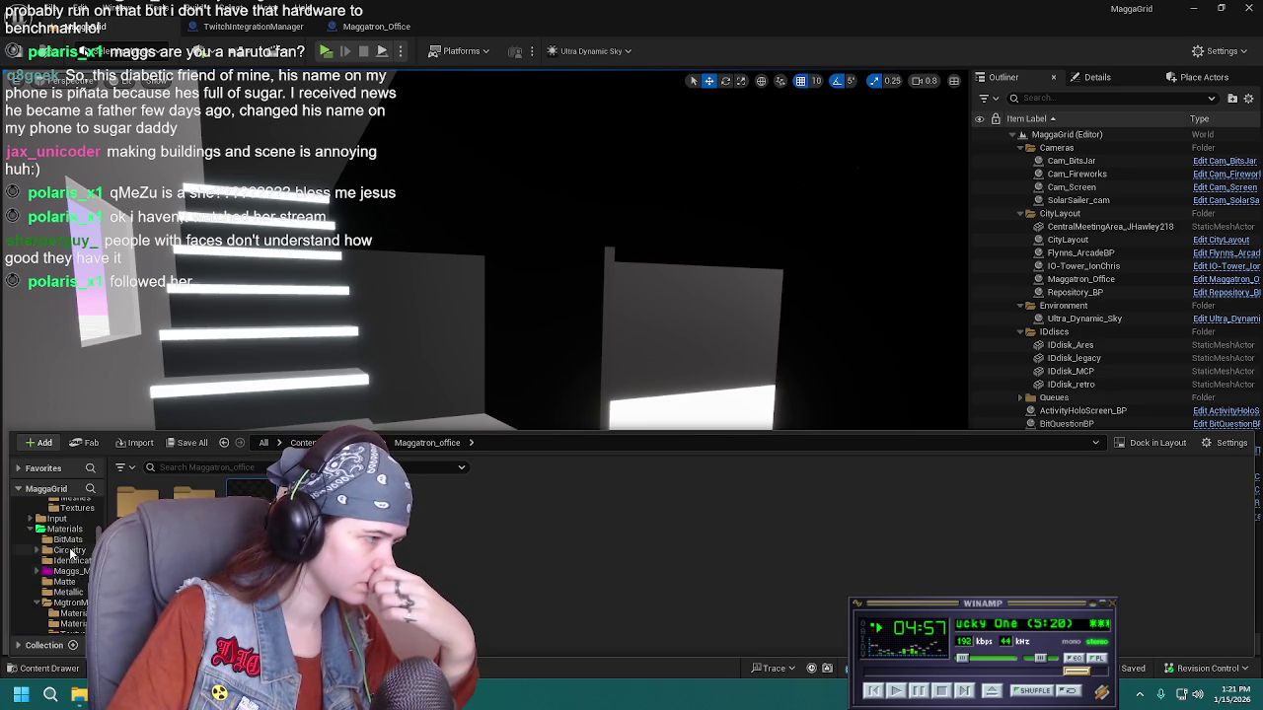
scroll(69, 547, "up", 3)
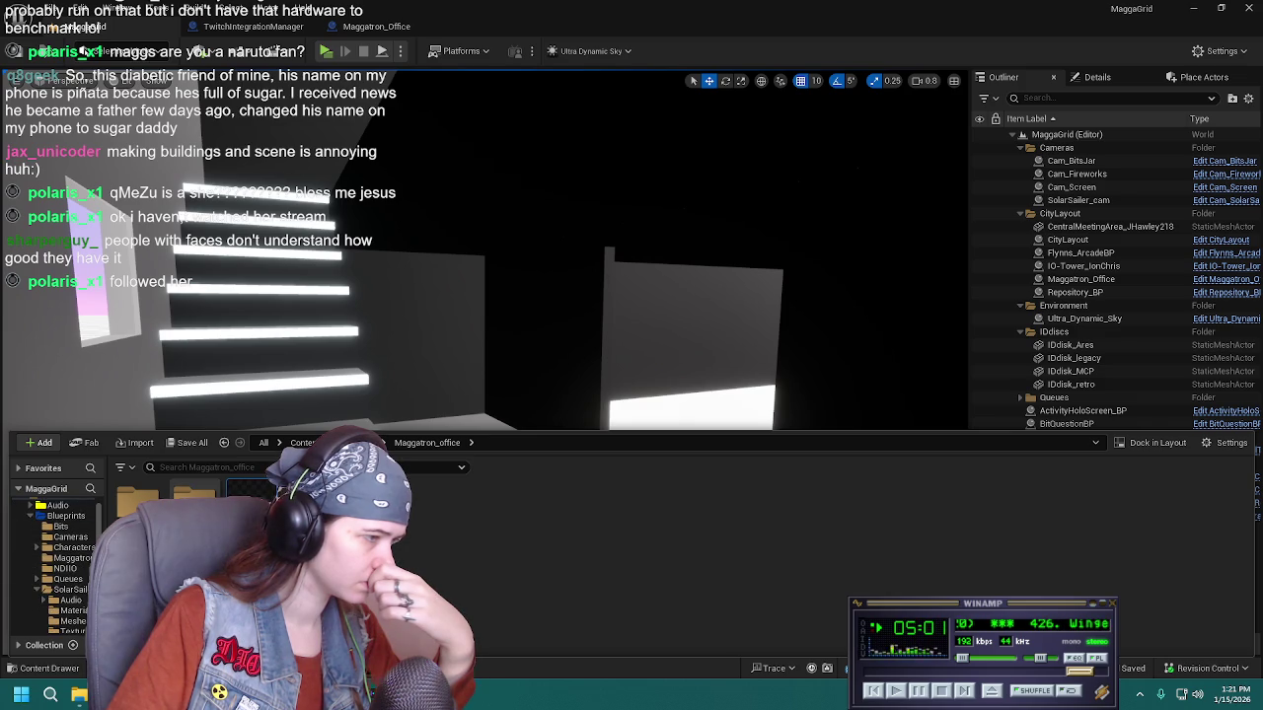
left_click_drag(76, 558, 69, 560)
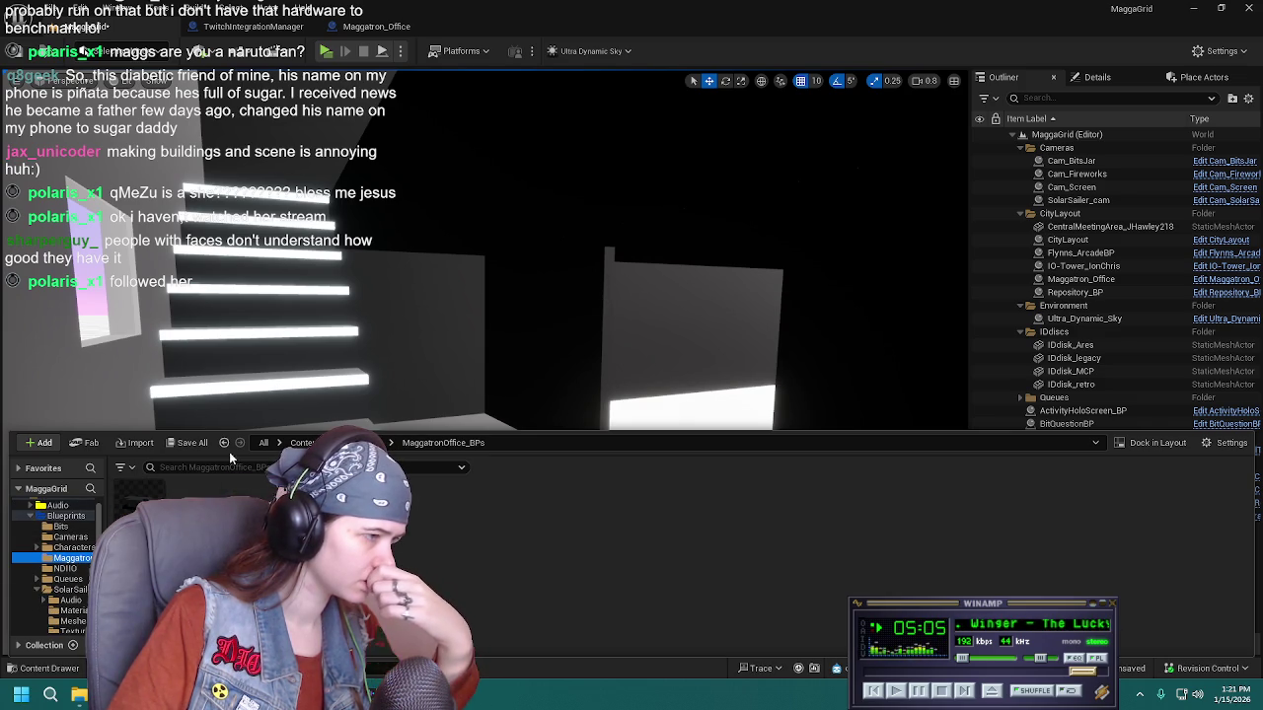
Save all changed content including the MaggaGrid level, then fly through the office interior
key("ctrl+shift+s")
left_click(742, 494)
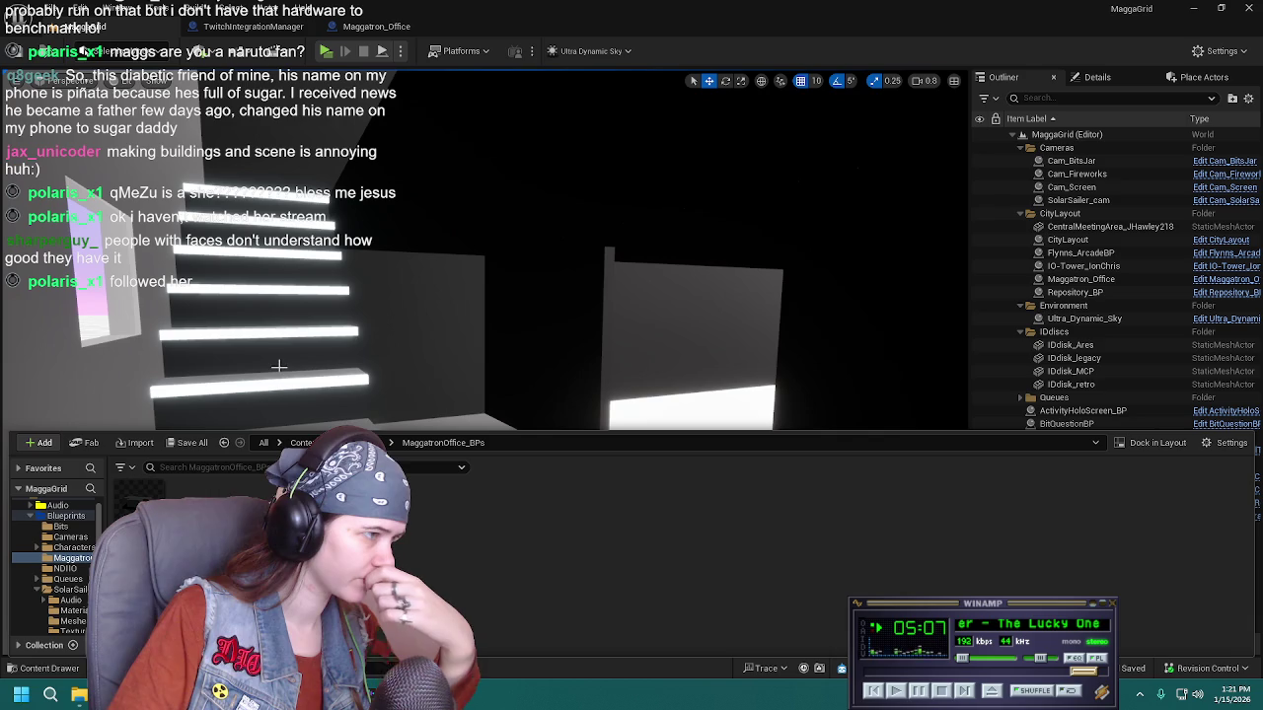
left_click(279, 30)
left_click(375, 28)
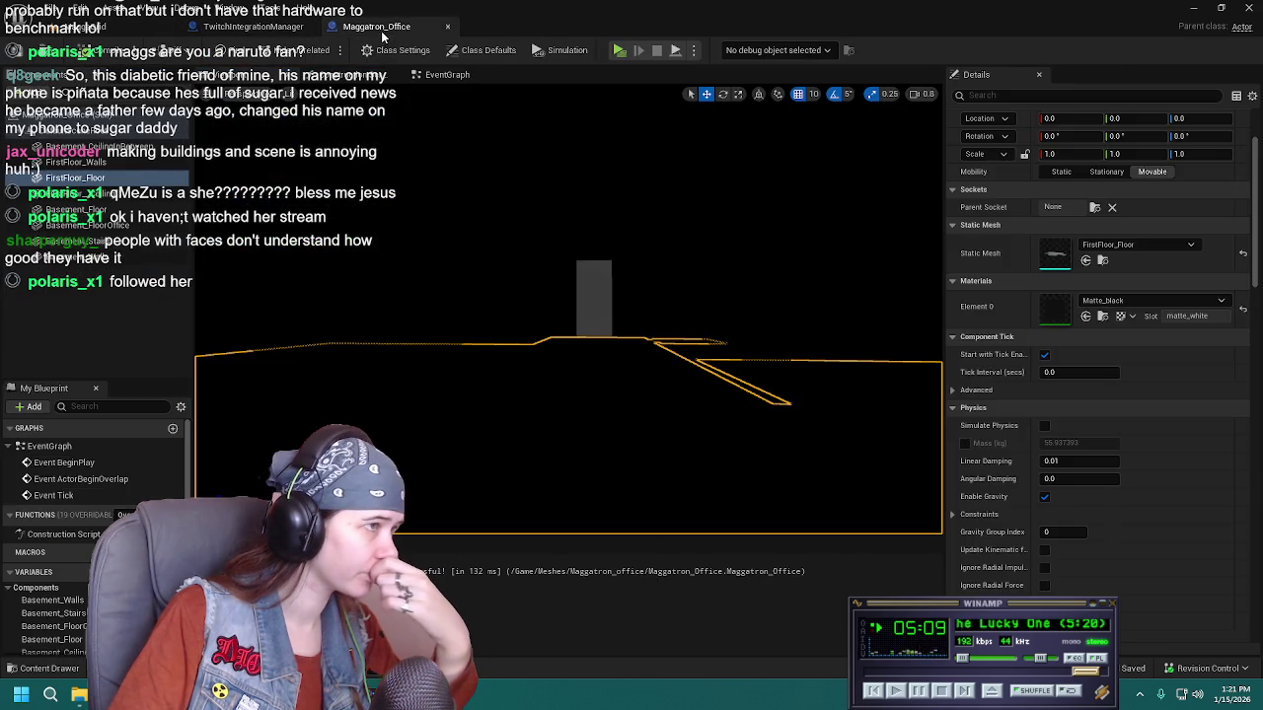
left_click(74, 27)
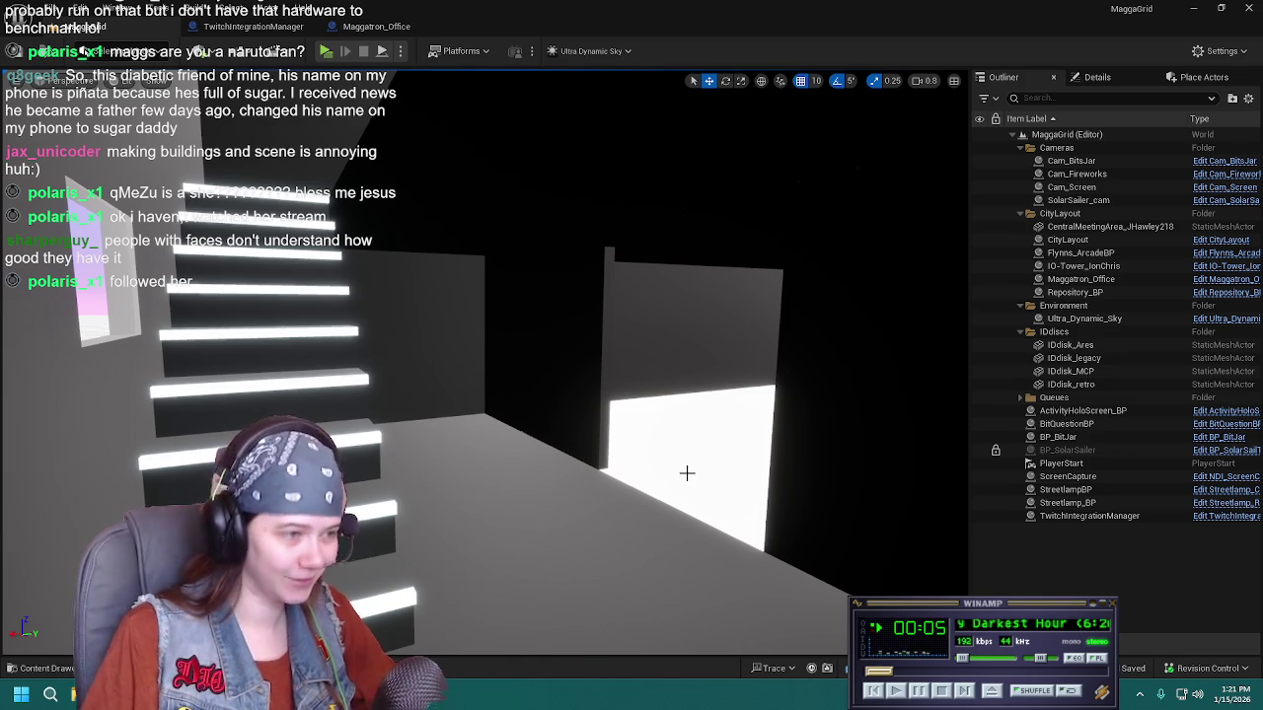
mouse_move(733, 456)
left_mouse_down()
mouse_move(700, 474)
mouse_move(730, 452)
left_mouse_up()
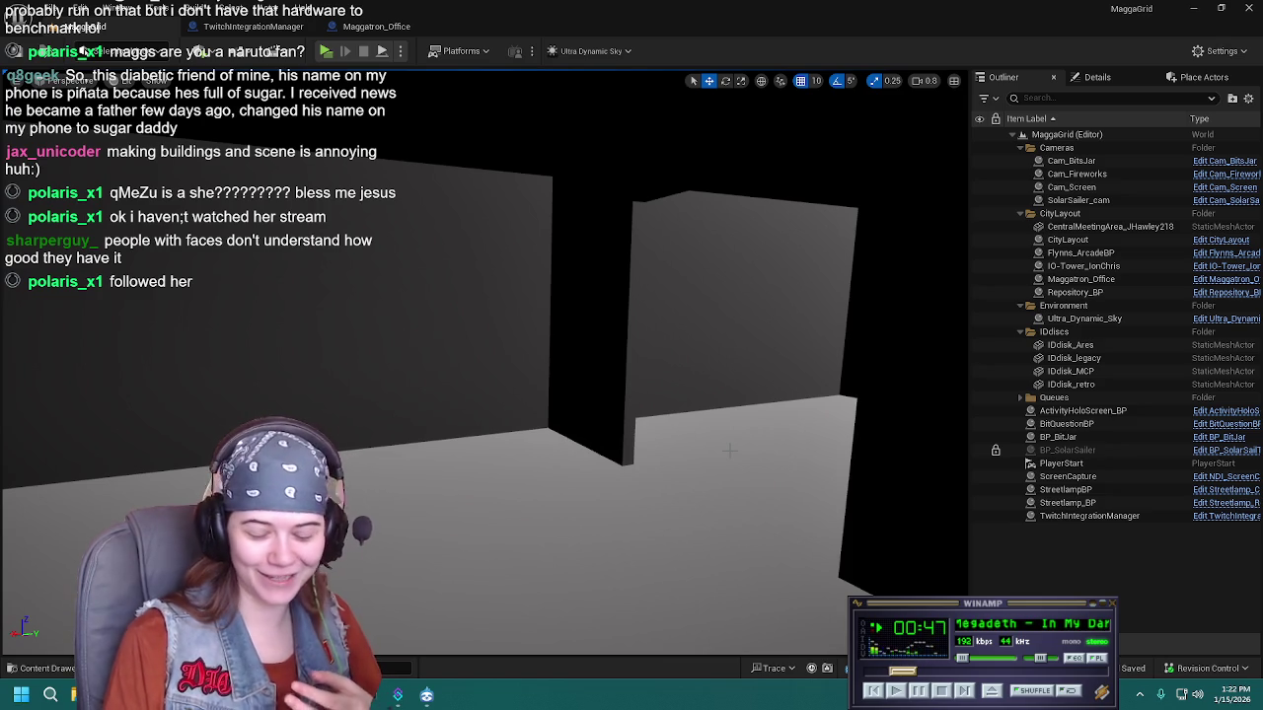
left_click_drag(549, 452, 659, 414)
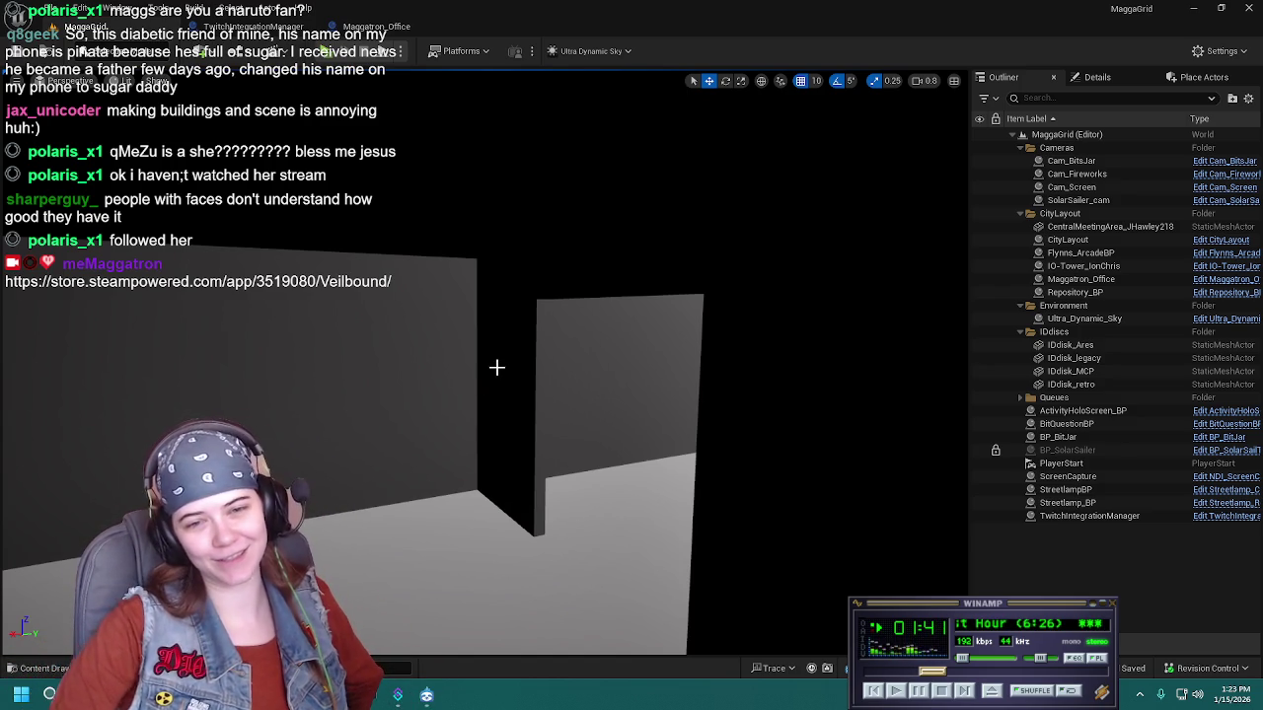
mouse_move(491, 358)
left_mouse_down()
mouse_move(473, 296)
mouse_move(336, 296)
mouse_move(473, 296)
mouse_move(578, 371)
left_mouse_up()
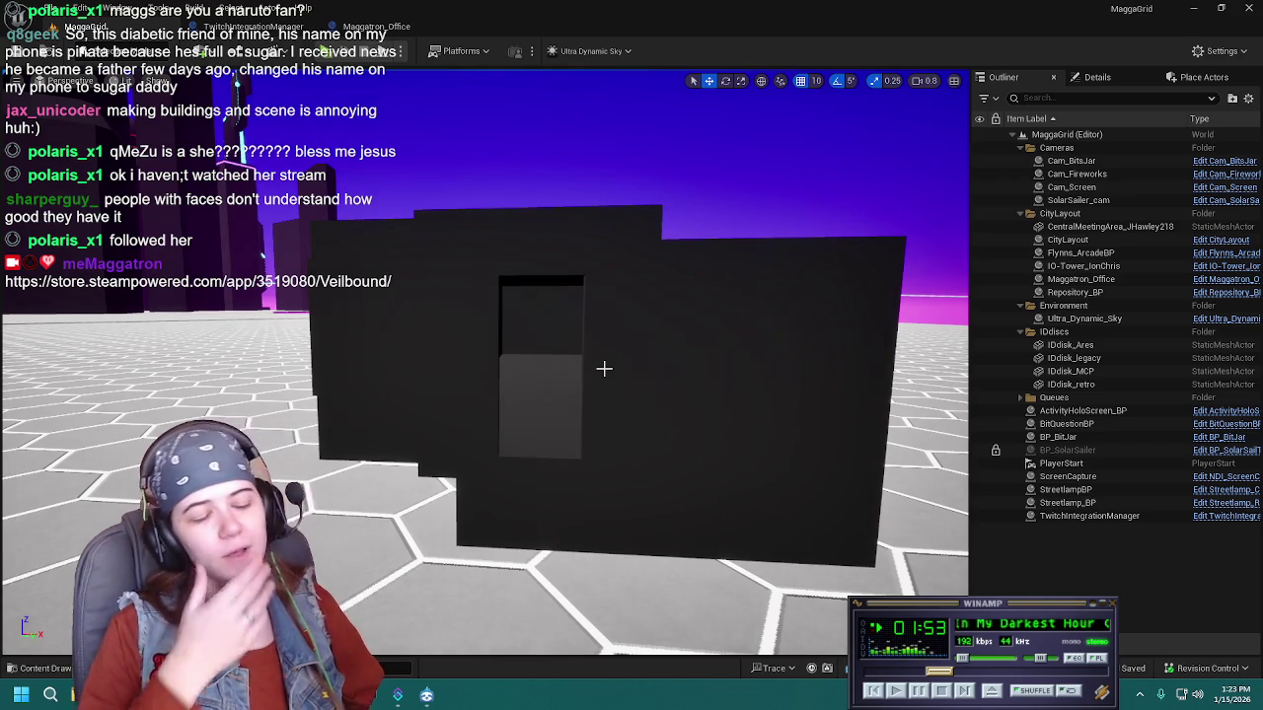
mouse_move(604, 368)
left_mouse_down()
mouse_move(552, 368)
mouse_move(612, 368)
mouse_move(572, 375)
mouse_move(603, 362)
left_mouse_up()
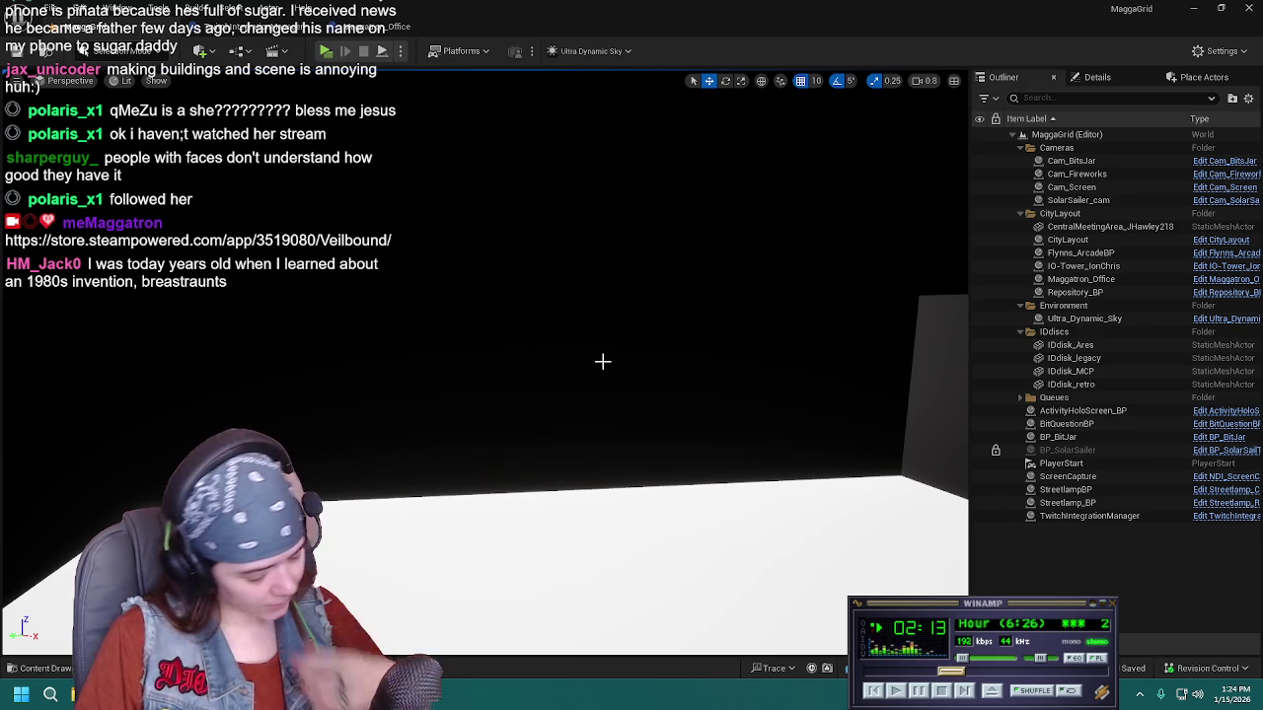
left_click_drag(626, 366, 553, 335)
left_click_drag(680, 407, 632, 483)
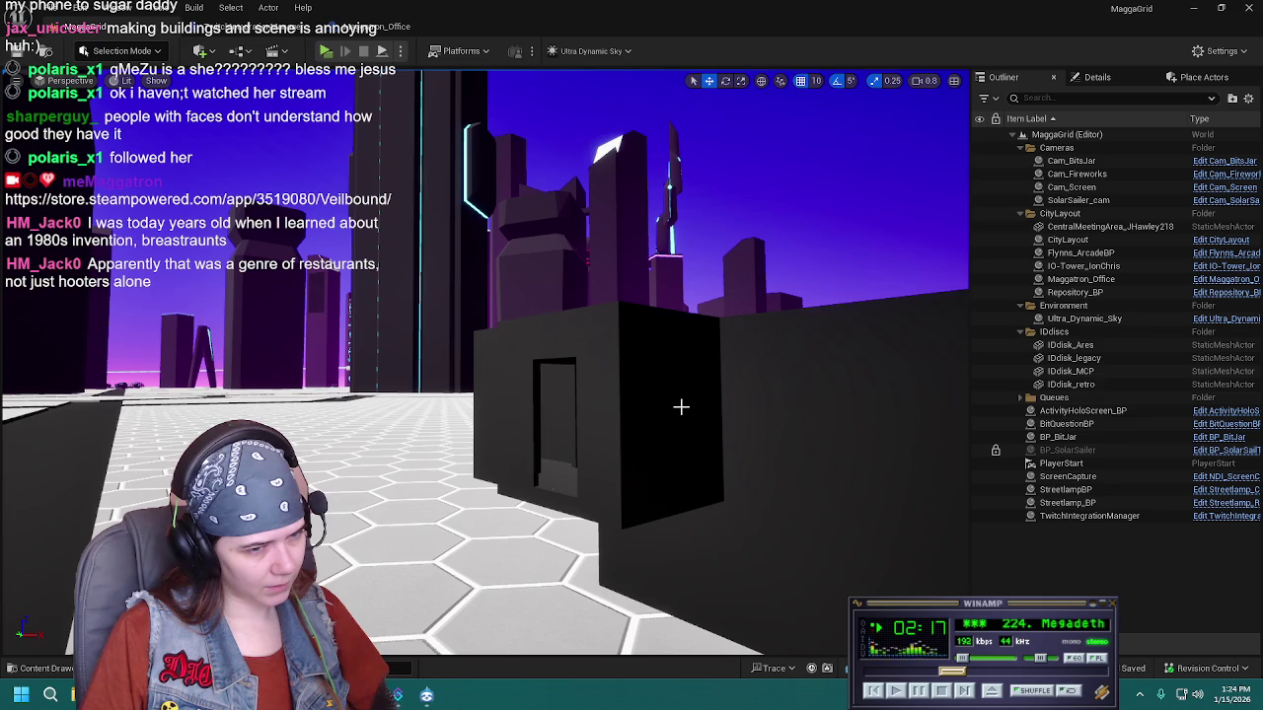
mouse_move(665, 408)
left_mouse_down()
mouse_move(669, 331)
mouse_move(691, 330)
mouse_move(694, 349)
left_mouse_up()
left_click(597, 365)
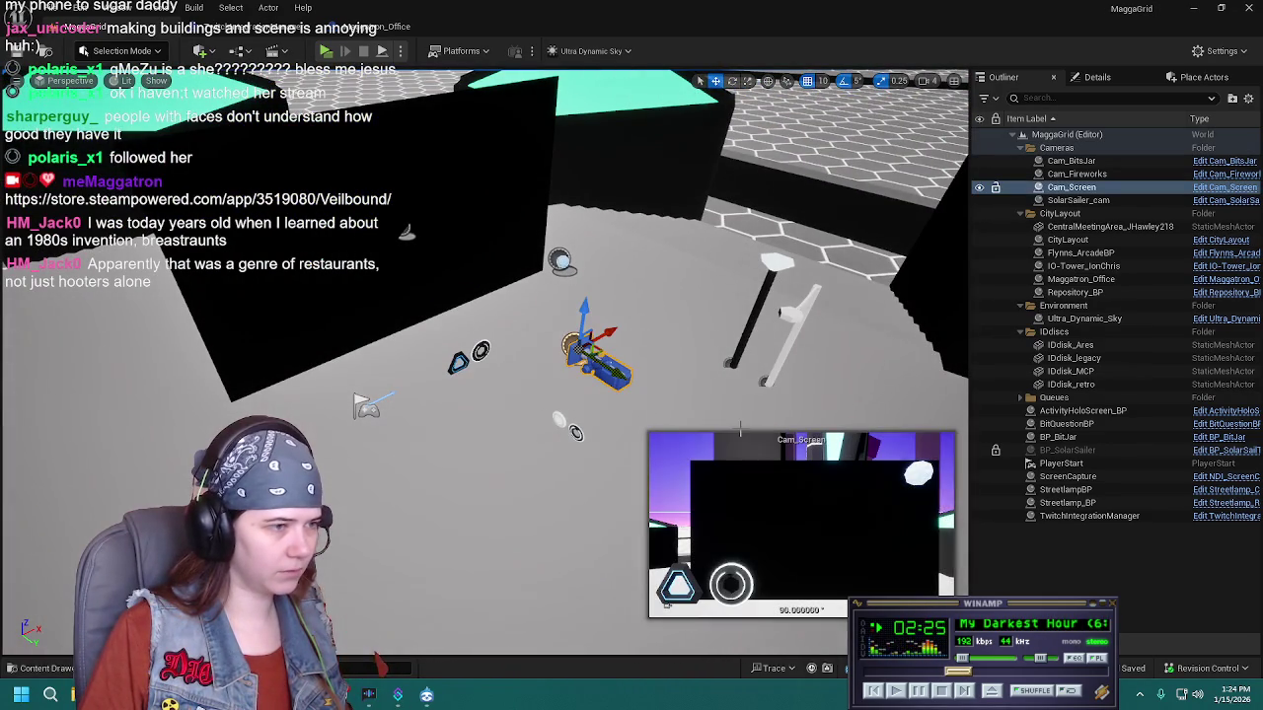
left_click(464, 243)
left_click(560, 260, "ctrl")
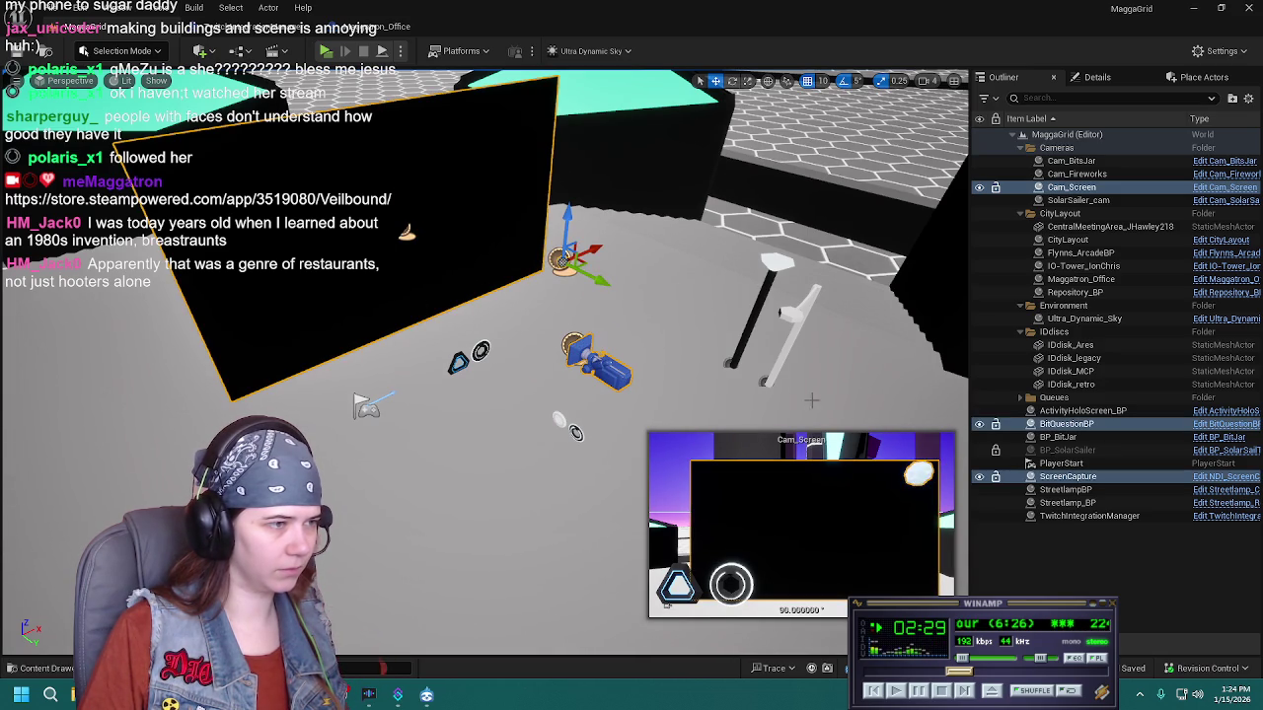
left_click(591, 360)
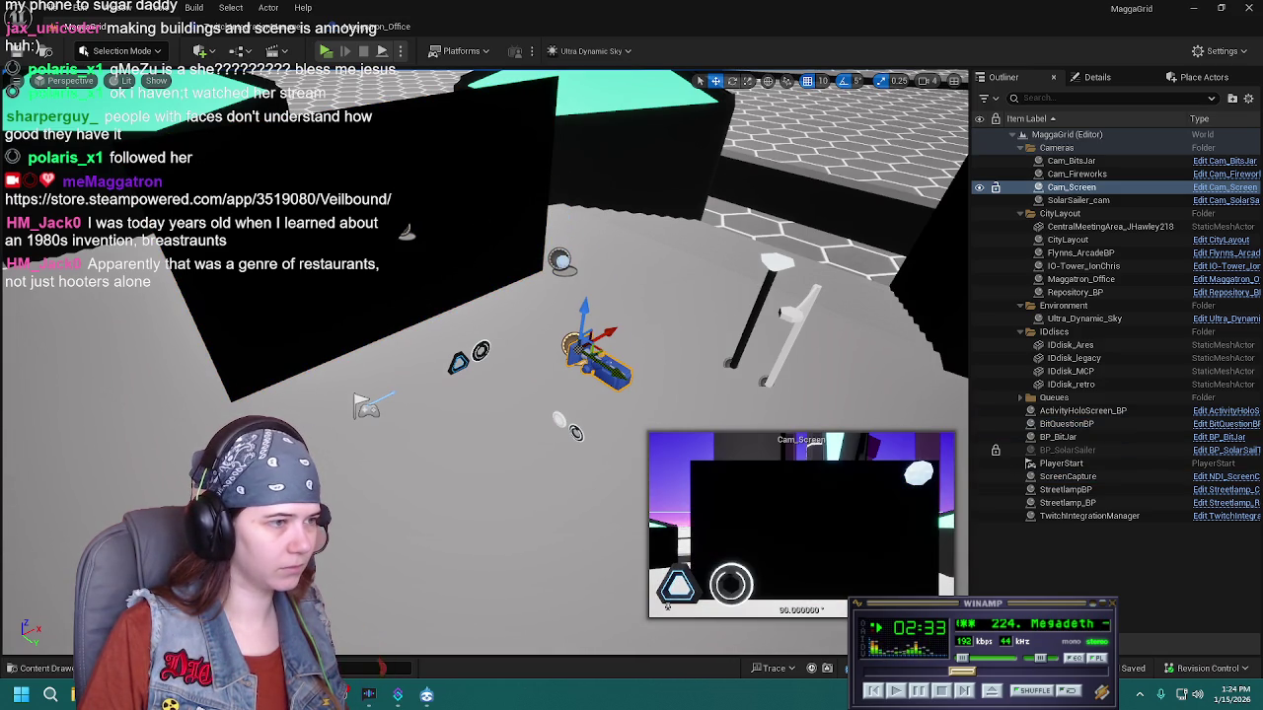
left_click(484, 271)
left_click(592, 360, "ctrl")
left_click(559, 260, "ctrl")
mouse_move(569, 284)
left_mouse_down()
mouse_move(523, 306)
mouse_move(513, 276)
mouse_move(493, 325)
mouse_move(473, 325)
mouse_move(483, 311)
mouse_move(600, 409)
left_mouse_up()
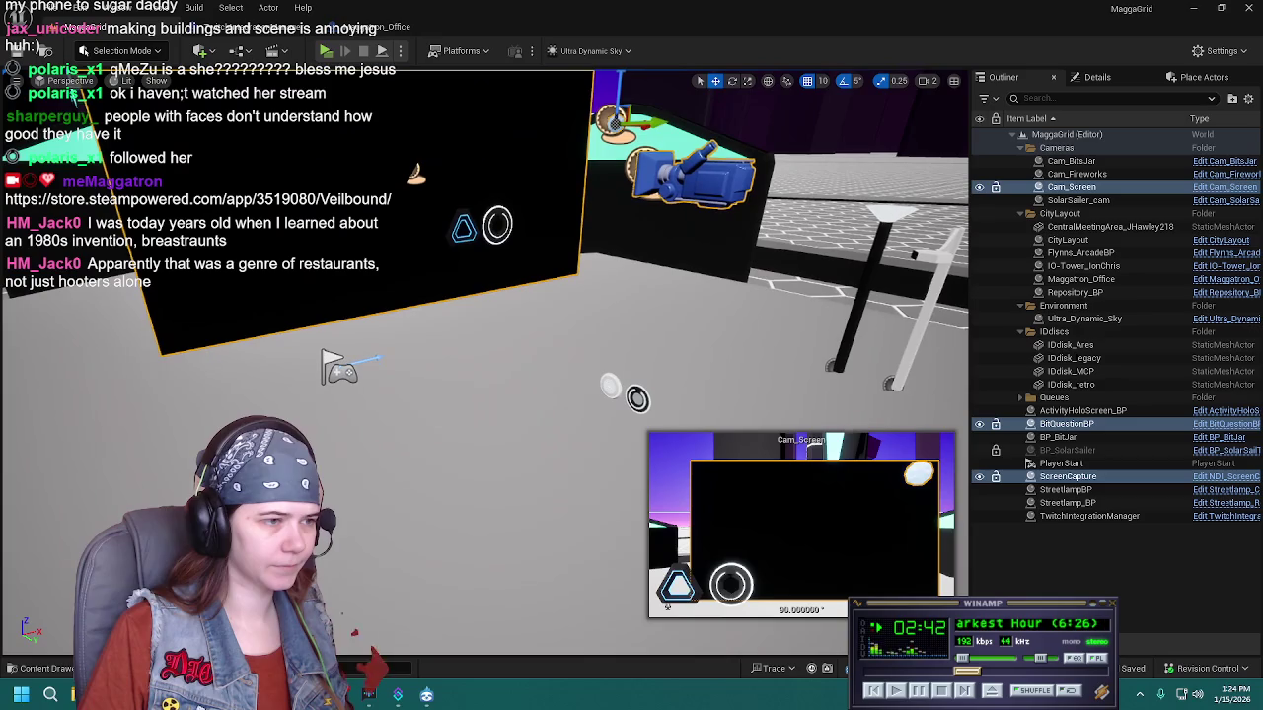
left_click(611, 387)
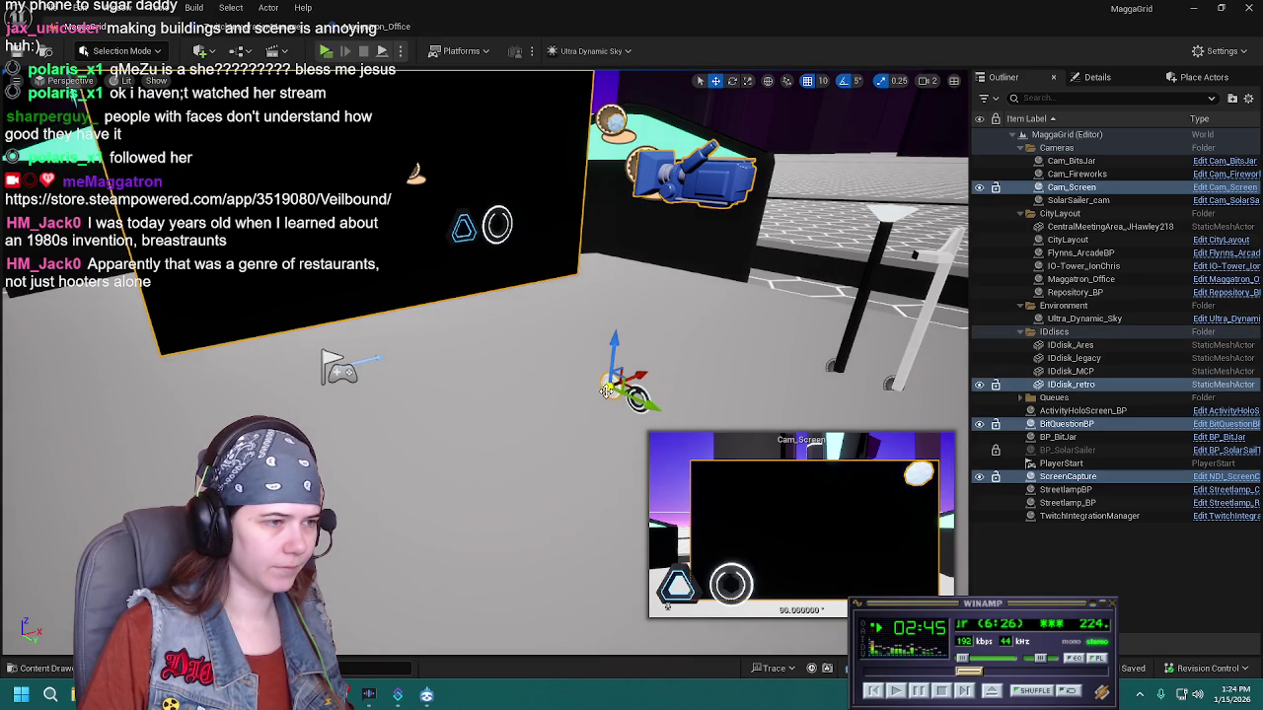
left_click(497, 225, "ctrl")
left_click(464, 225, "ctrl")
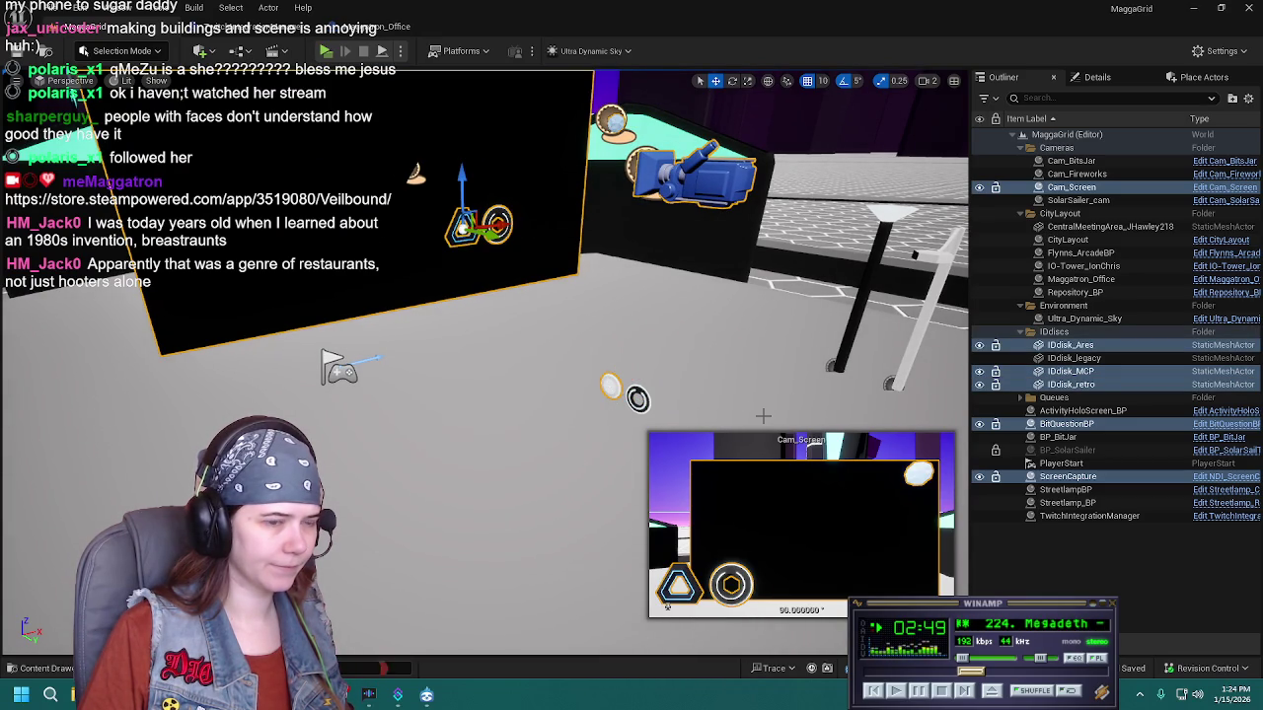
key("Escape")
left_click(616, 164)
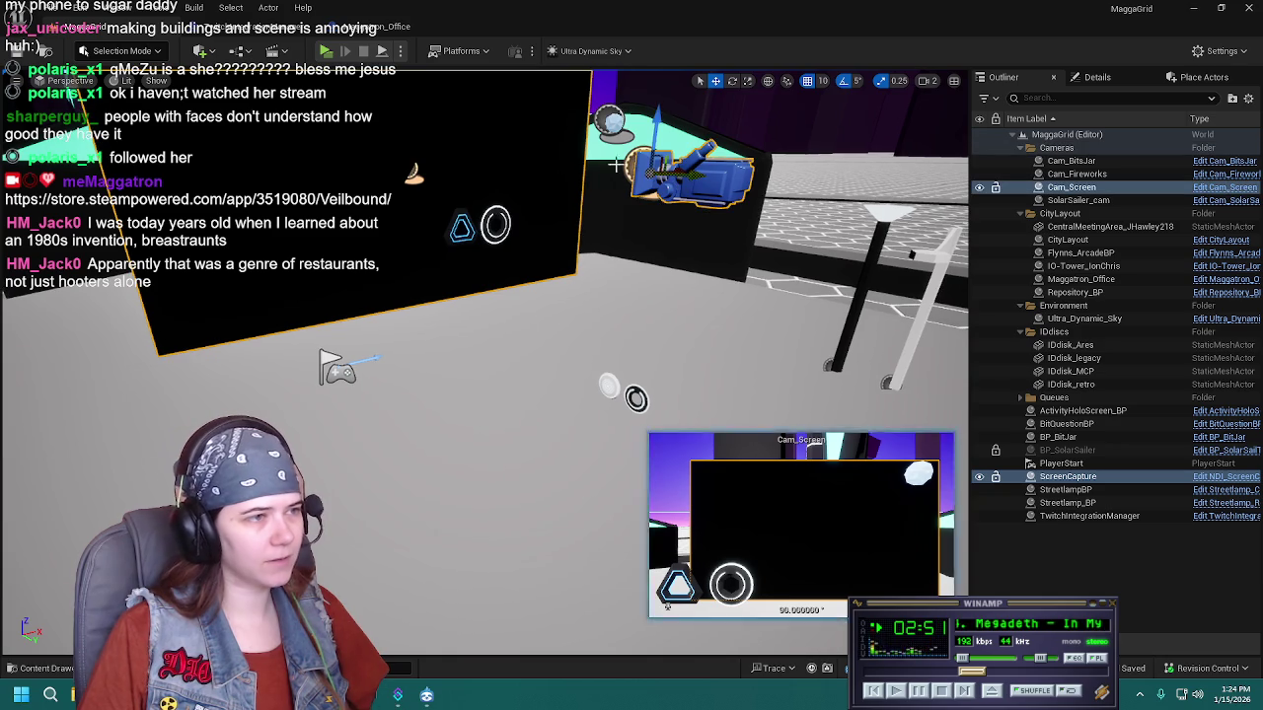
left_click(635, 396)
key("f")
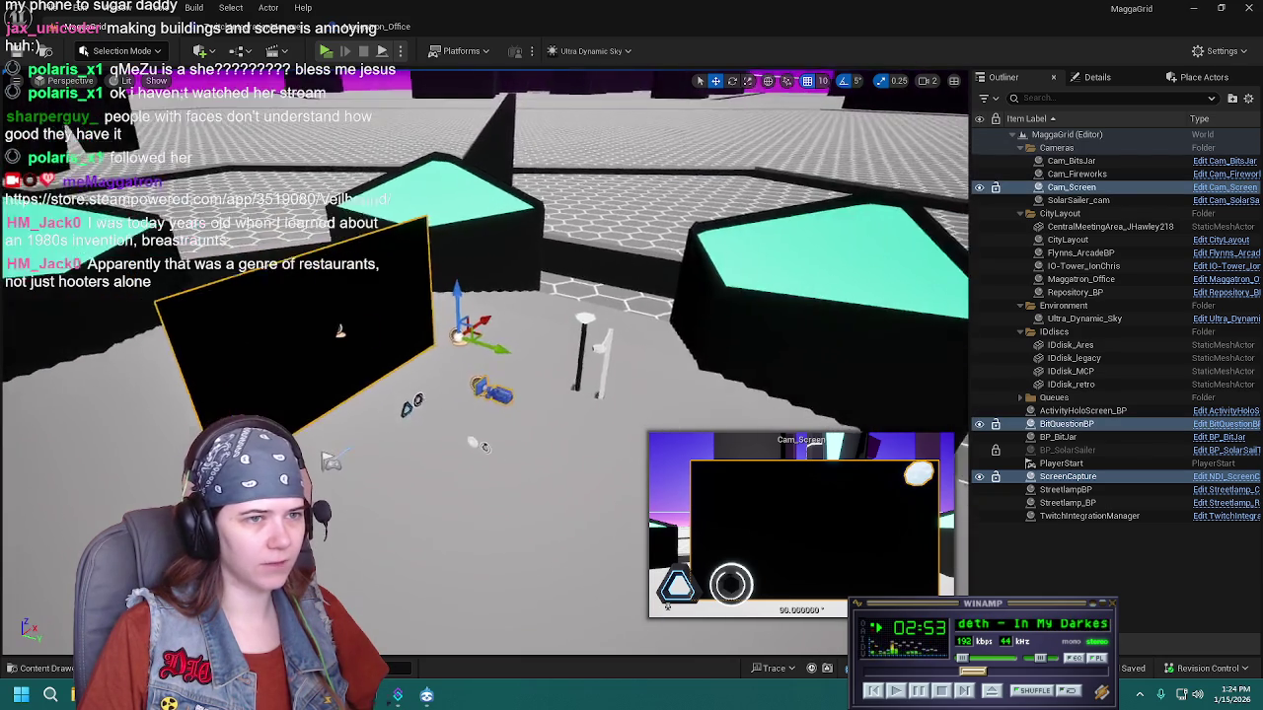
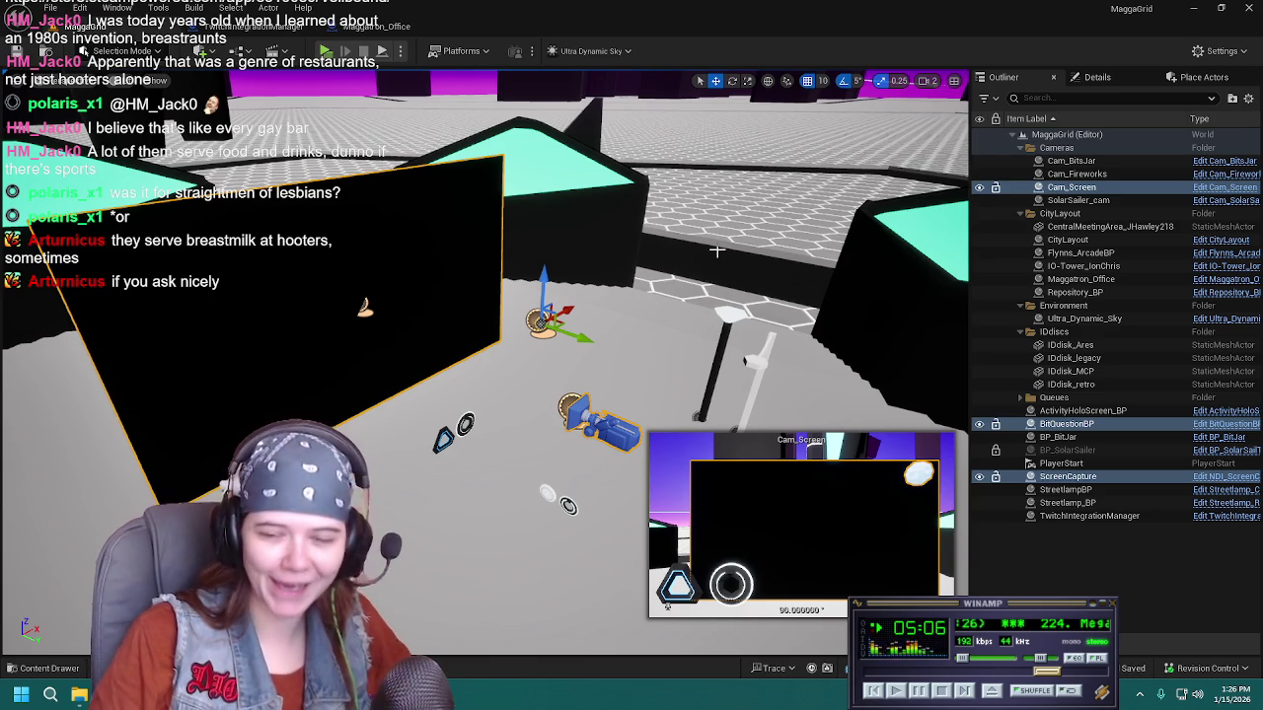
Bring the viewport down among the pillars so the pillar ring and ScreenCapture plane are in view
scroll(716, 250, "down", 5)
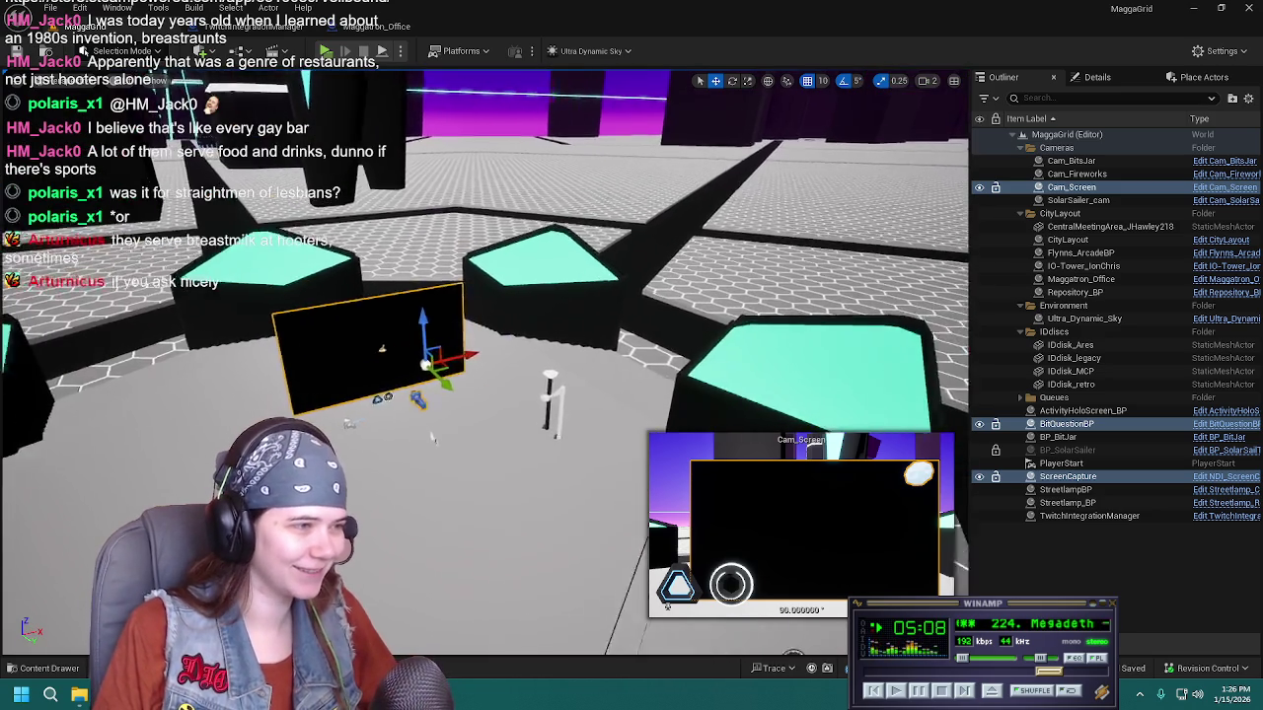
scroll(483, 296, "up", 5)
scroll(590, 348, "down", 4)
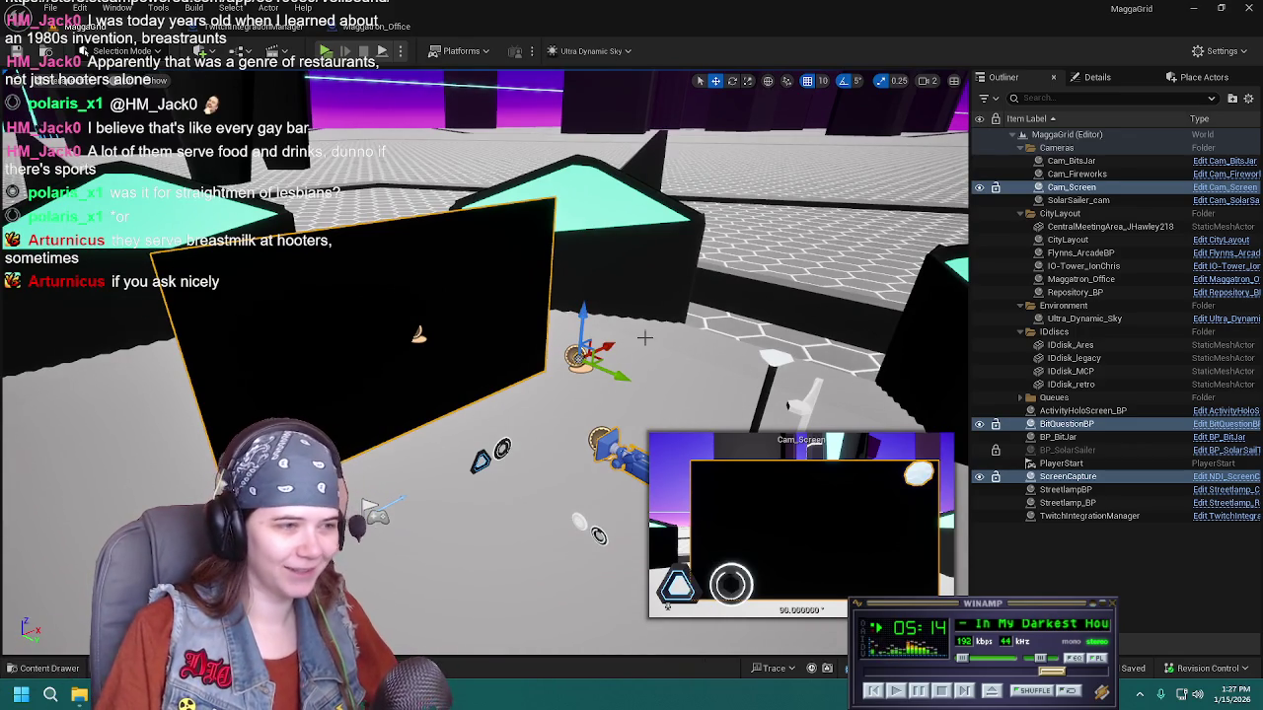
scroll(636, 339, "down", 2)
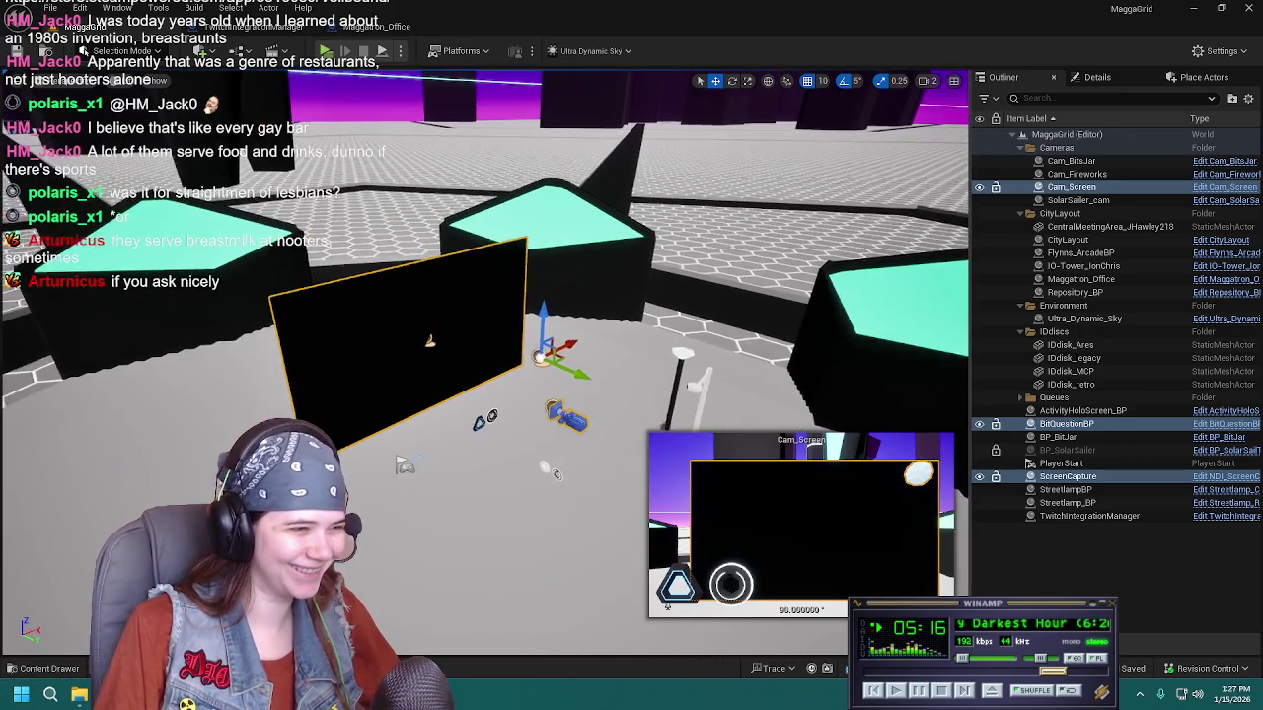
scroll(459, 339, "up", 2)
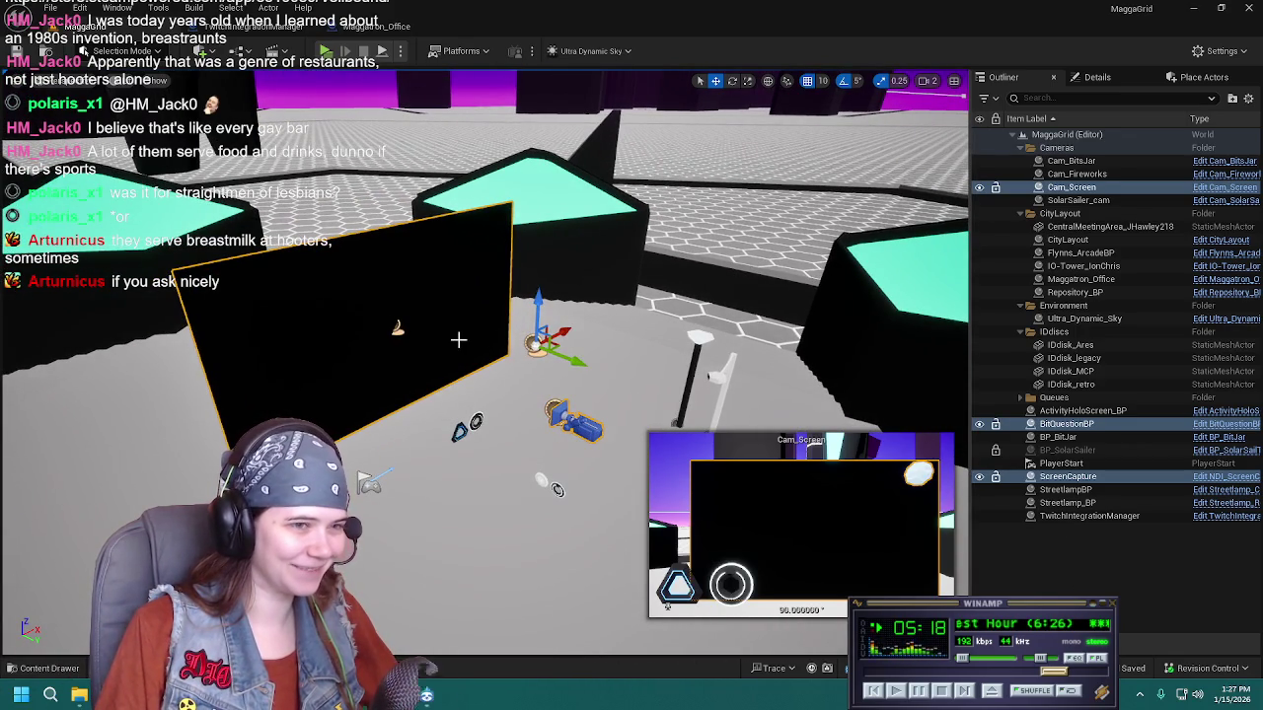
scroll(535, 344, "down", 2)
scroll(536, 344, "down", 3)
mouse_move(535, 344)
left_mouse_down()
mouse_move(602, 296)
mouse_move(697, 328)
left_mouse_up()
left_click_drag(494, 452, 515, 469)
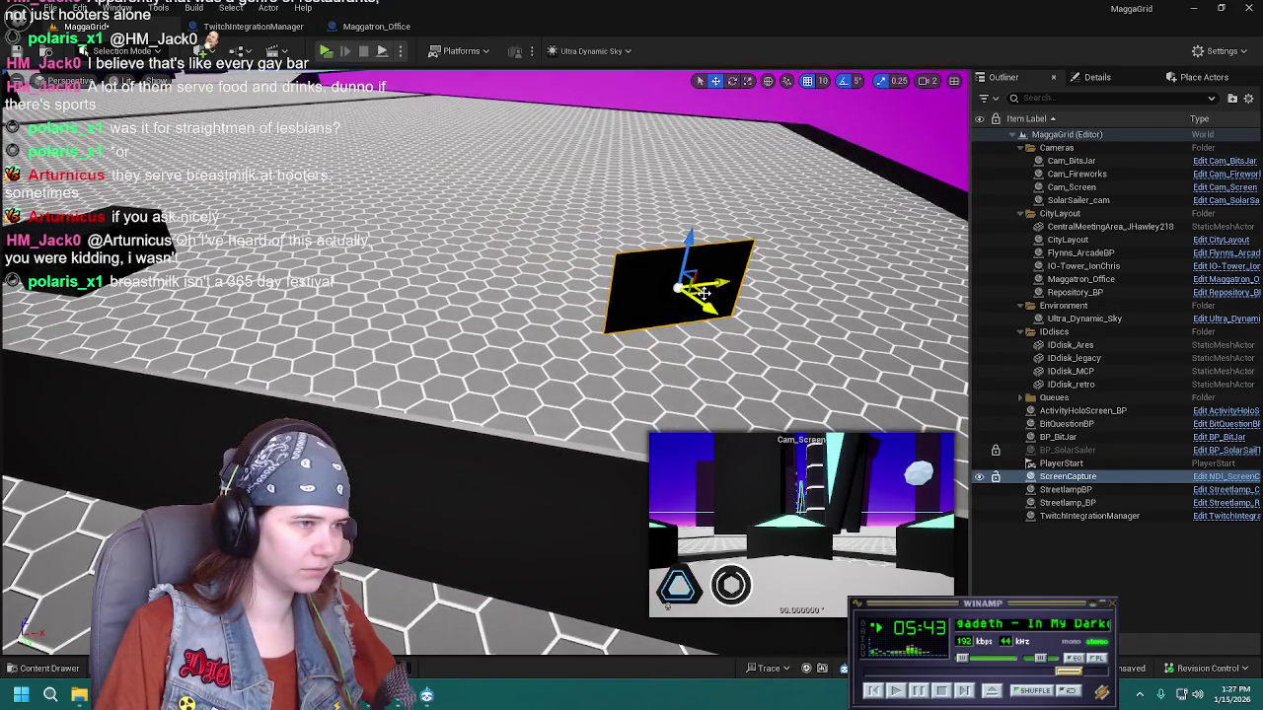
Drag the ScreenCapture plane up and left, then lower it along Z beside the black building
mouse_move(702, 293)
left_mouse_down()
mouse_move(500, 283)
mouse_move(158, 237)
mouse_move(133, 222)
mouse_move(148, 215)
left_mouse_up()
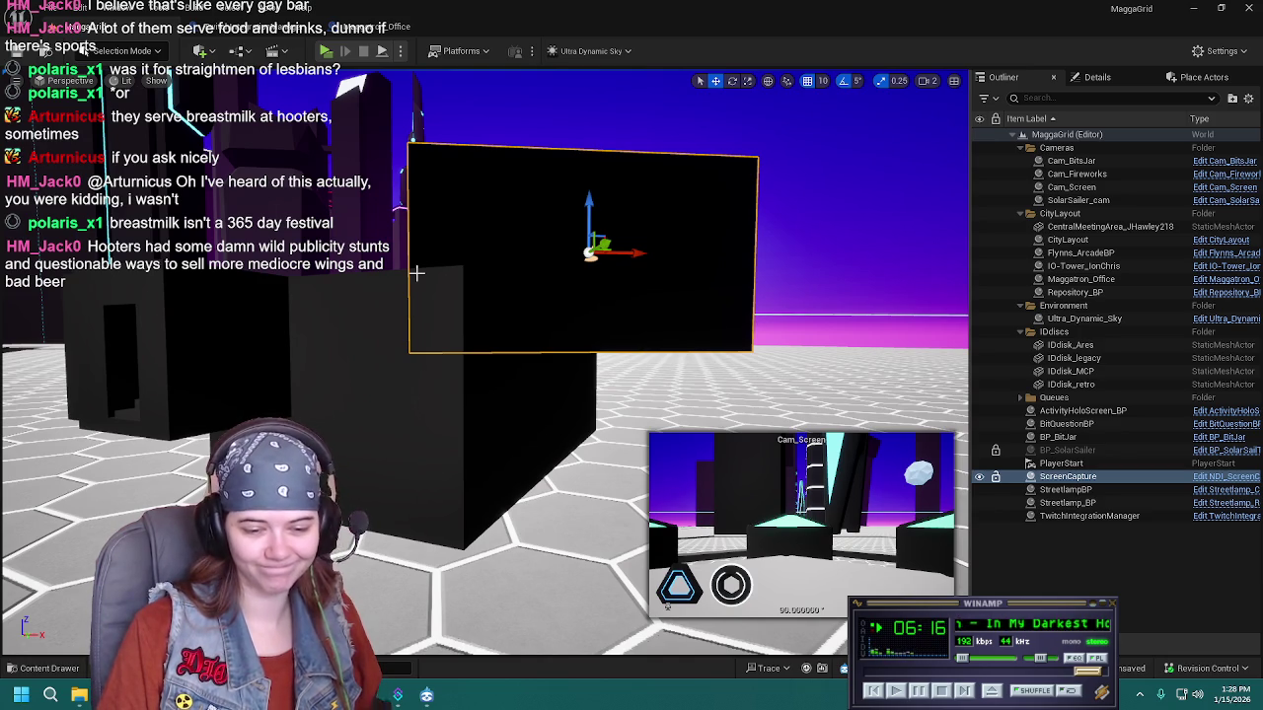
left_click_drag(586, 342, 586, 341)
left_click_drag(595, 247, 598, 454)
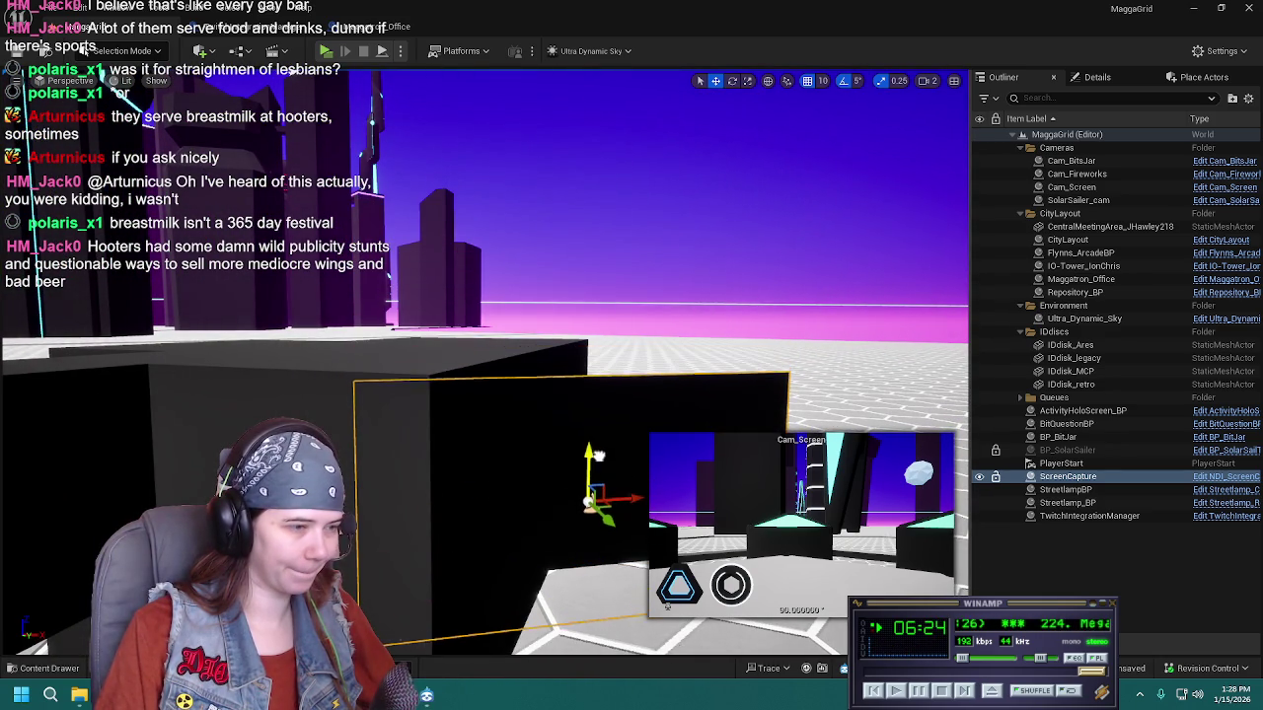
scroll(597, 454, "down", 3)
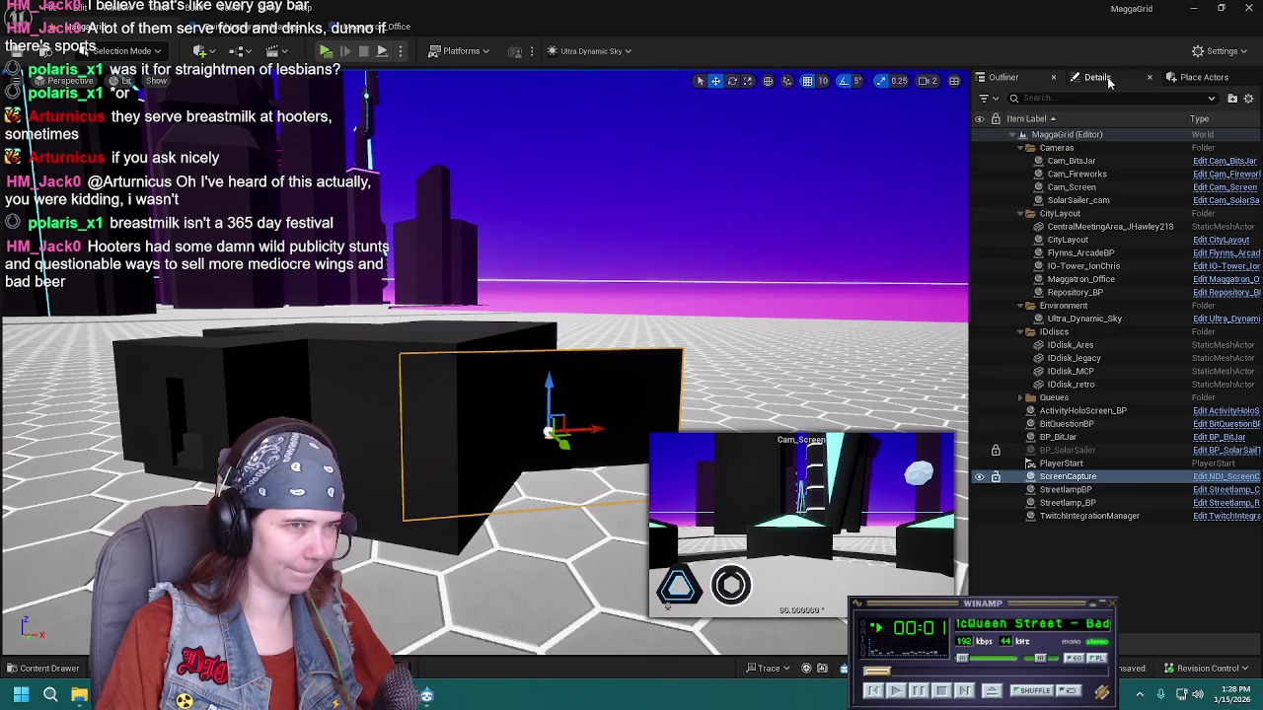
Reset the ScreenCapture plane's scale to 1.0 and rotate it -60° around Z
left_click(1105, 80)
scroll(610, 397, "up", 3)
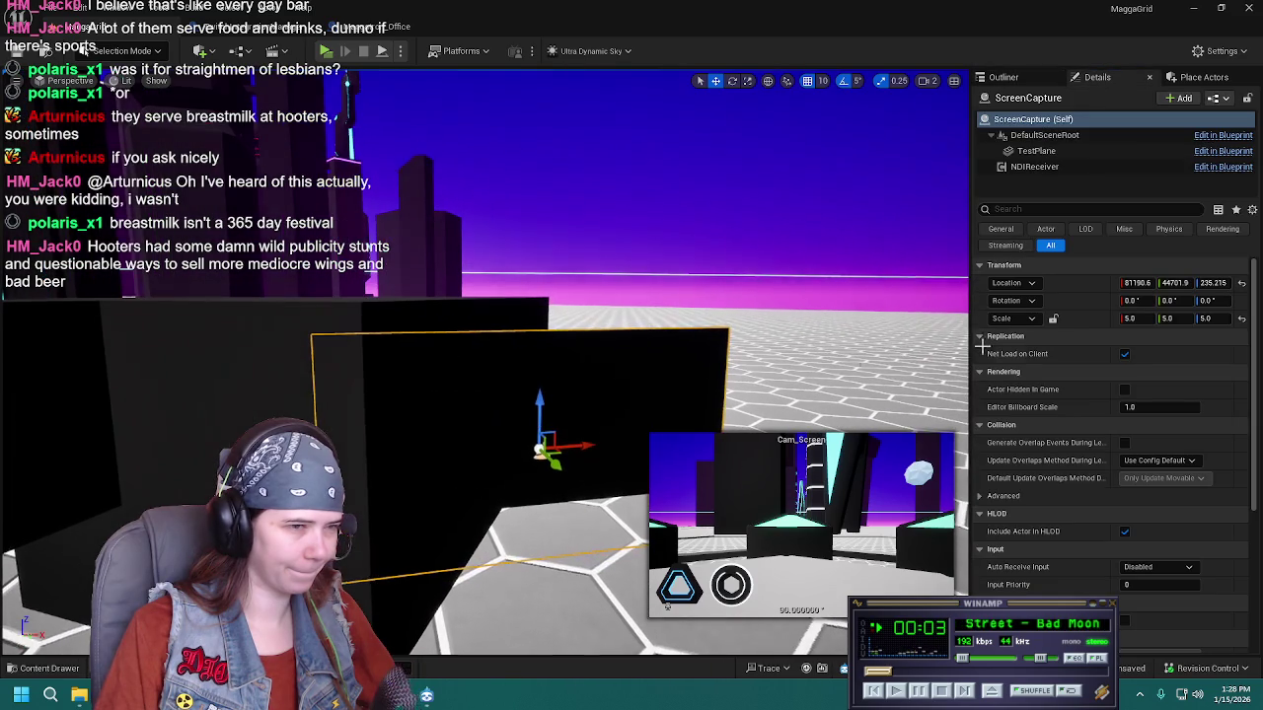
left_click(1242, 318)
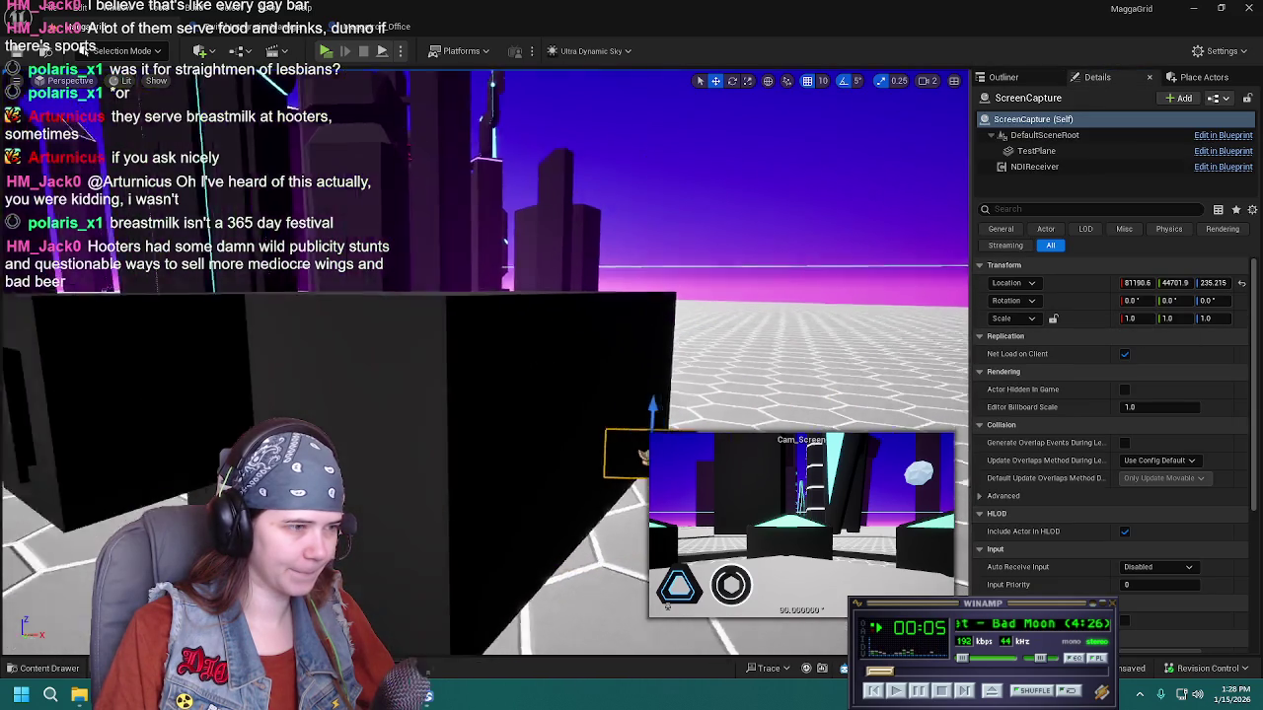
left_click_drag(515, 445, 691, 438)
key("e")
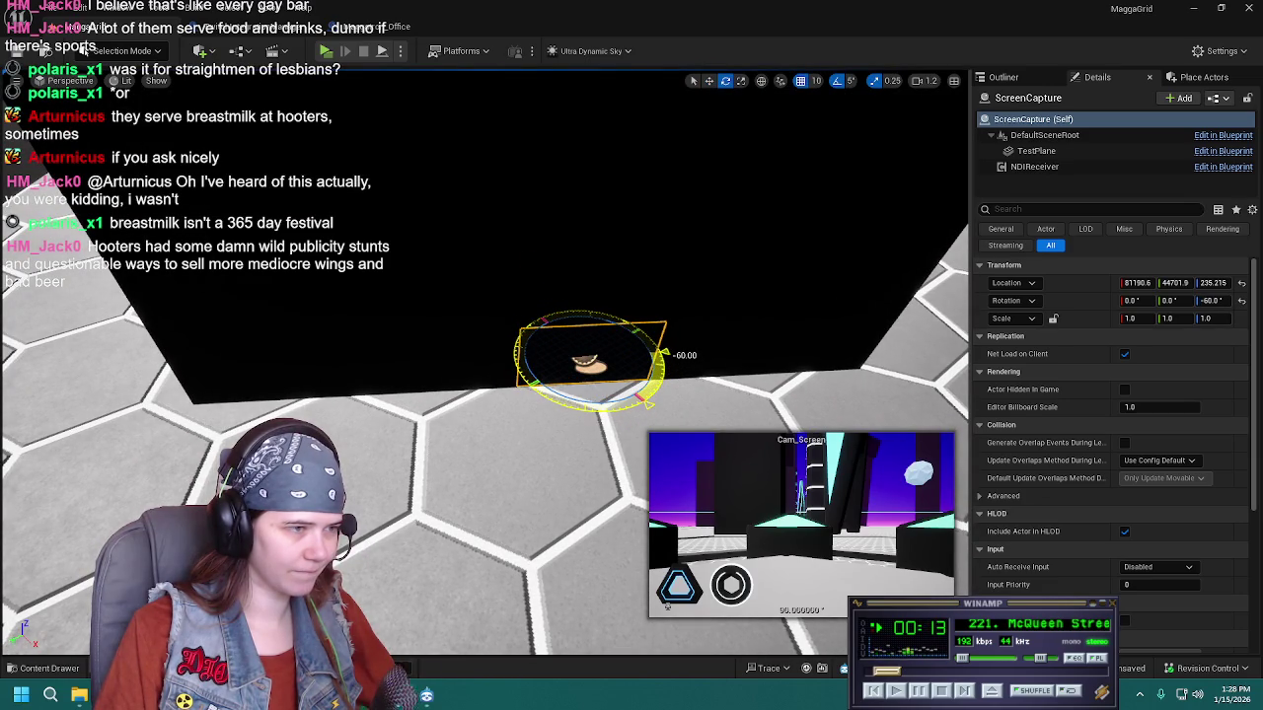
mouse_move(564, 400)
left_mouse_down()
mouse_move(434, 395)
mouse_move(385, 436)
mouse_move(499, 305)
mouse_move(916, 301)
mouse_move(580, 235)
mouse_move(533, 276)
mouse_move(555, 298)
left_mouse_up()
Slide the plane along X to location 80470.6, 44601.9, 235.215
key("w")
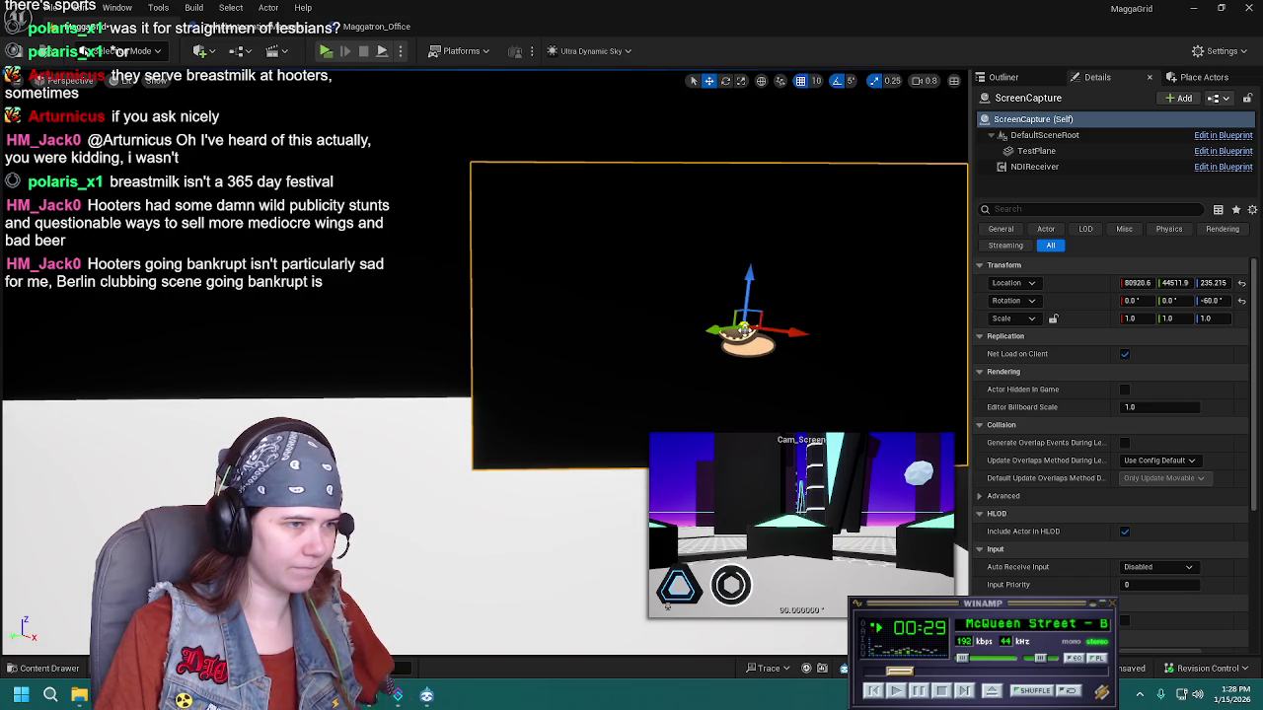
mouse_move(748, 328)
left_mouse_down()
mouse_move(278, 264)
mouse_move(247, 279)
mouse_move(288, 278)
left_mouse_up()
key("f")
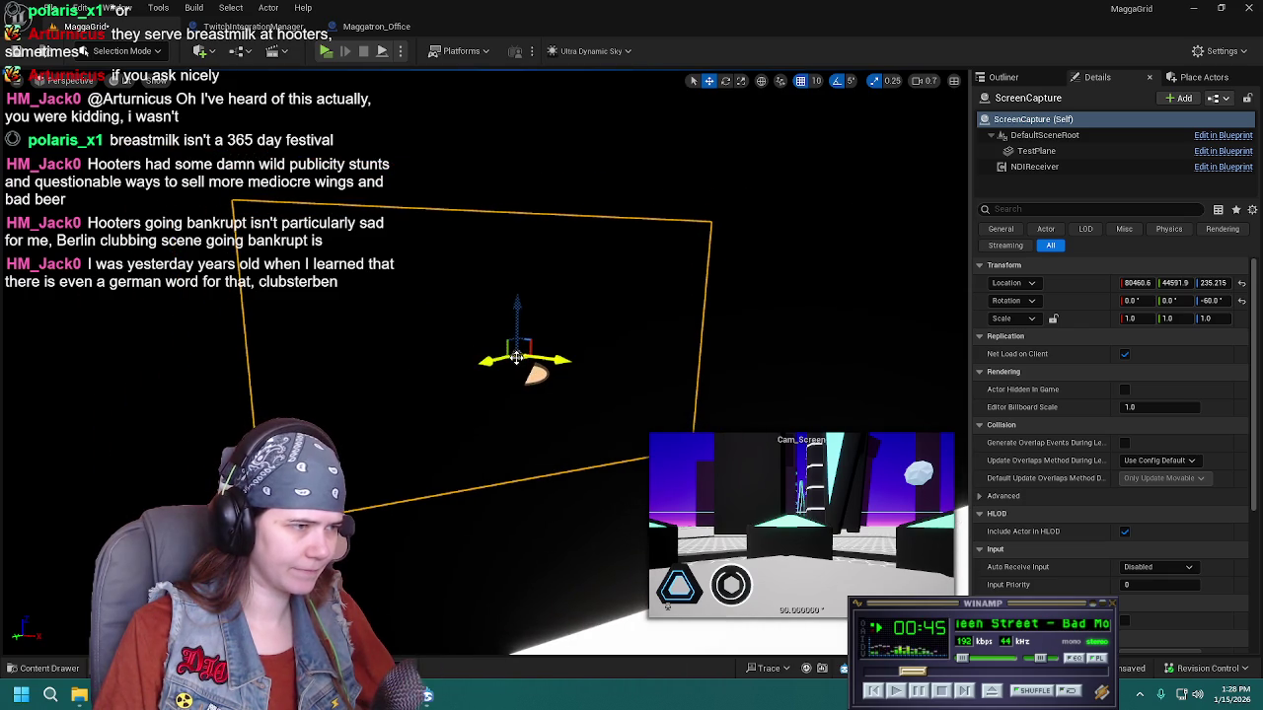
left_click_drag(517, 358, 533, 353)
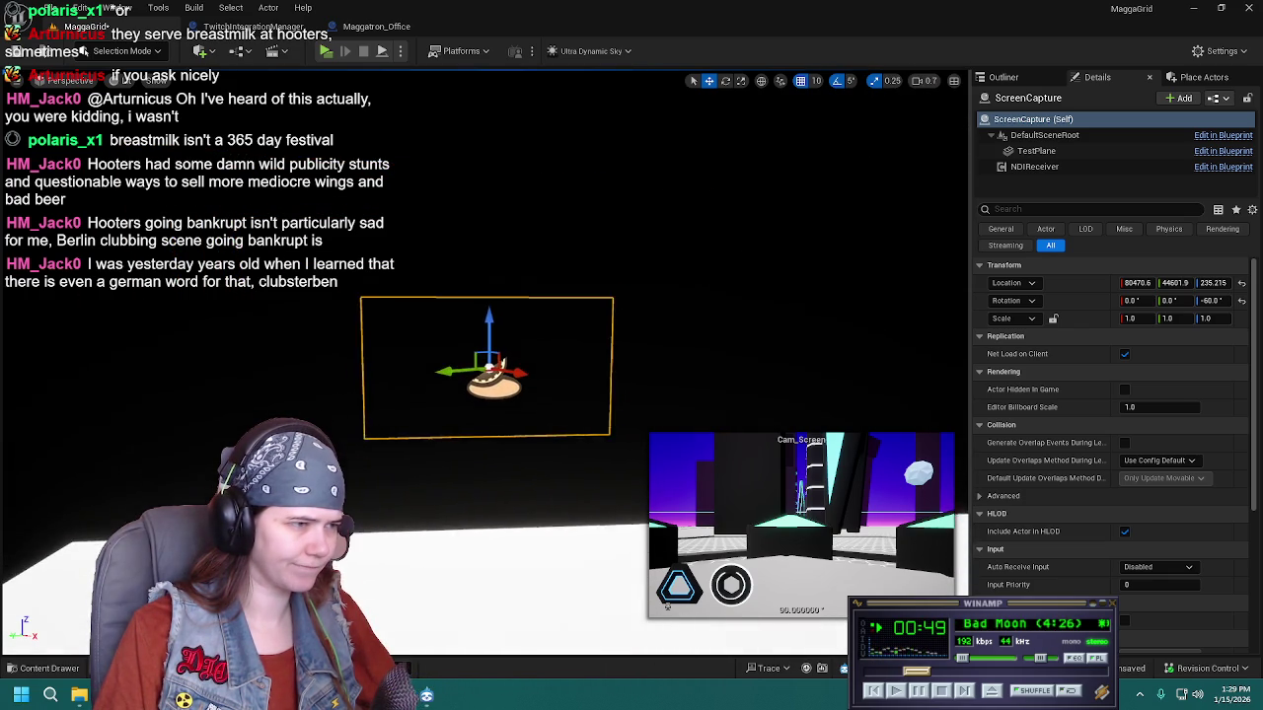
In the Outliner, attach the ScreenCapture actor beneath Maggatron_Office as its child
left_click(1016, 79)
left_click(672, 338)
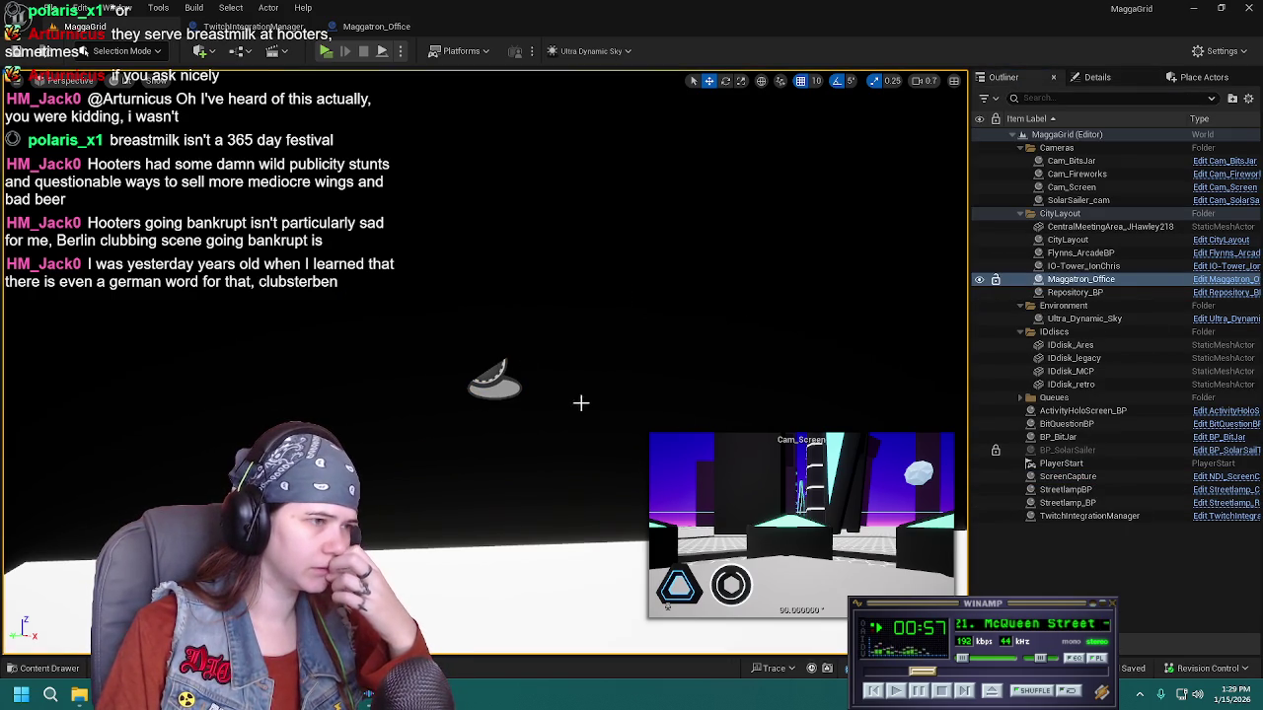
left_click(454, 375)
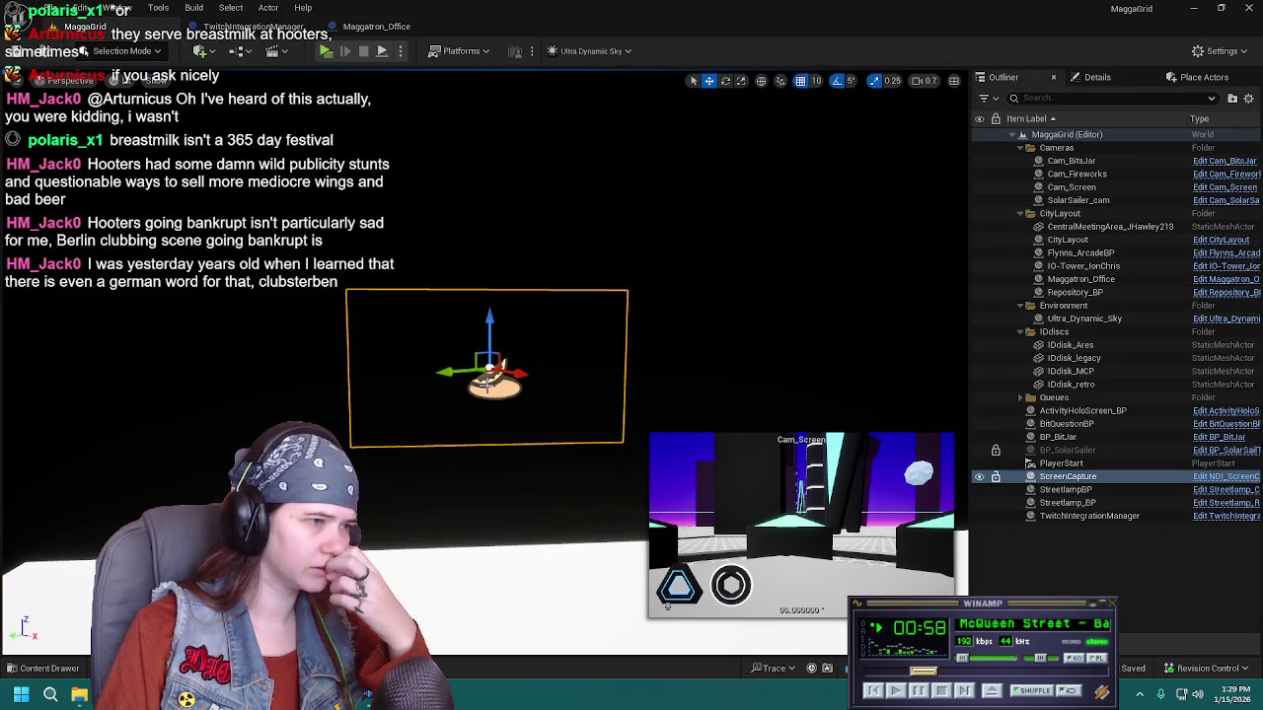
left_click(1091, 478)
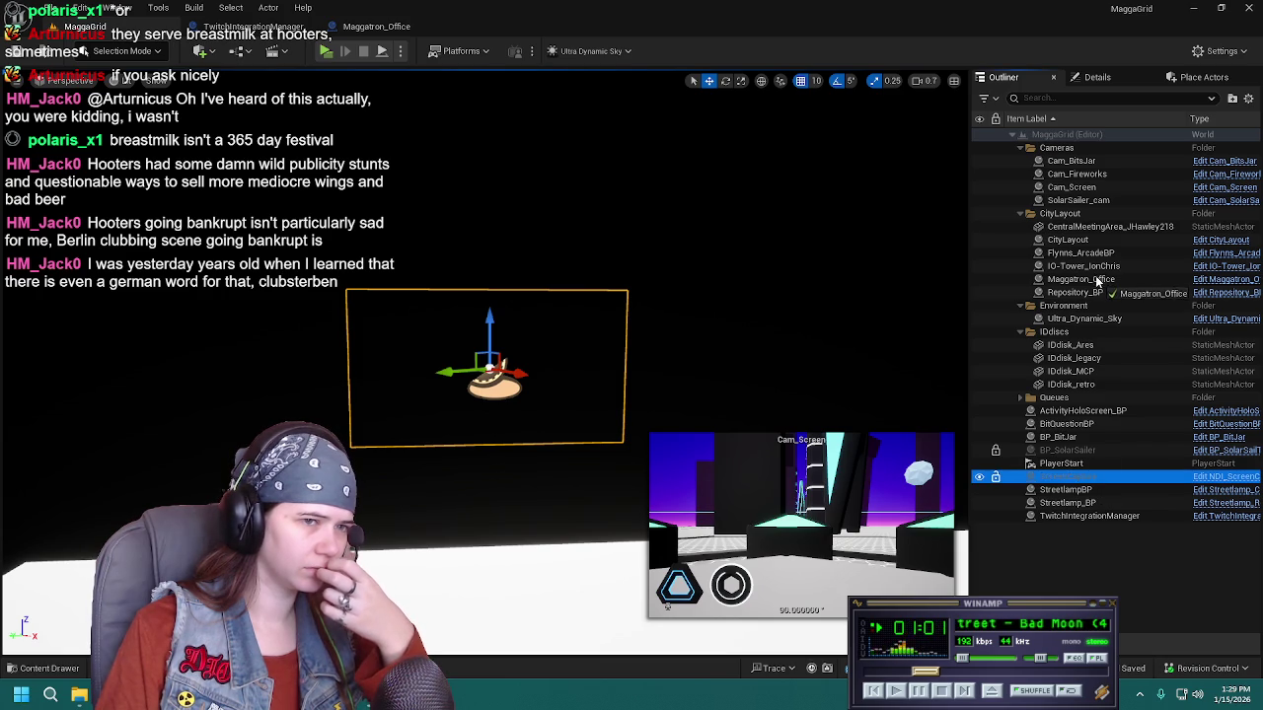
left_click_drag(1098, 281, 1097, 282)
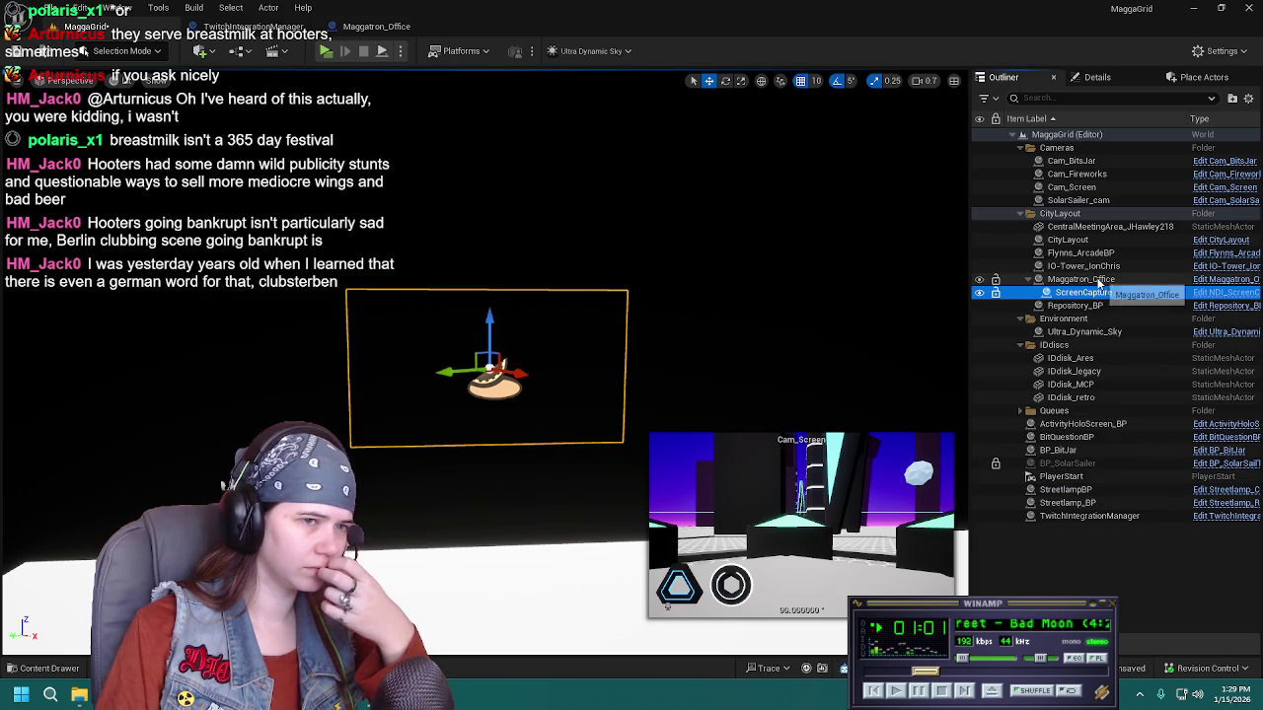
left_click(1120, 586)
scroll(484, 355, "up", 3)
Fly through the city toward the cyan pentagon blocks and the Cam_Screen camera
key("s")
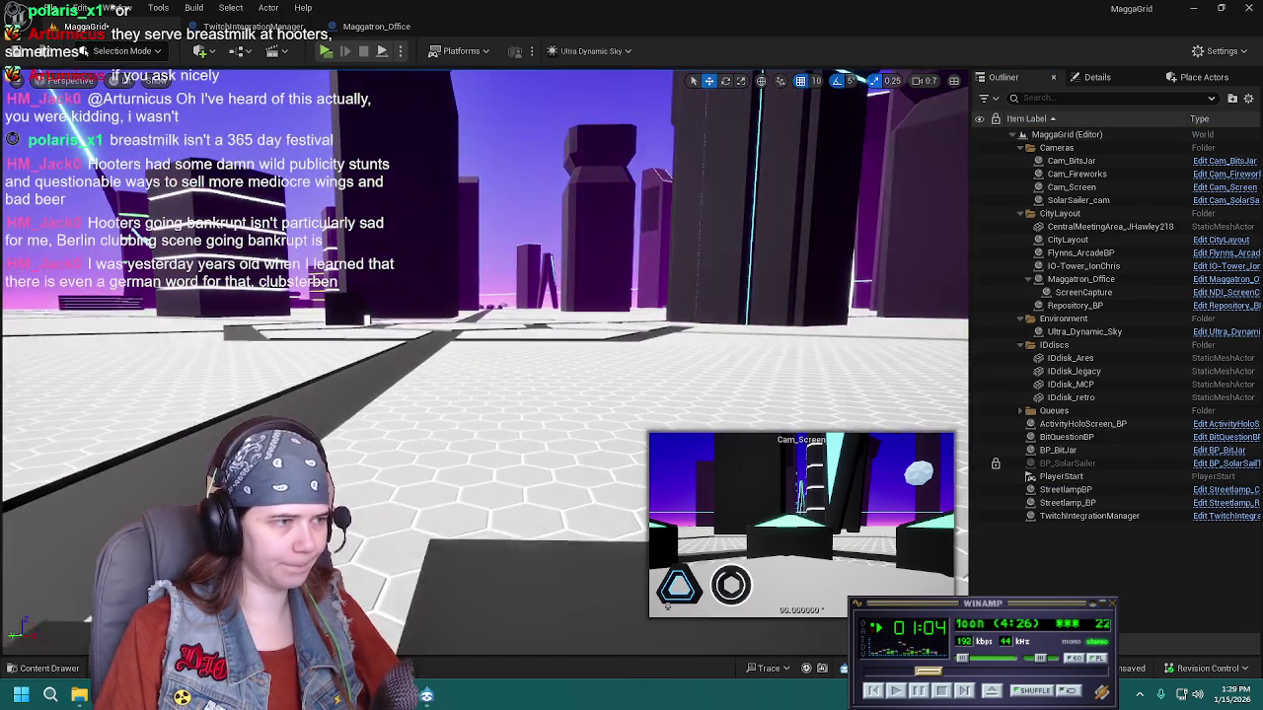
scroll(484, 355, "up", 2)
key("w")
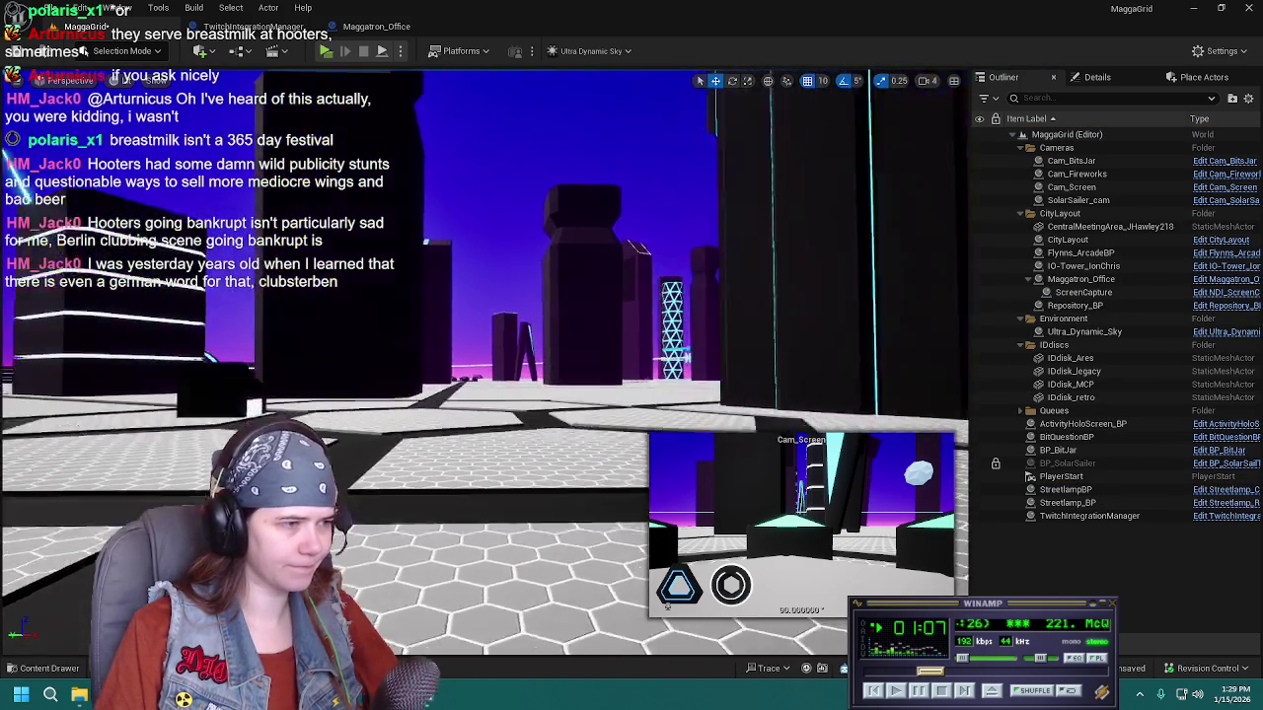
scroll(484, 355, "down", 3)
key("w")
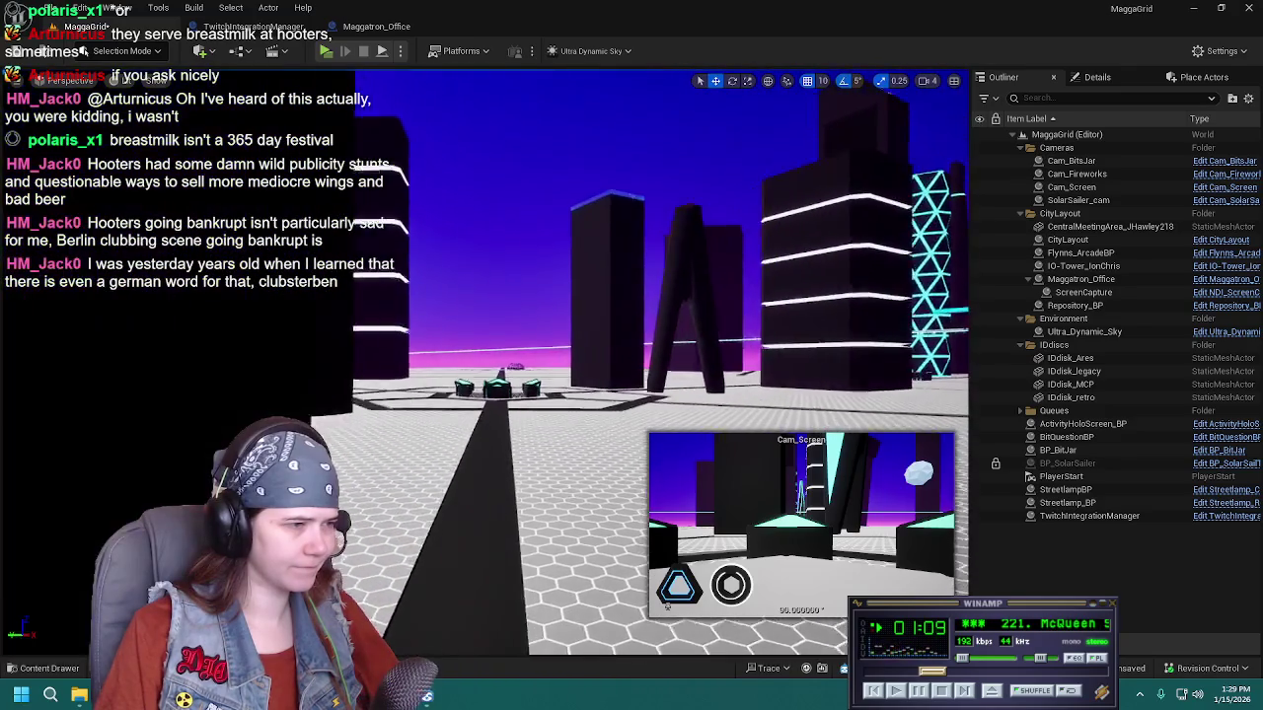
key("s")
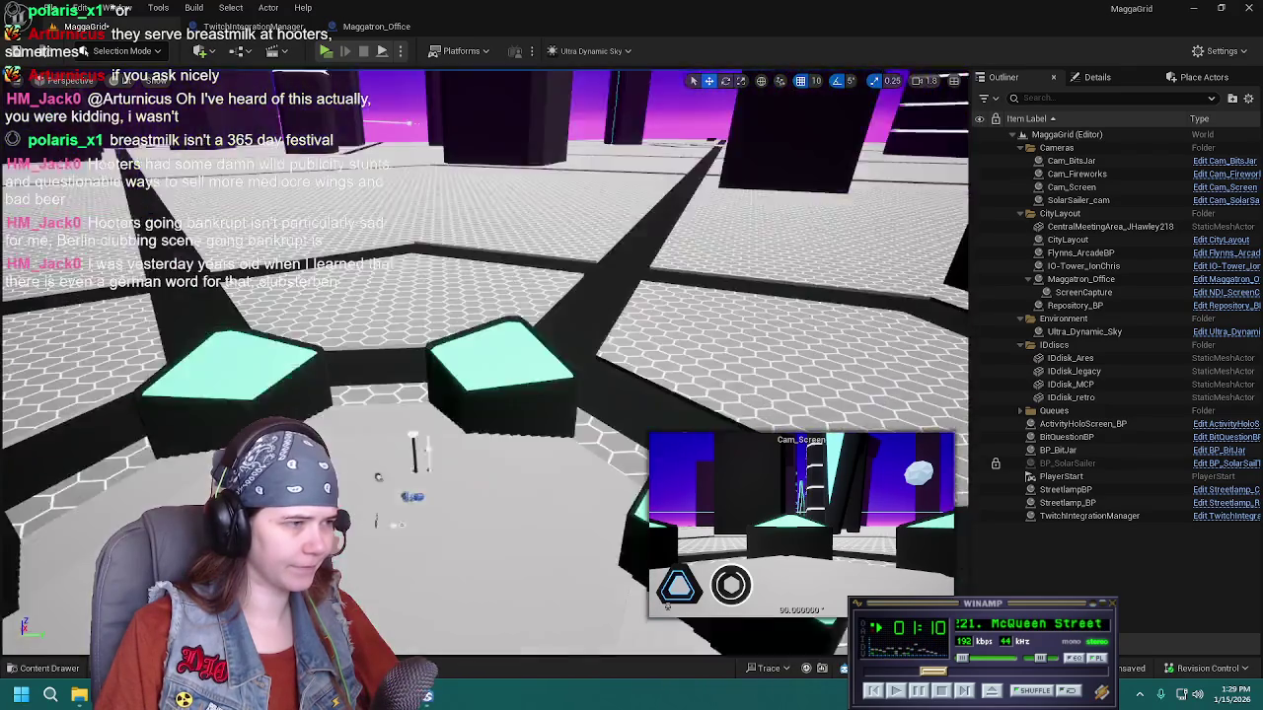
key("w")
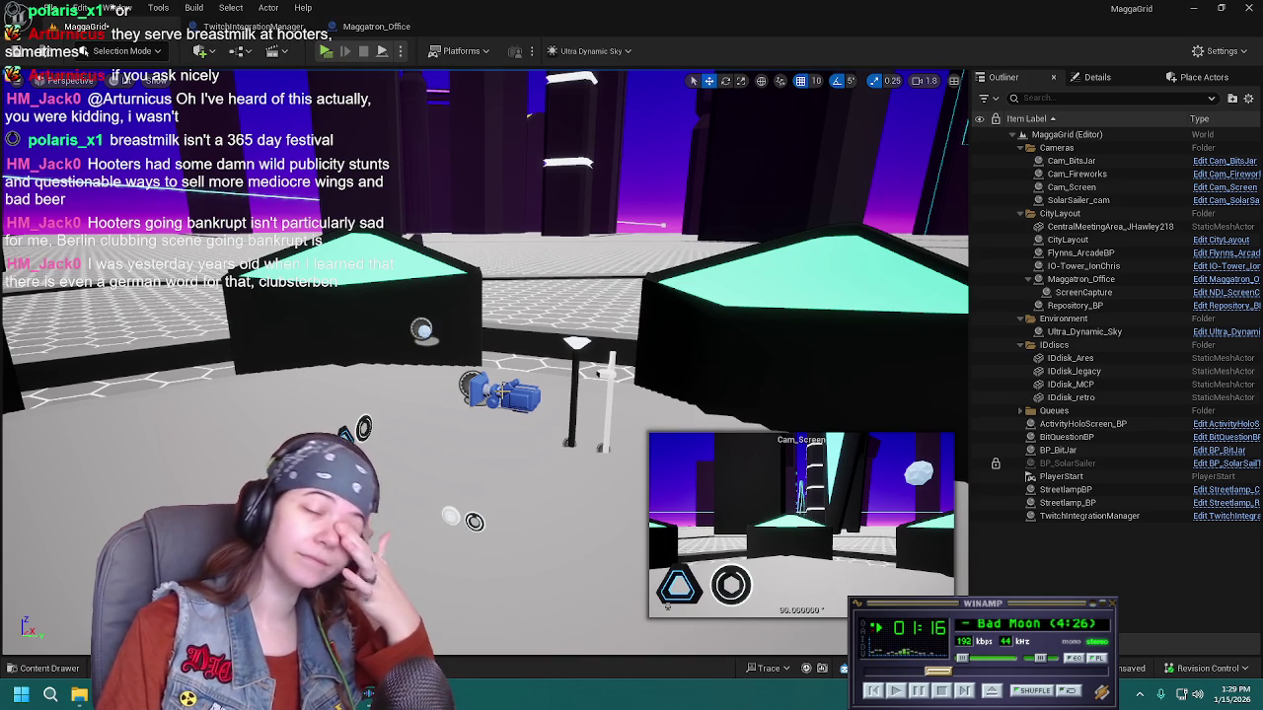
left_click(520, 395)
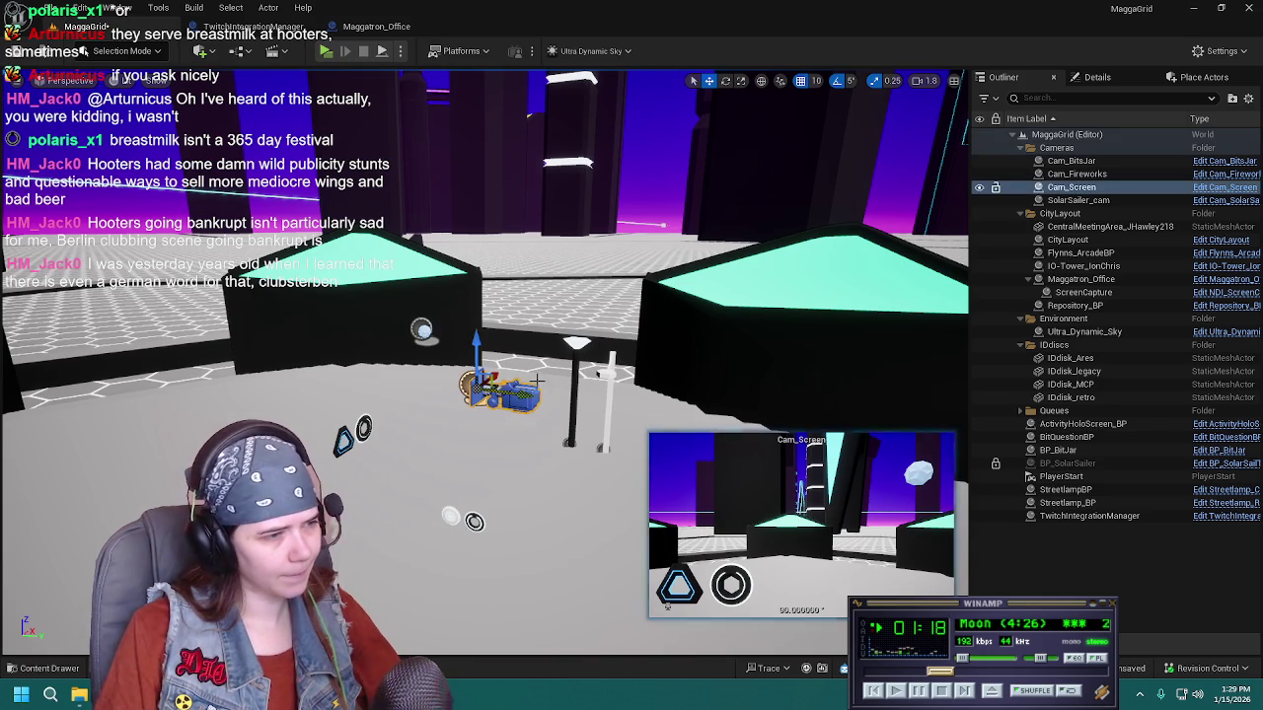
key("s")
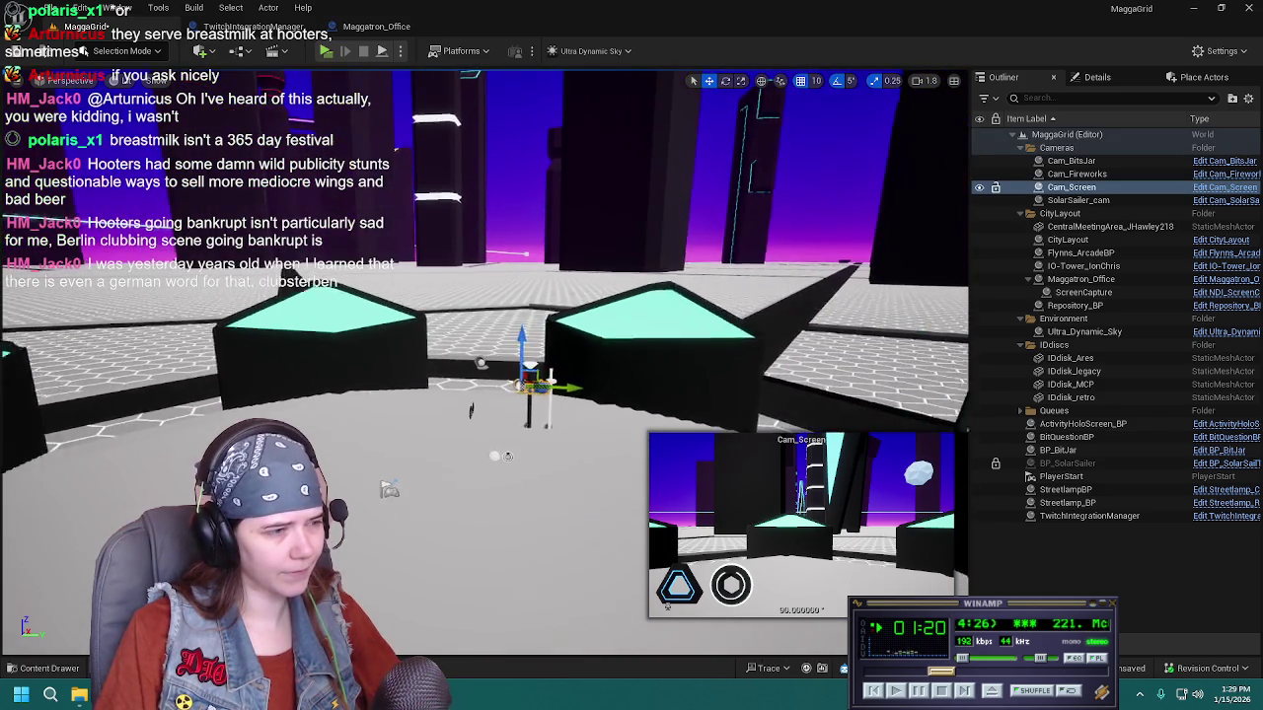
Select the BitQuestionBP block and drag it farther back across the floor
left_click(560, 378)
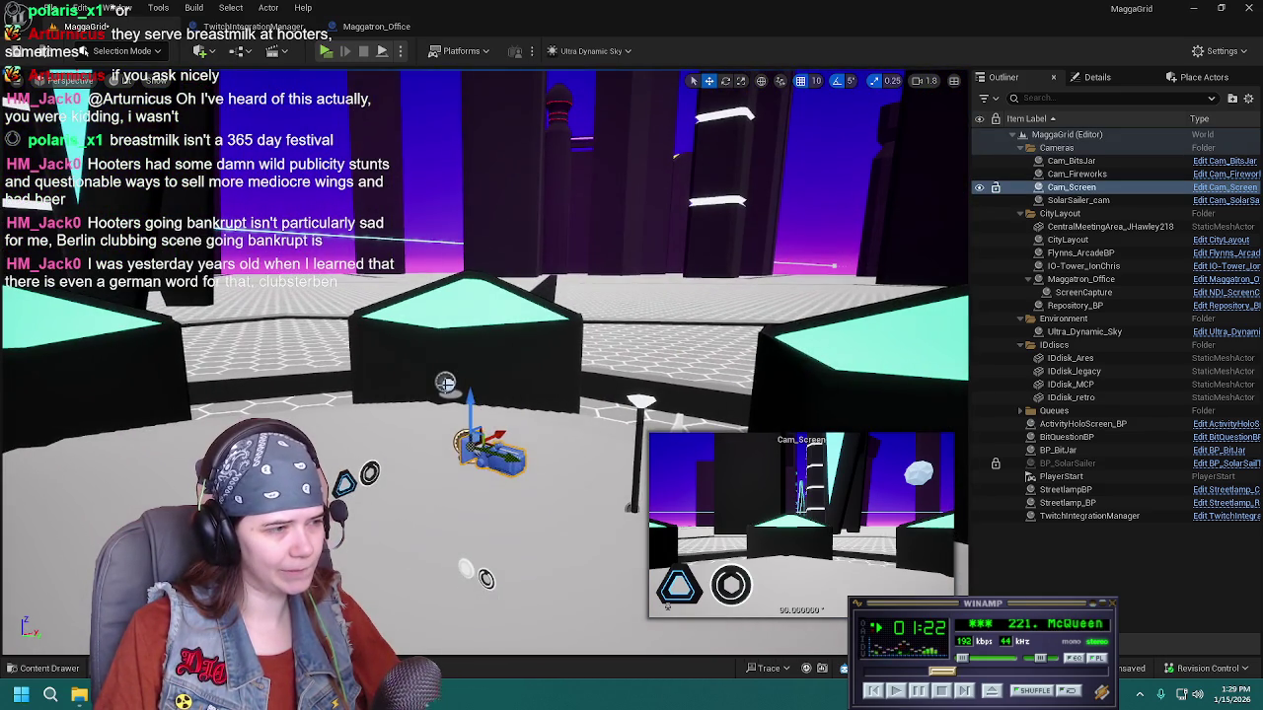
key("s")
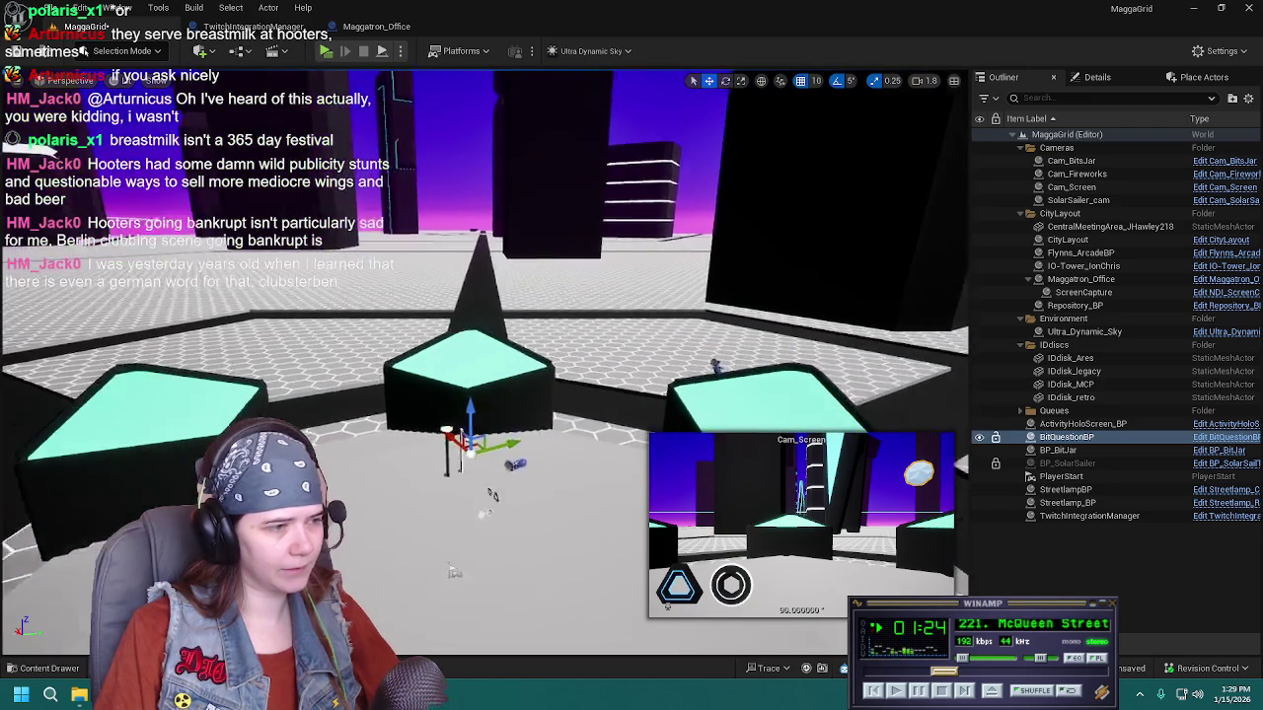
key("s")
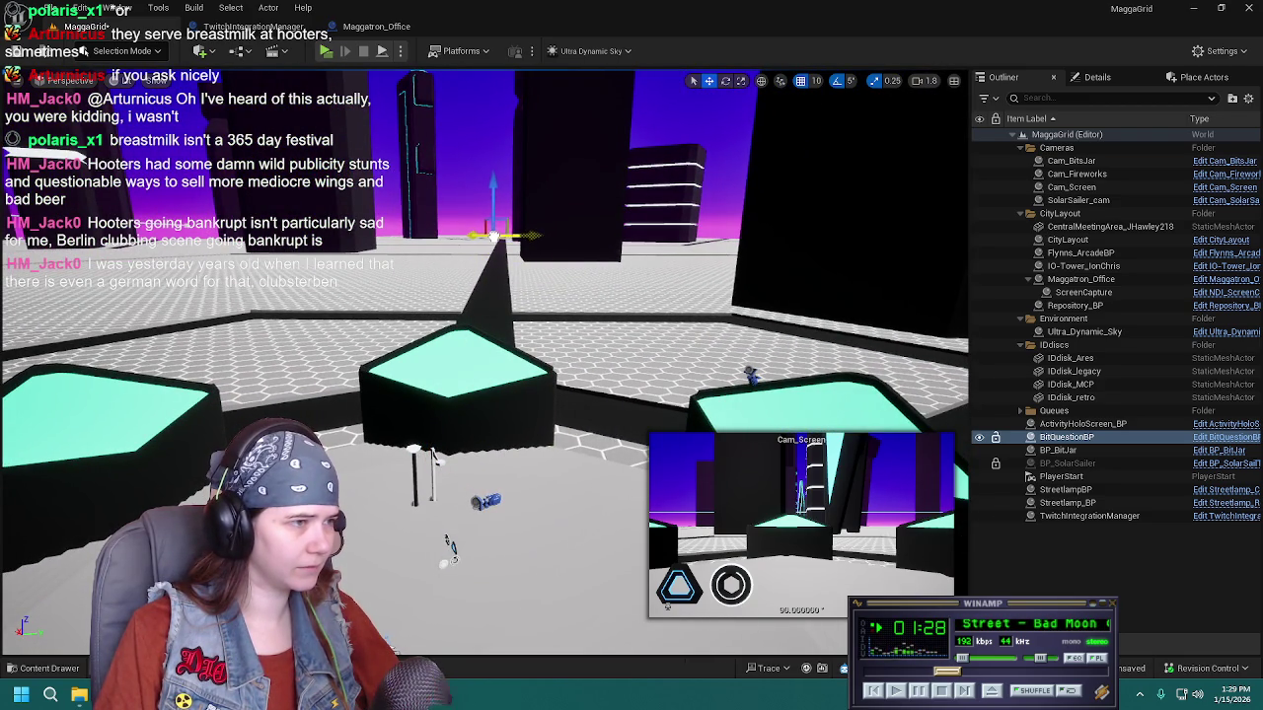
key("w")
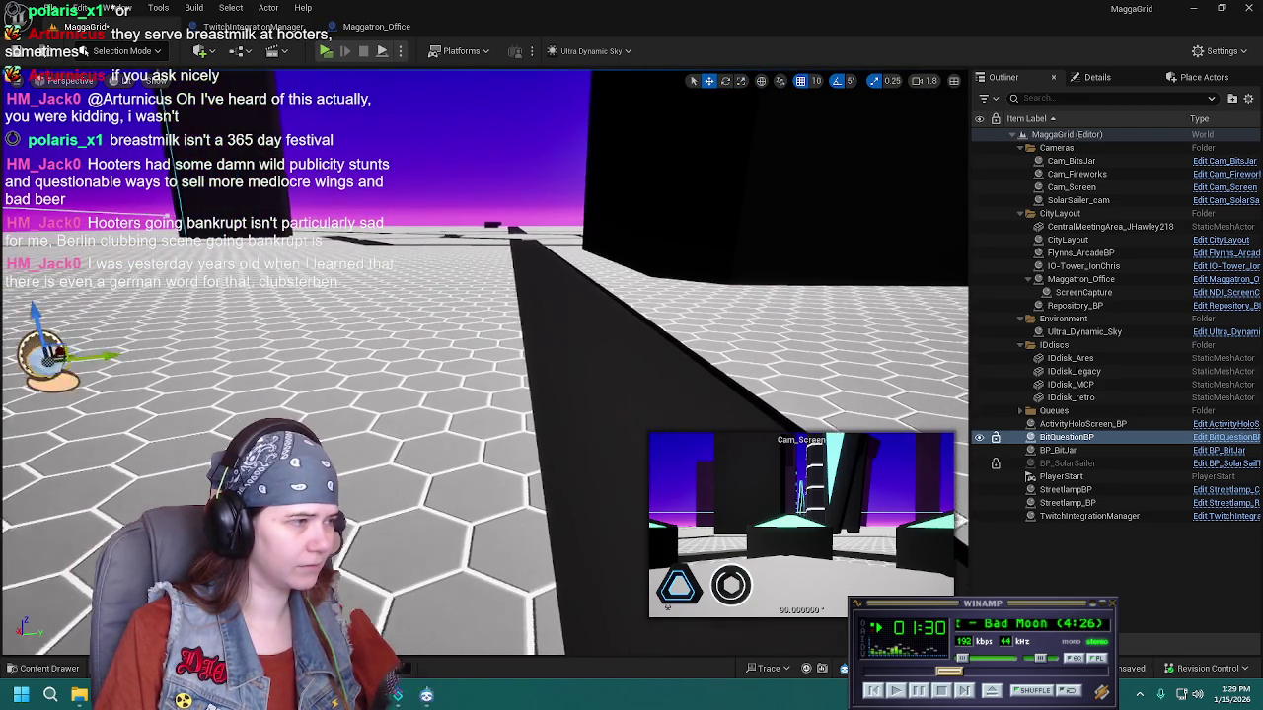
key("a")
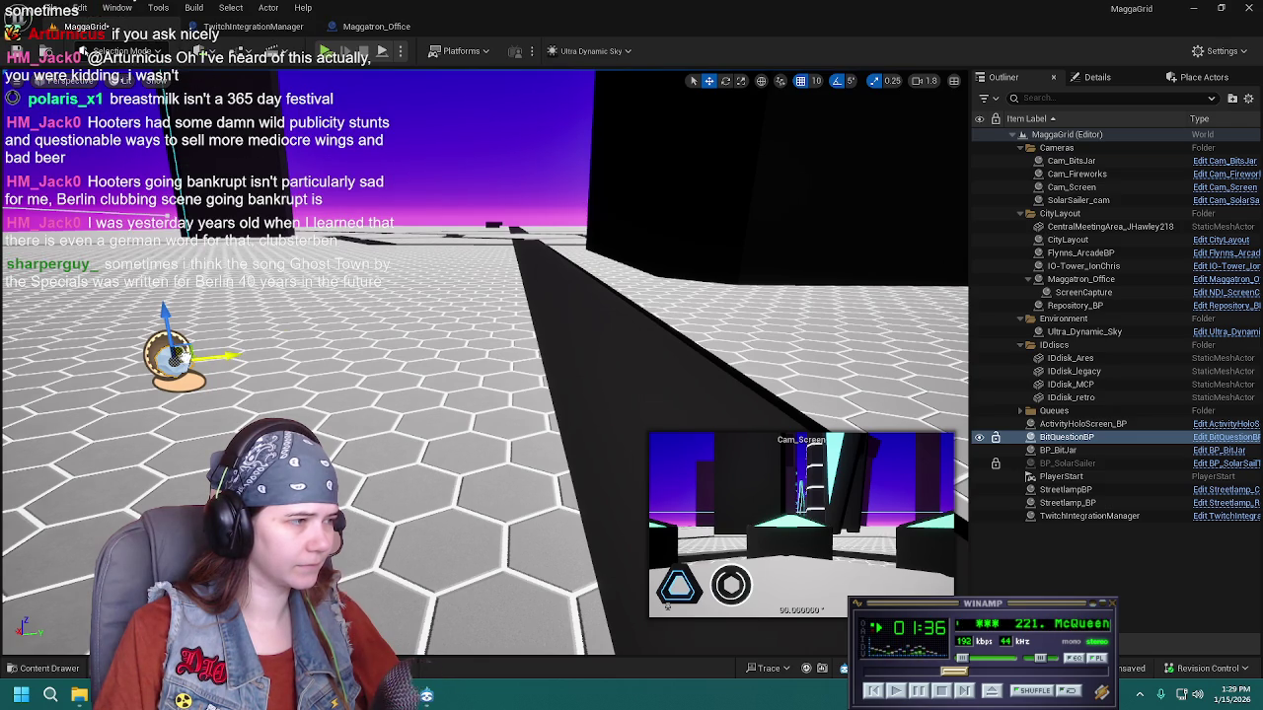
left_click_drag(173, 357, 371, 264)
key("f")
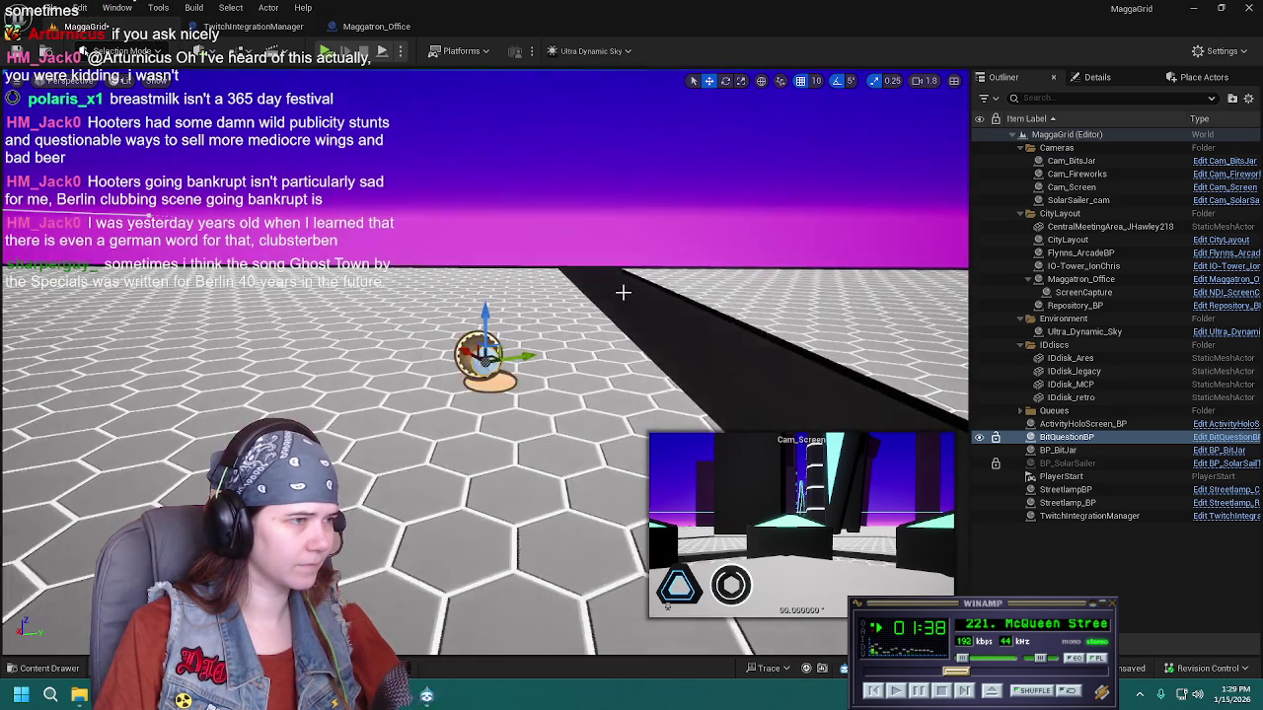
key("s")
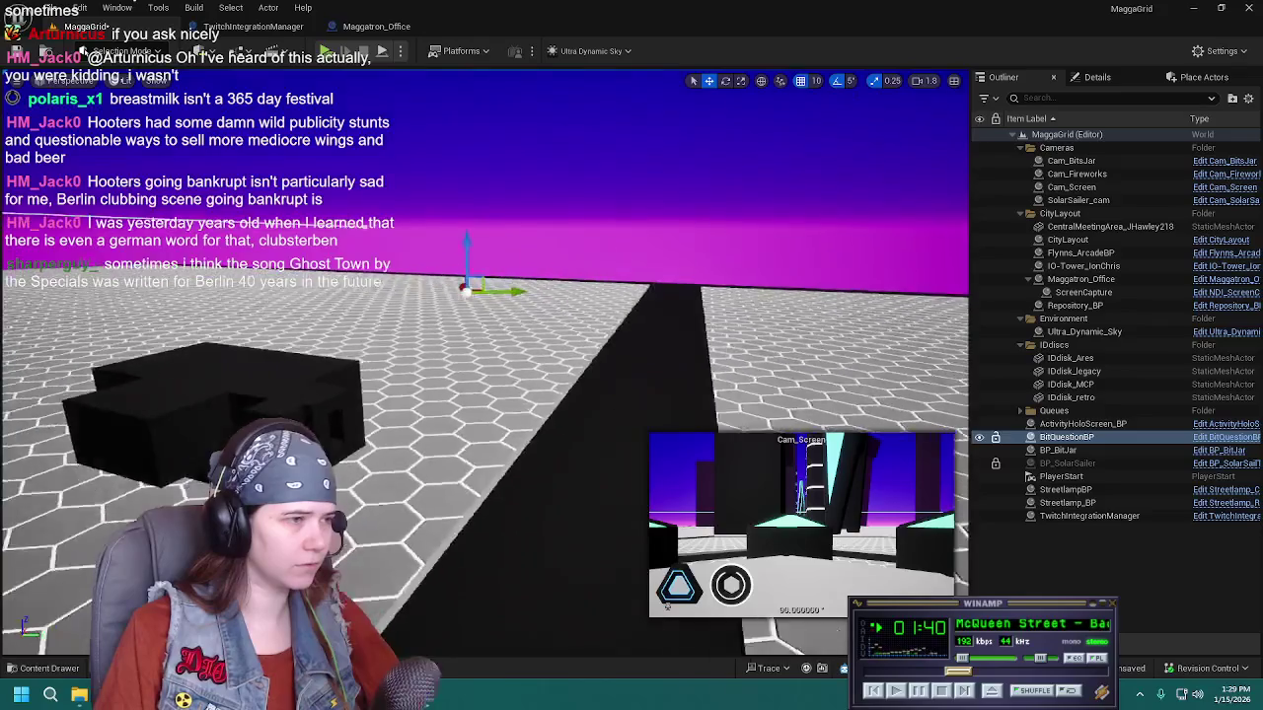
Nudge BitQuestionBP into place beside the white platform, then deselect it
scroll(483, 365, "up", 3)
mouse_move(698, 308)
left_mouse_down()
mouse_move(681, 296)
mouse_move(690, 316)
mouse_move(698, 308)
left_mouse_up()
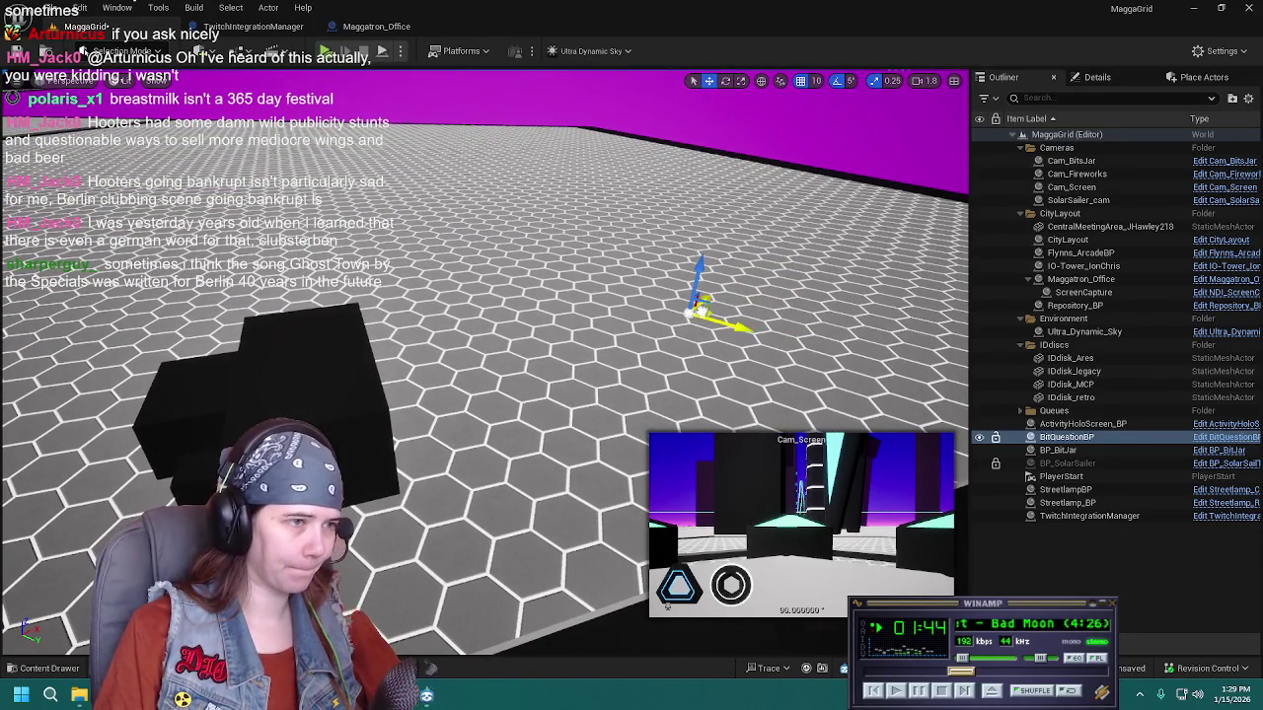
mouse_move(542, 323)
left_mouse_down()
mouse_move(337, 119)
mouse_move(380, 385)
left_mouse_up()
mouse_move(379, 455)
left_mouse_down()
mouse_move(502, 431)
mouse_move(424, 370)
left_mouse_up()
mouse_move(471, 311)
left_mouse_down()
mouse_move(463, 522)
mouse_move(553, 444)
mouse_move(617, 421)
left_mouse_up()
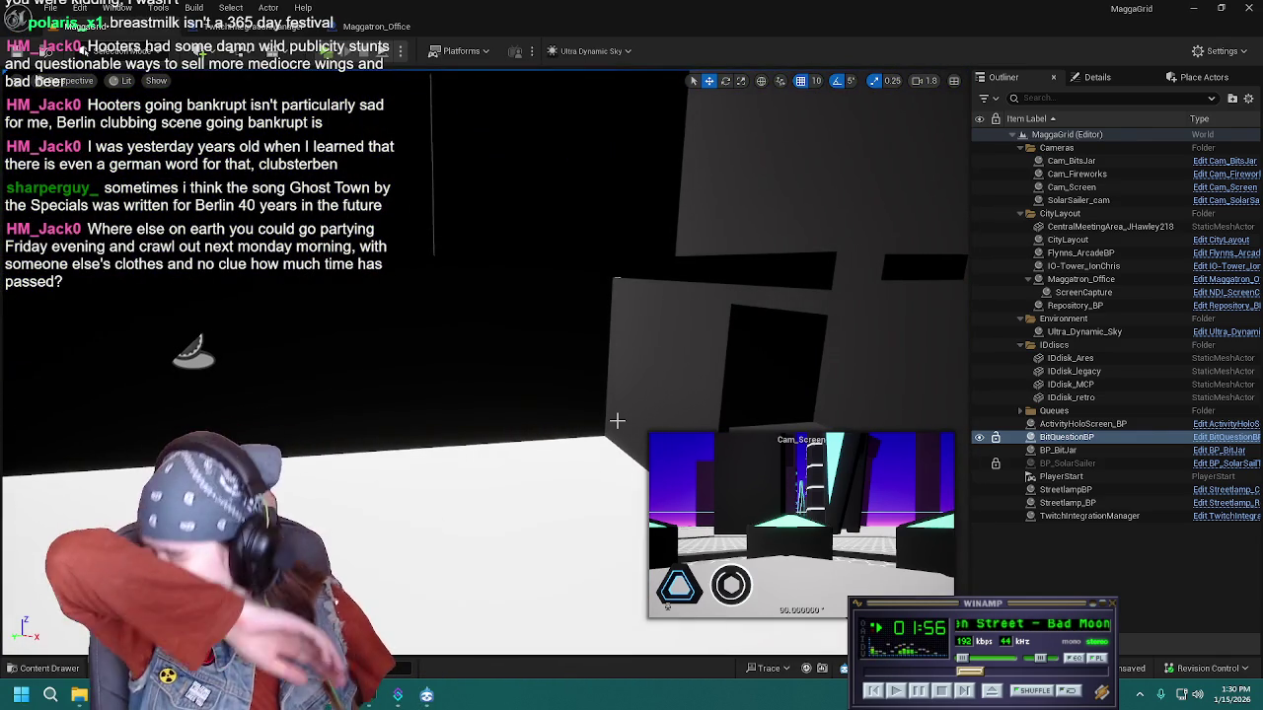
mouse_move(558, 353)
left_mouse_down()
mouse_move(513, 357)
mouse_move(552, 360)
mouse_move(513, 306)
mouse_move(493, 336)
mouse_move(752, 393)
mouse_move(700, 389)
mouse_move(740, 365)
mouse_move(658, 403)
left_mouse_up()
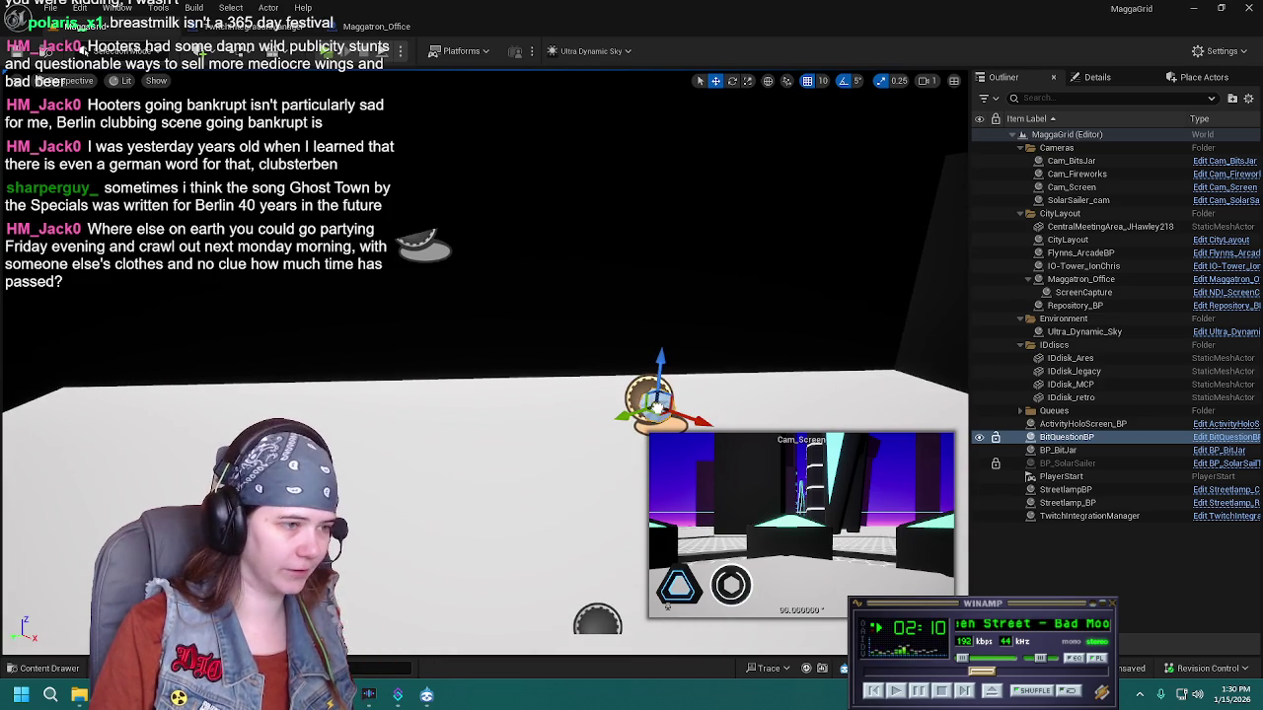
mouse_move(659, 415)
left_mouse_down()
mouse_move(586, 375)
mouse_move(586, 345)
mouse_move(582, 363)
mouse_move(573, 351)
left_mouse_up()
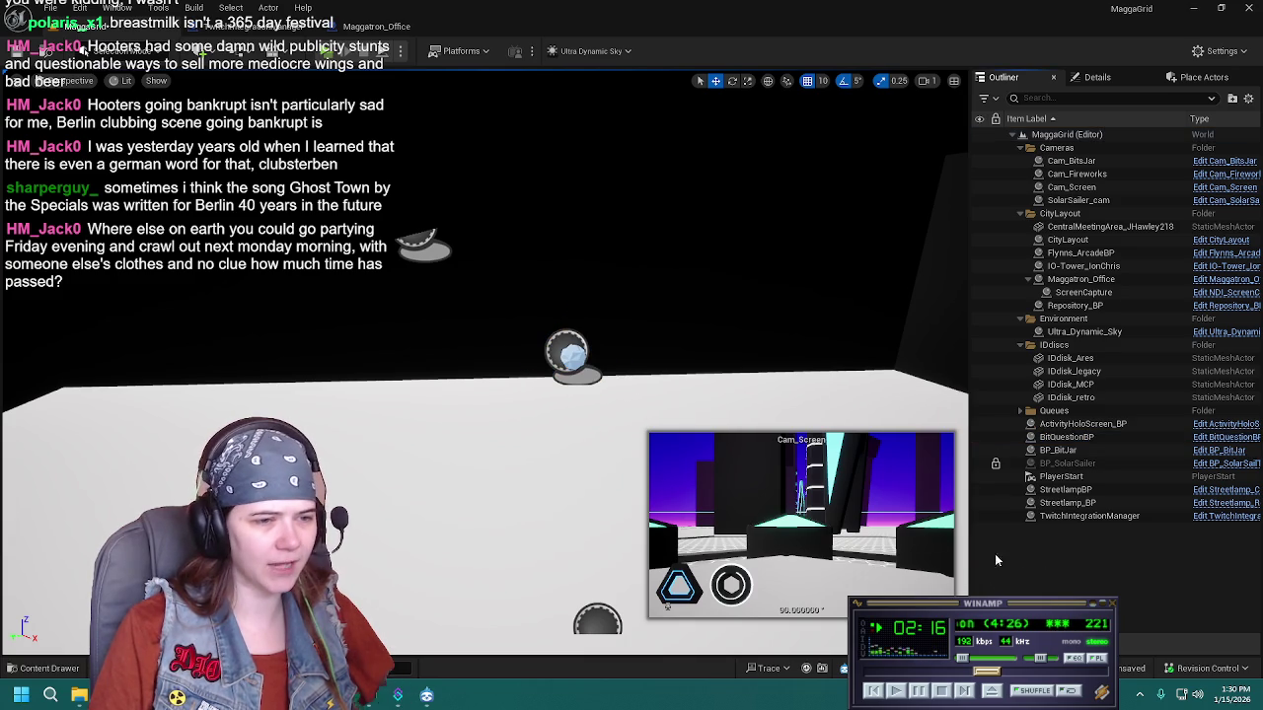
left_click(1081, 442)
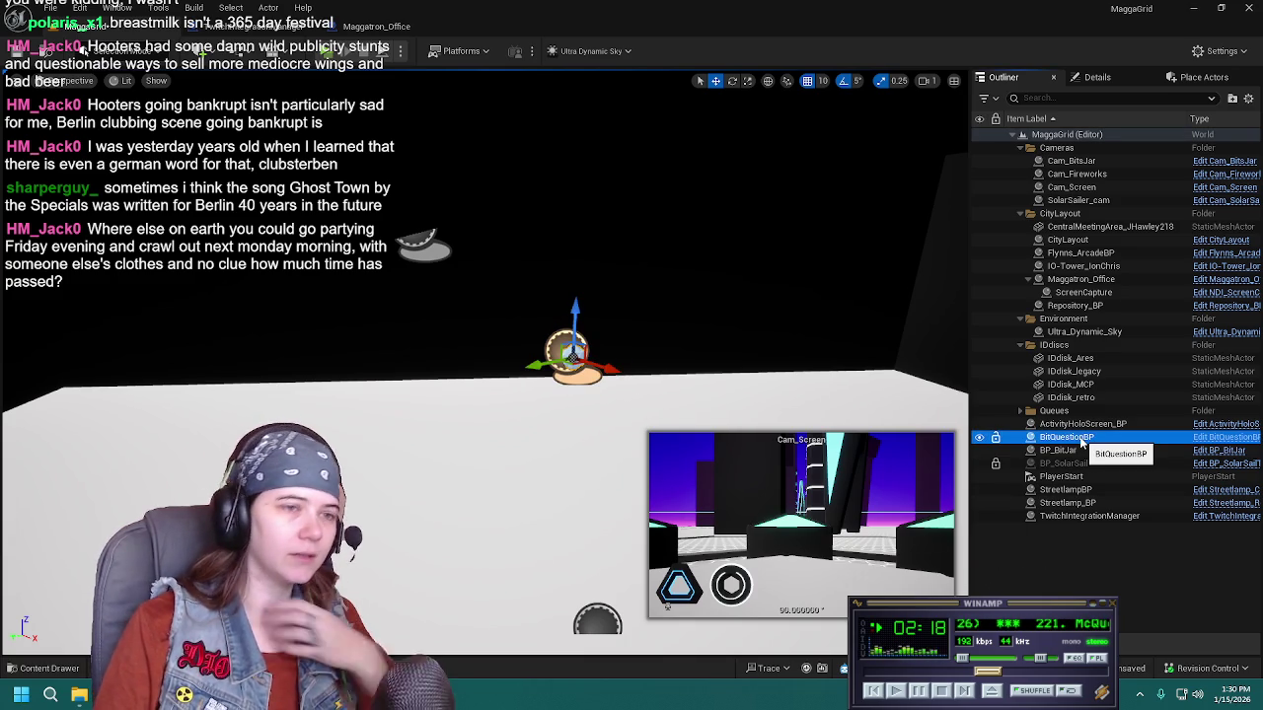
left_click(1073, 558)
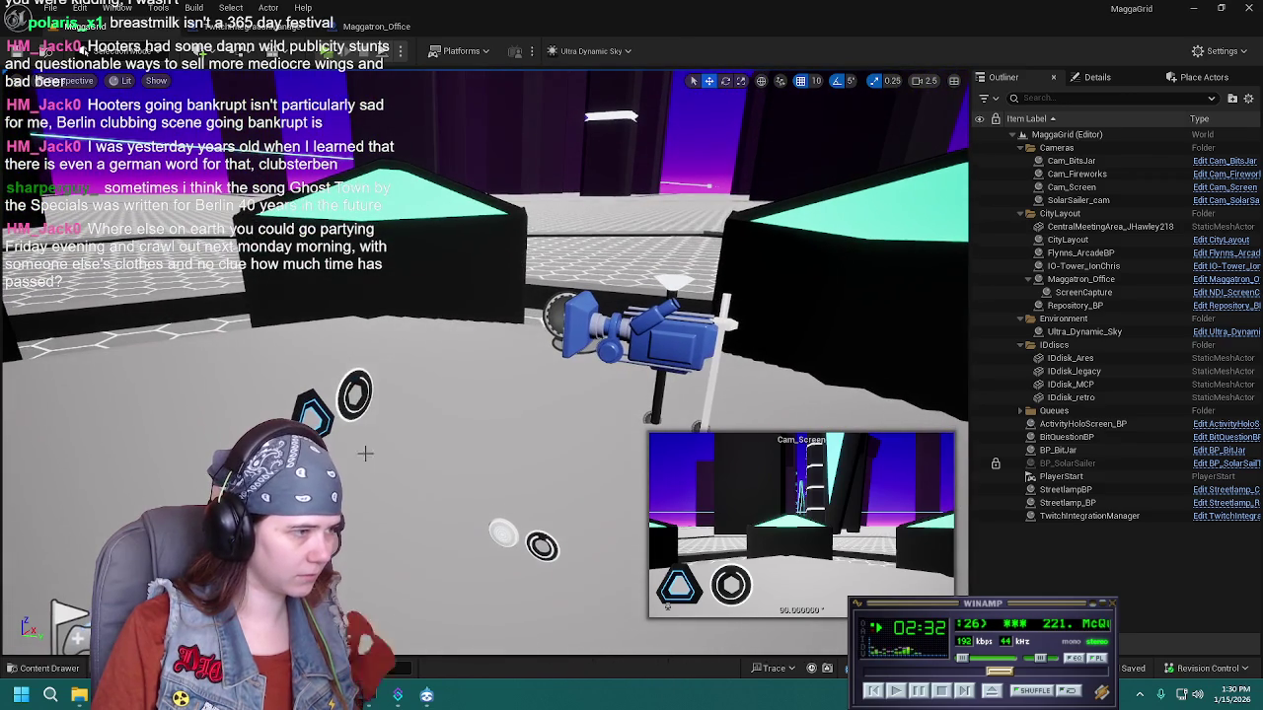
left_click(293, 393)
Select IDdisk_MCP and IDdisk_Ares together and frame them in the viewport
left_click(312, 412)
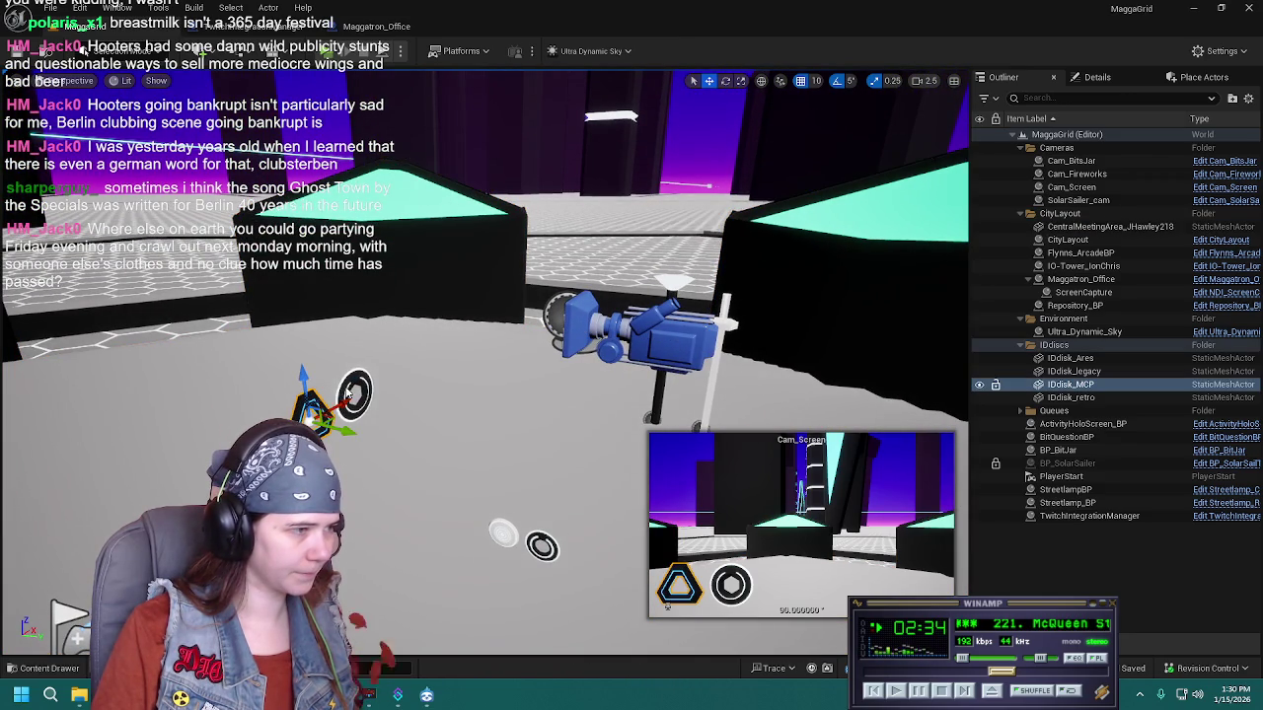
left_click(348, 392, "ctrl")
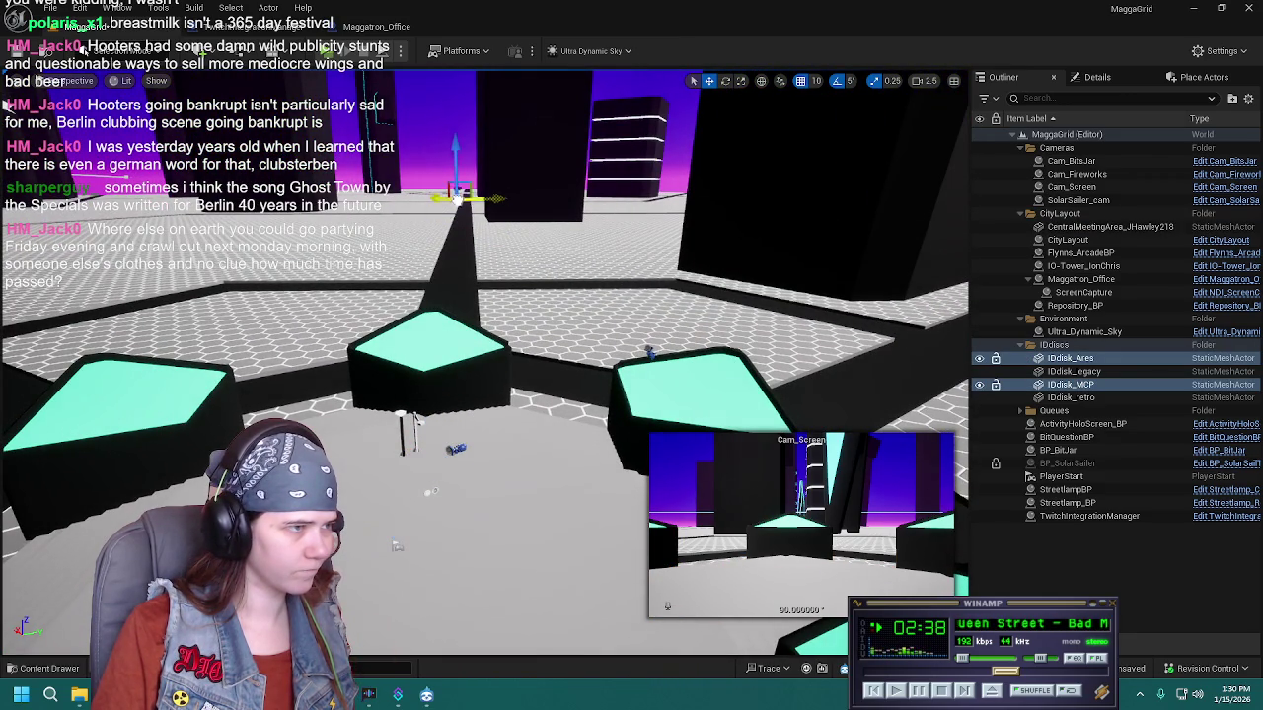
key("f")
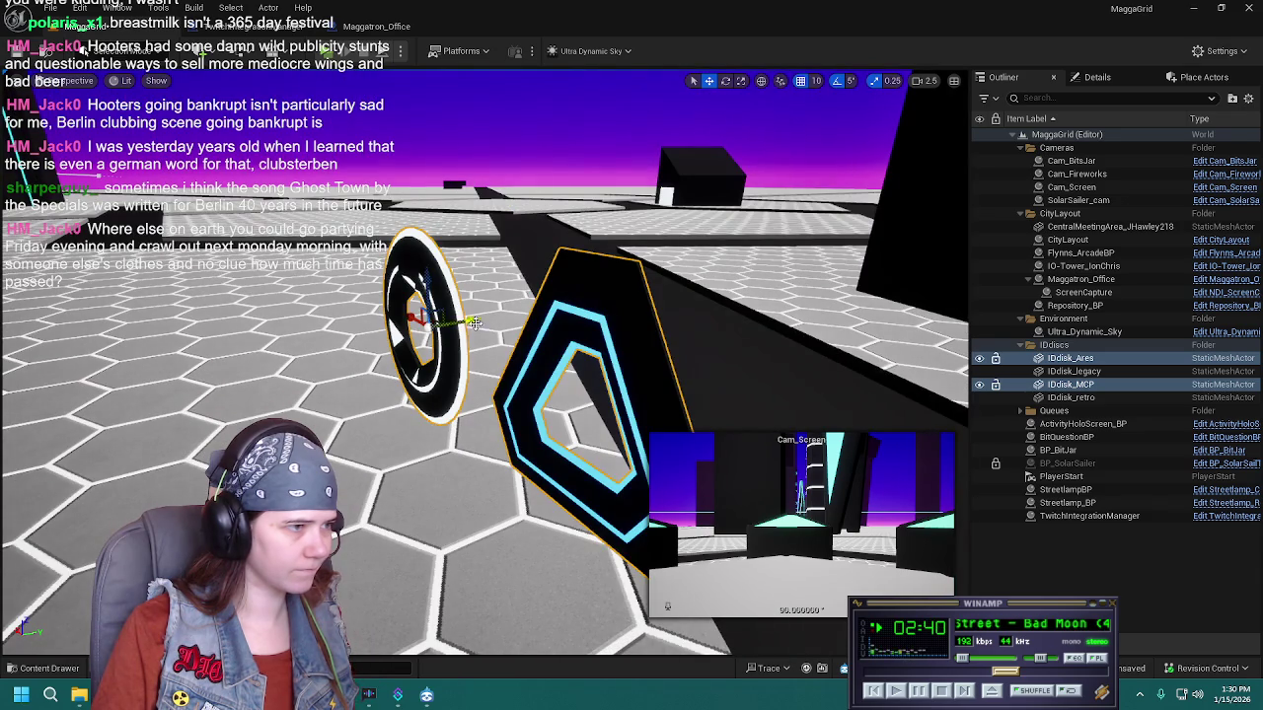
left_click_drag(436, 318, 452, 185)
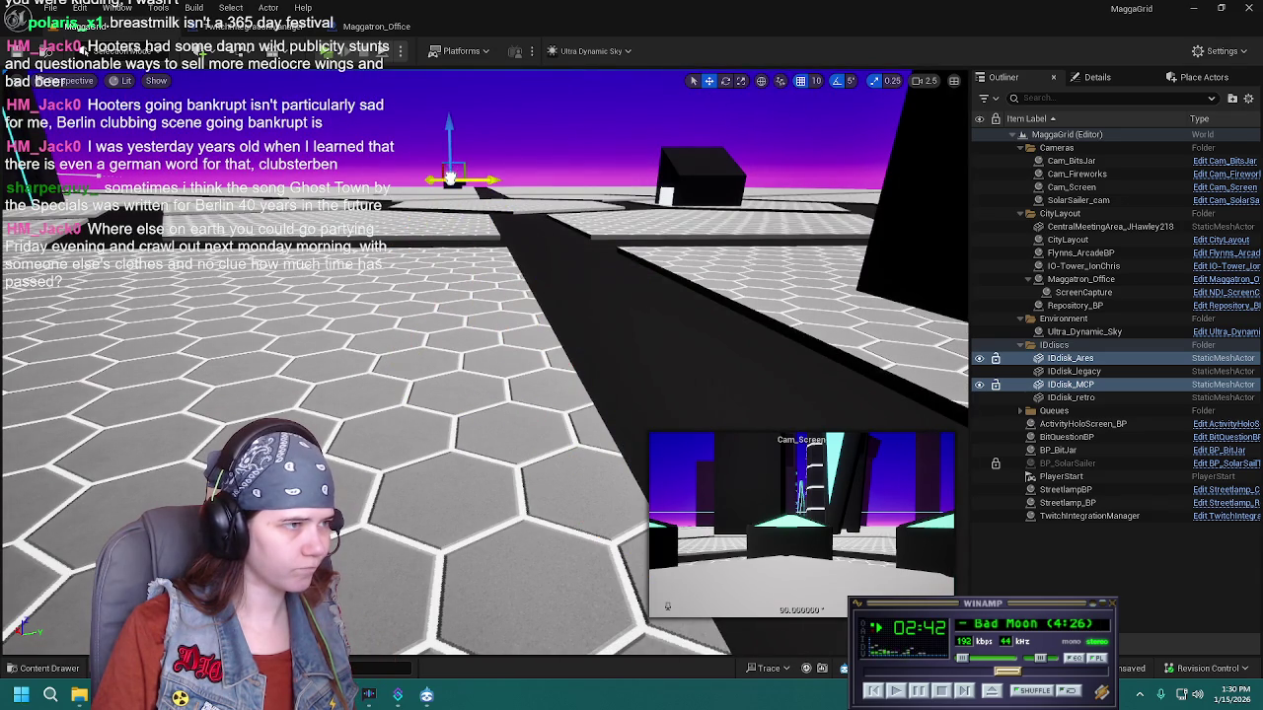
key("f")
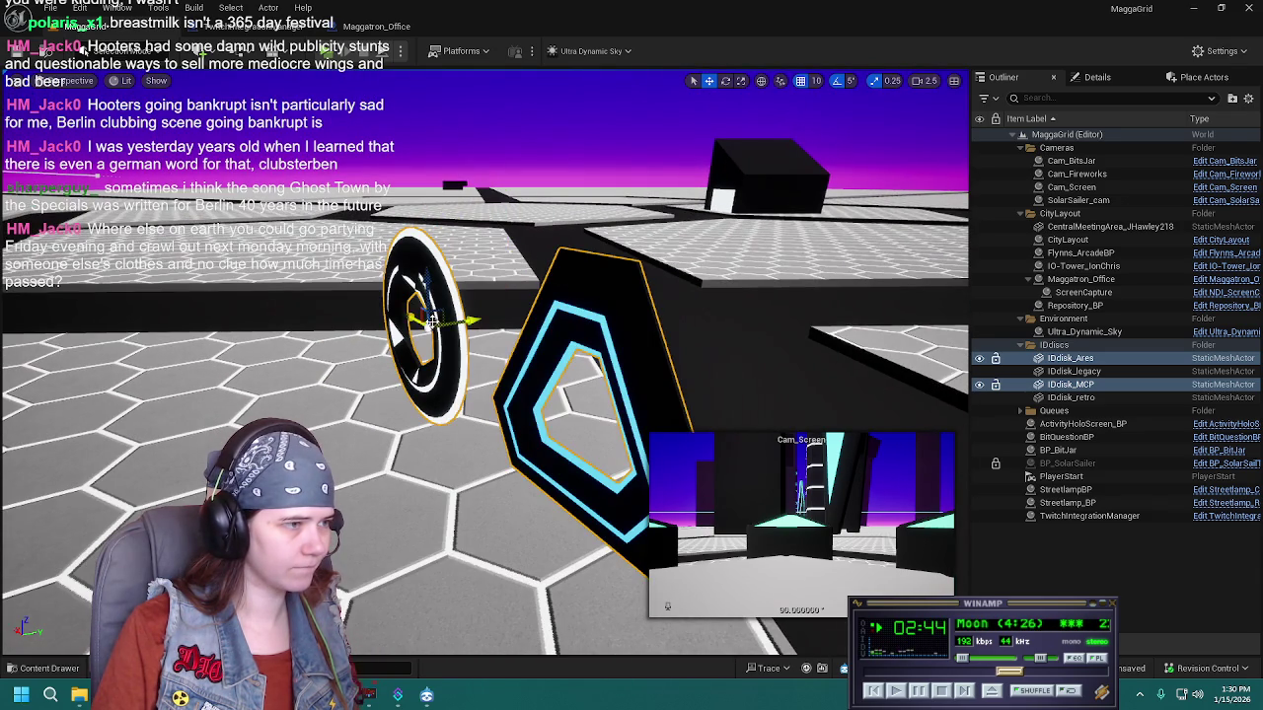
mouse_move(422, 318)
left_mouse_down()
mouse_move(501, 657)
mouse_move(516, 654)
mouse_move(415, 488)
mouse_move(460, 210)
mouse_move(254, 127)
mouse_move(296, 143)
mouse_move(248, 99)
mouse_move(99, 74)
mouse_move(109, 59)
left_mouse_up()
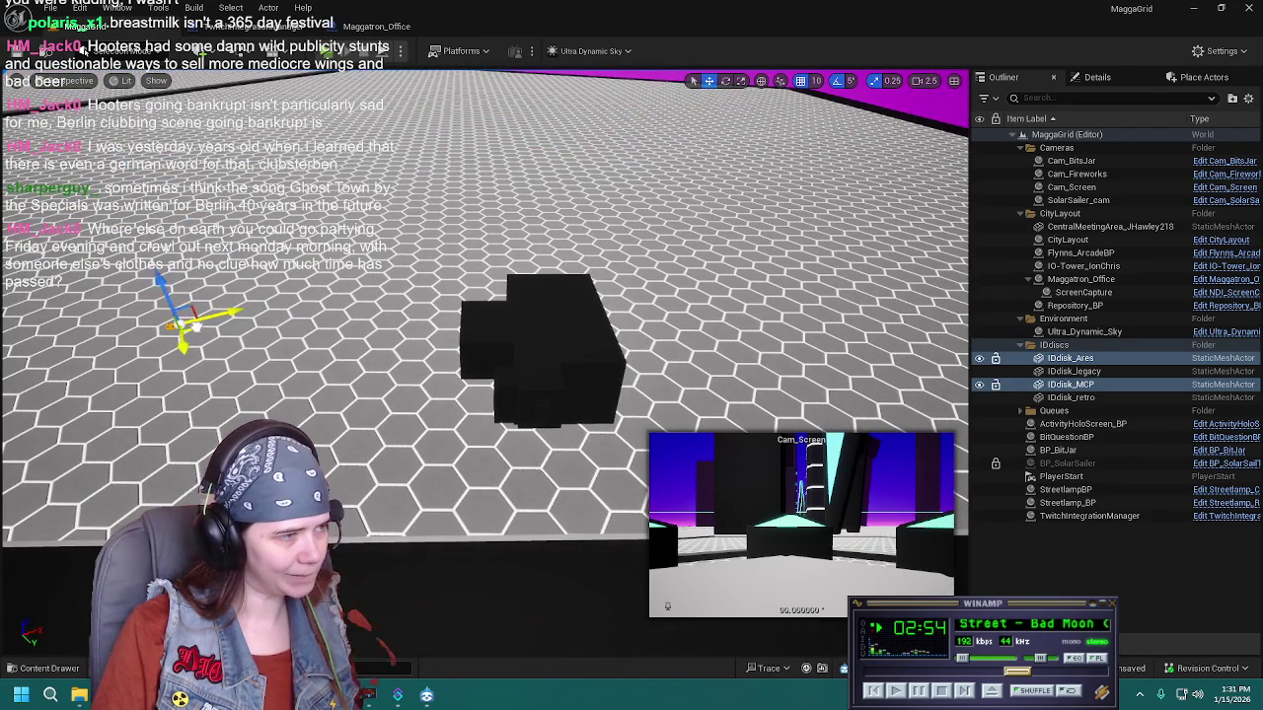
key("f")
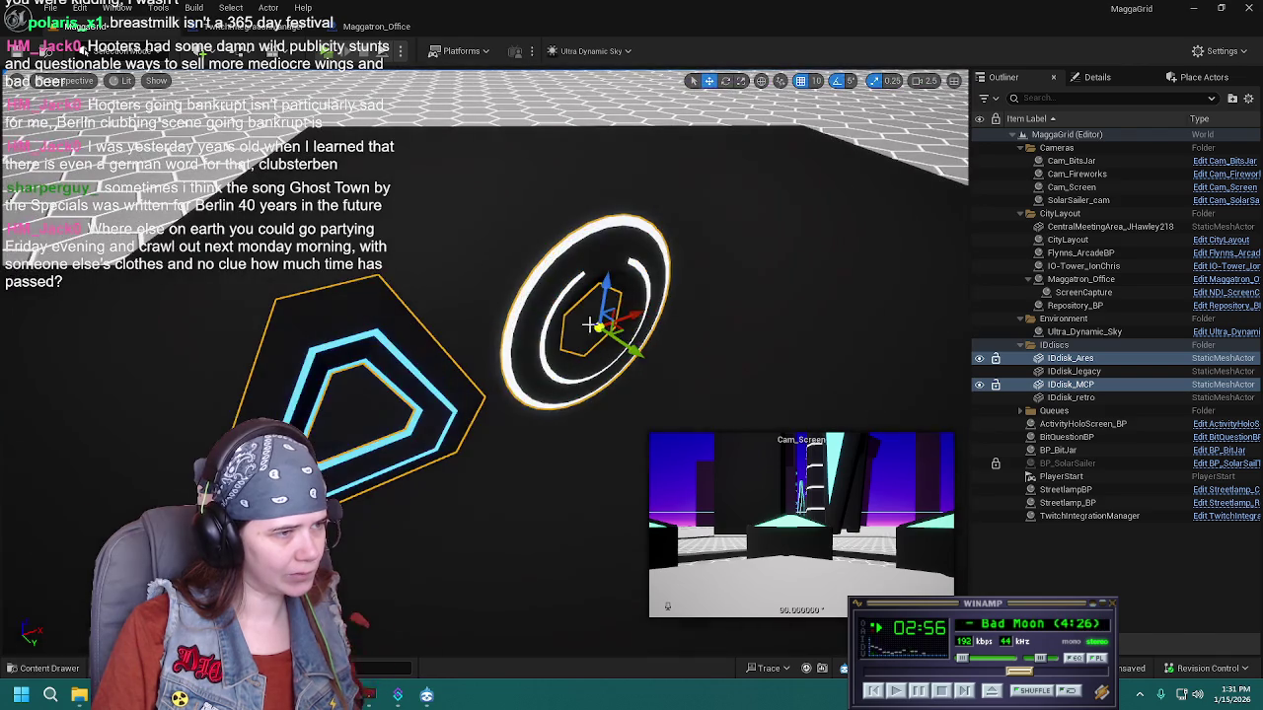
mouse_move(483, 365)
left_mouse_down()
mouse_move(454, 340)
mouse_move(520, 334)
left_mouse_up()
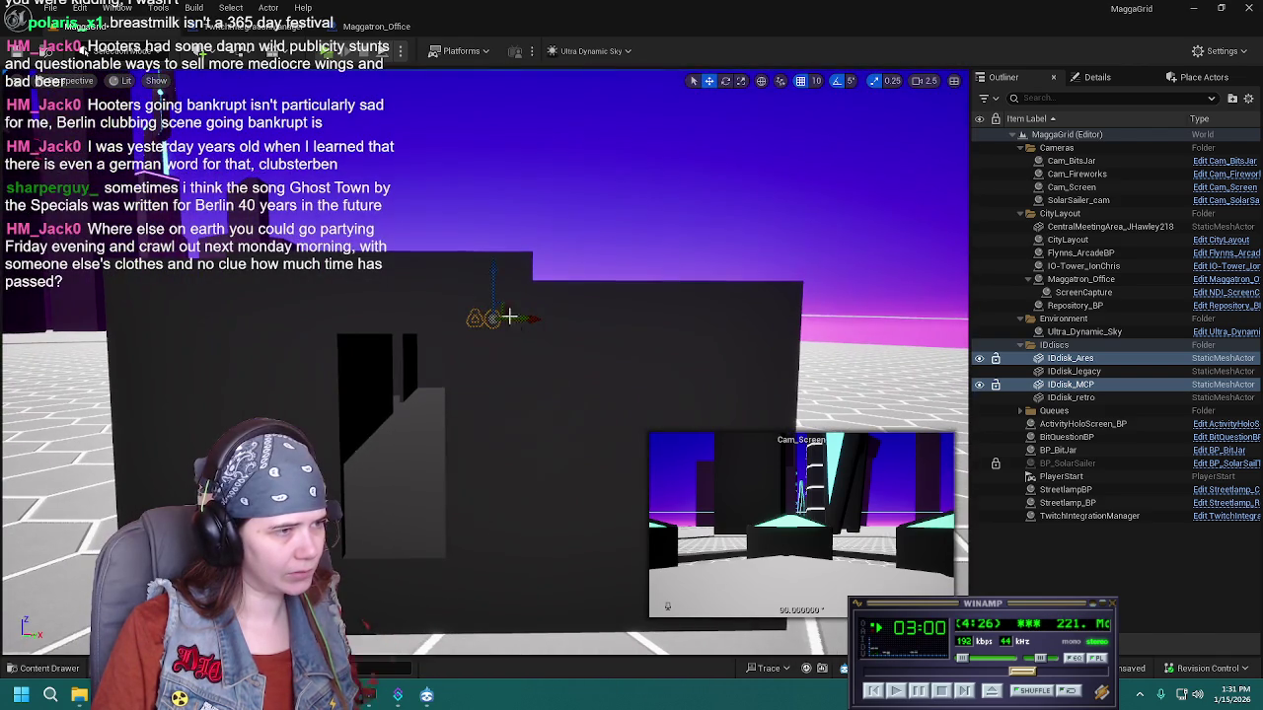
key("f")
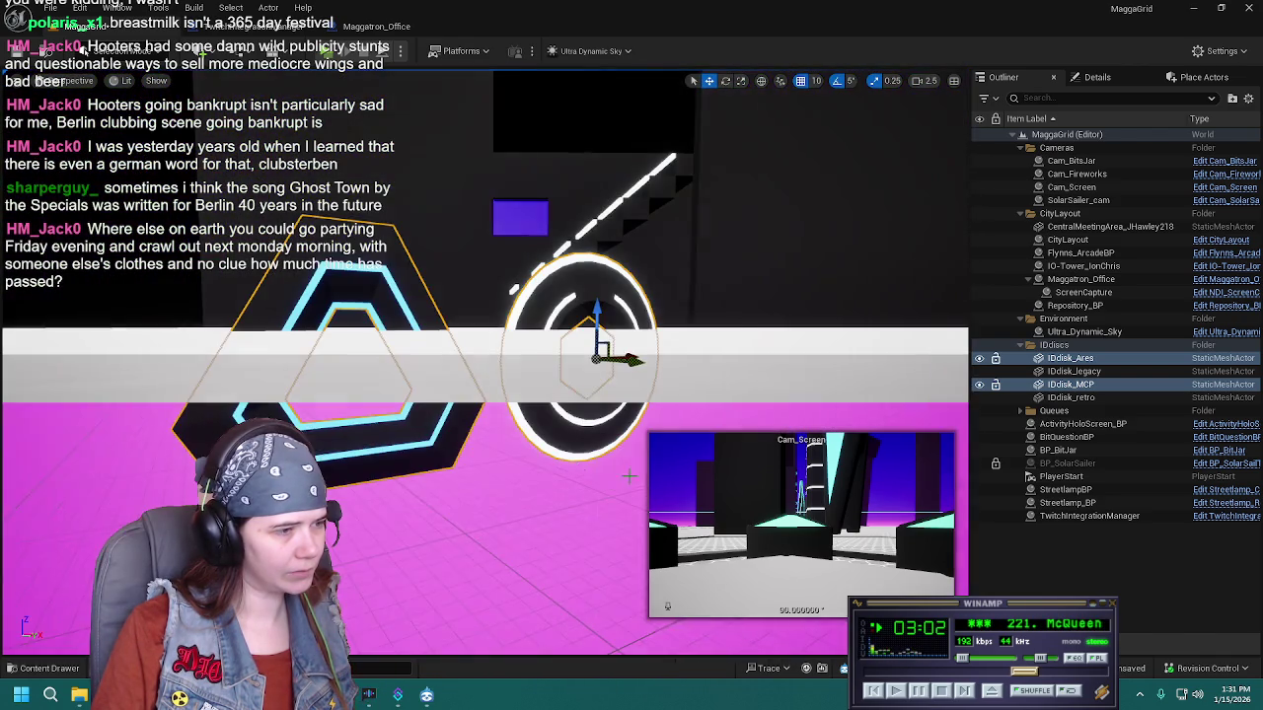
mouse_move(517, 305)
left_mouse_down()
mouse_move(580, 169)
mouse_move(347, 235)
mouse_move(241, 229)
left_mouse_up()
Undo a trial 65° tilt of the disks, then raise them straight up and right
key("e")
left_click_drag(426, 483, 510, 484)
key("ctrl+z")
key("w")
left_click_drag(460, 409, 455, 229)
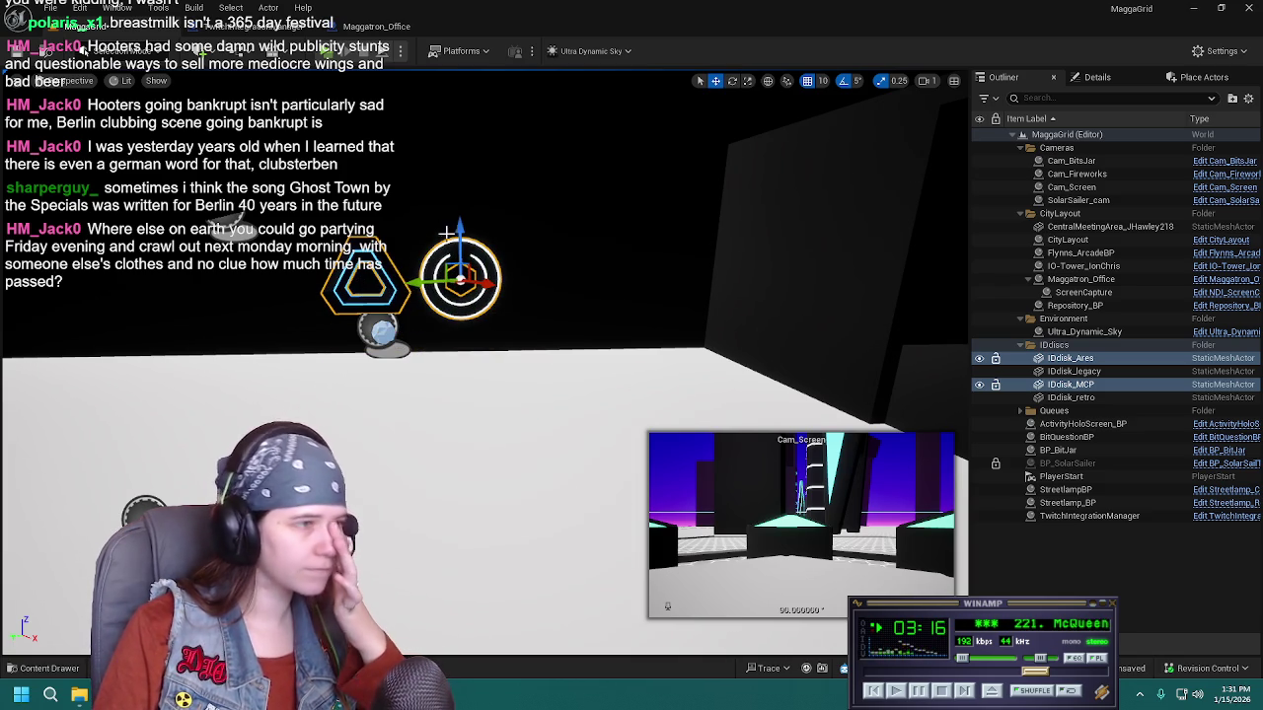
left_click_drag(493, 304, 494, 336)
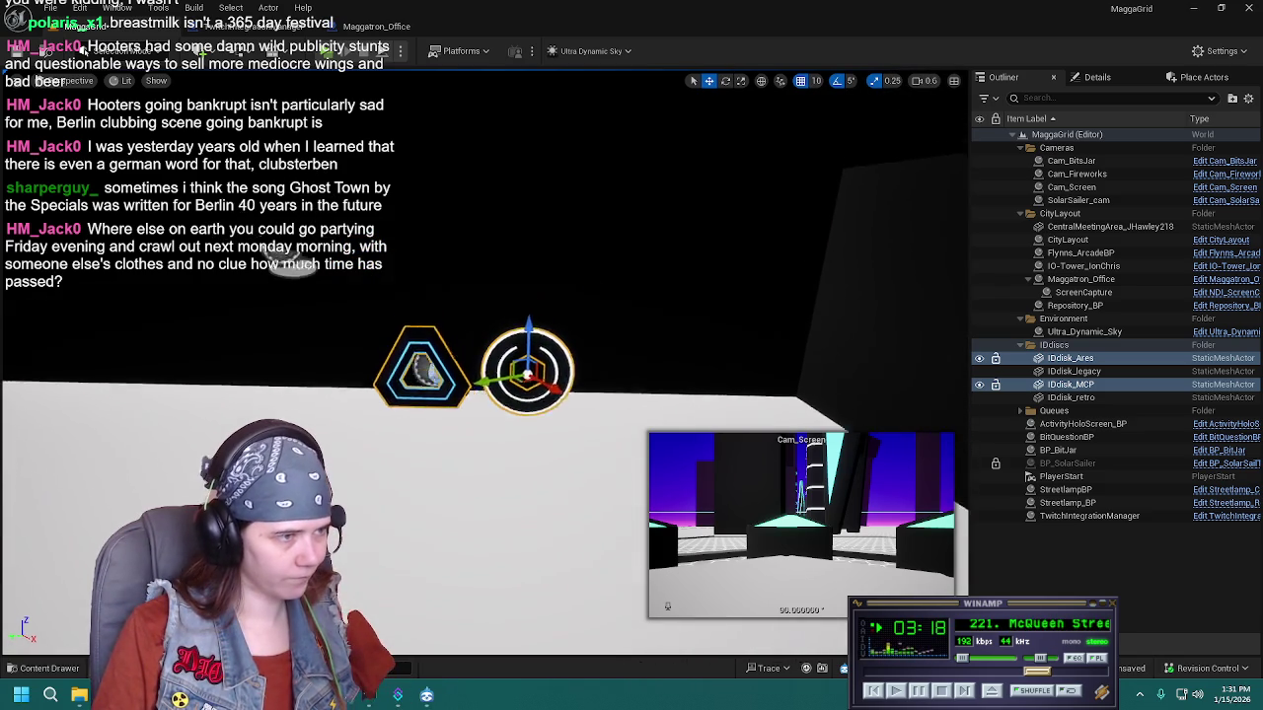
left_click_drag(568, 358, 592, 355)
mouse_move(465, 376)
left_mouse_down()
mouse_move(650, 311)
mouse_move(685, 234)
mouse_move(672, 266)
mouse_move(683, 260)
left_mouse_up()
Select only IDdisk_MCP, frame it, and show its Details
left_click(624, 252)
key("f")
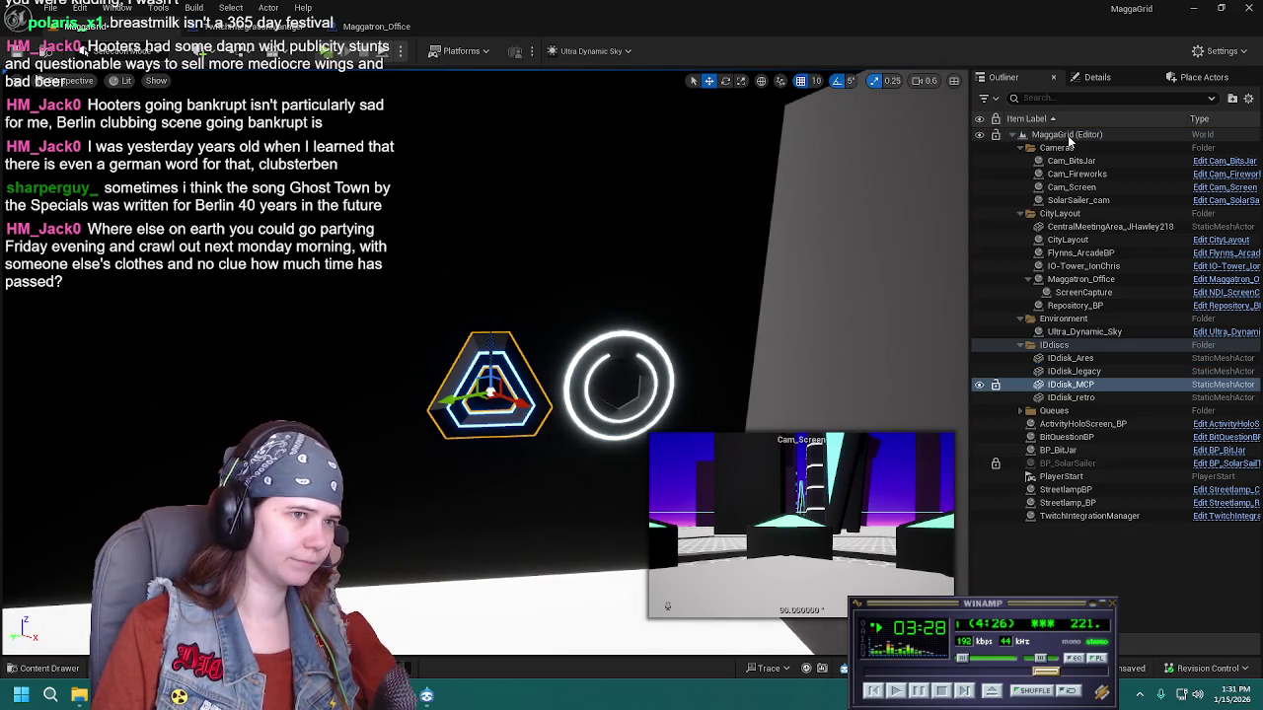
left_click(1098, 77)
mouse_move(640, 308)
left_mouse_down()
mouse_move(750, 308)
mouse_move(622, 296)
mouse_move(641, 256)
mouse_move(612, 227)
mouse_move(632, 242)
left_mouse_up()
Assign the Circuitry_Red material to the disk's Element 1 slot
left_click(1177, 486)
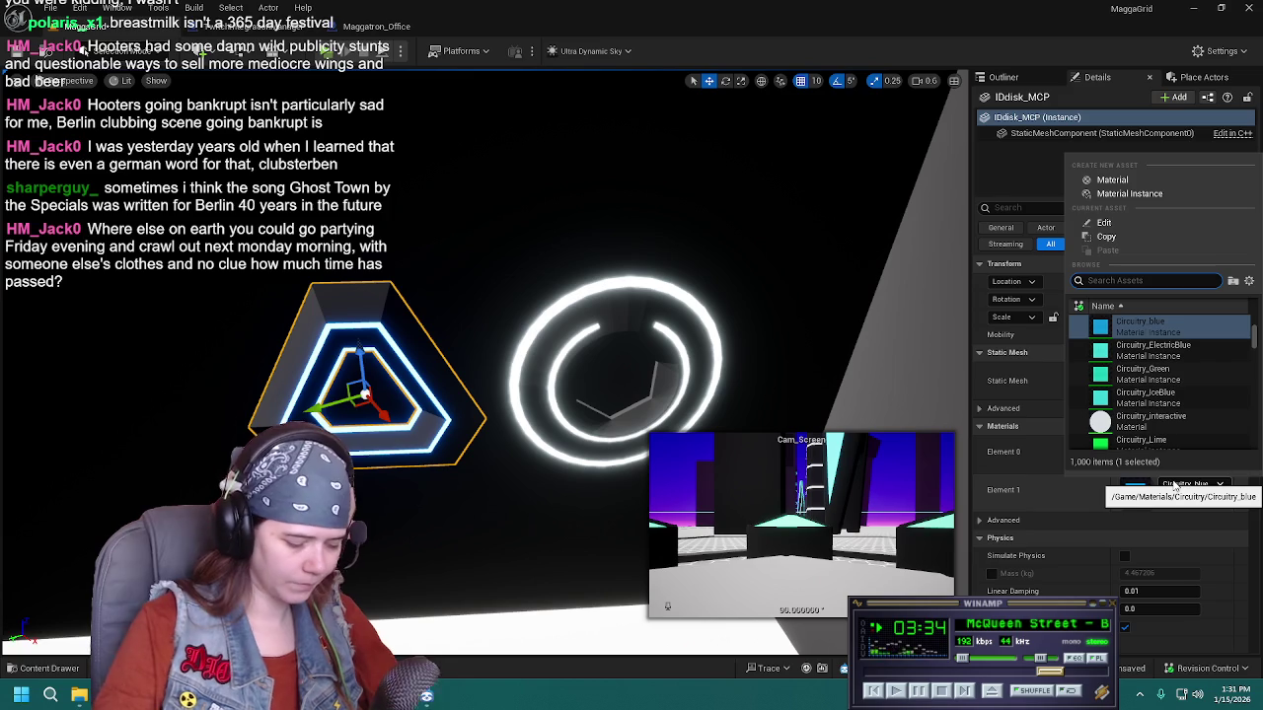
type("cuitry")
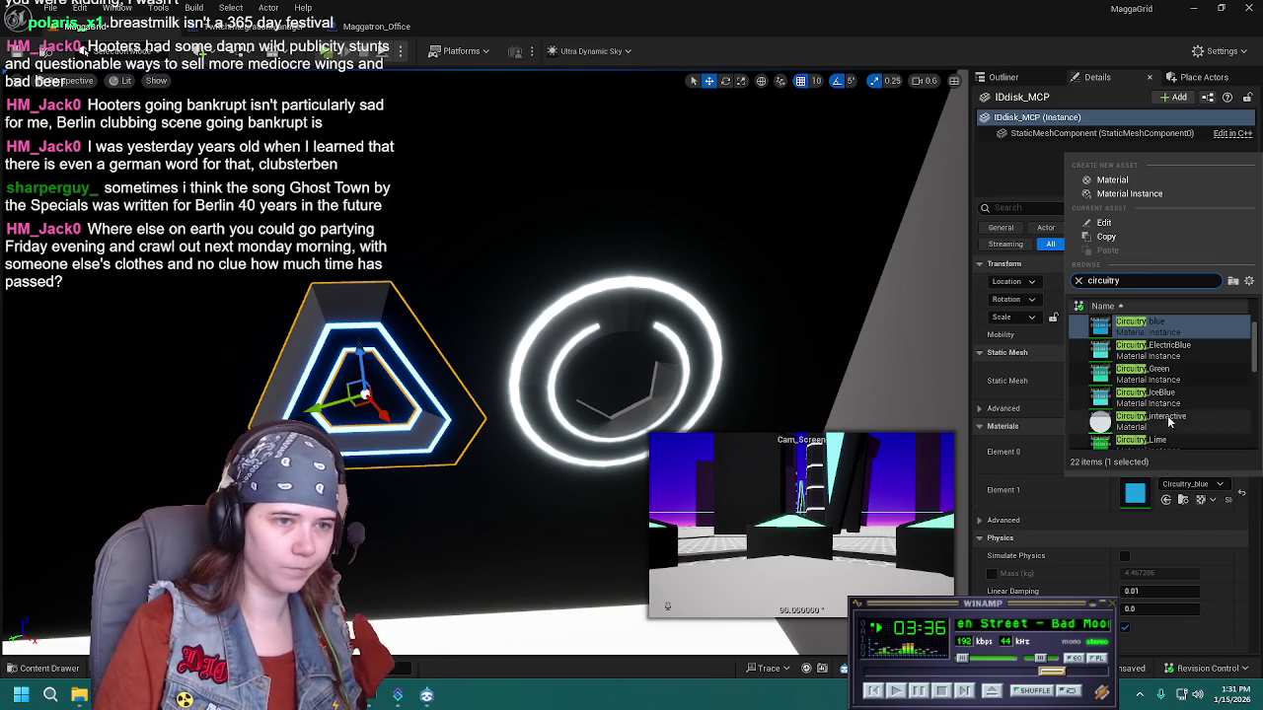
scroll(1174, 374, "down", 5)
left_click(1149, 390)
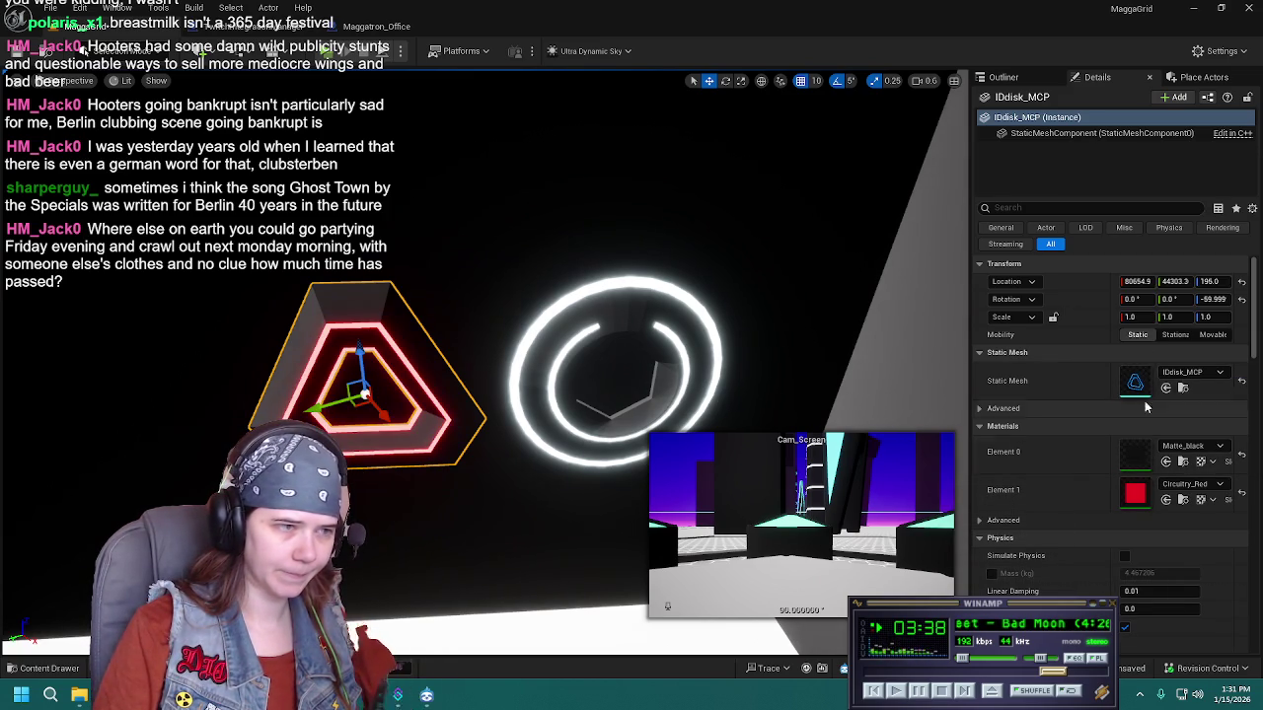
Move the triangle disk to the right of the ring, then select and frame both disks
key("Right")
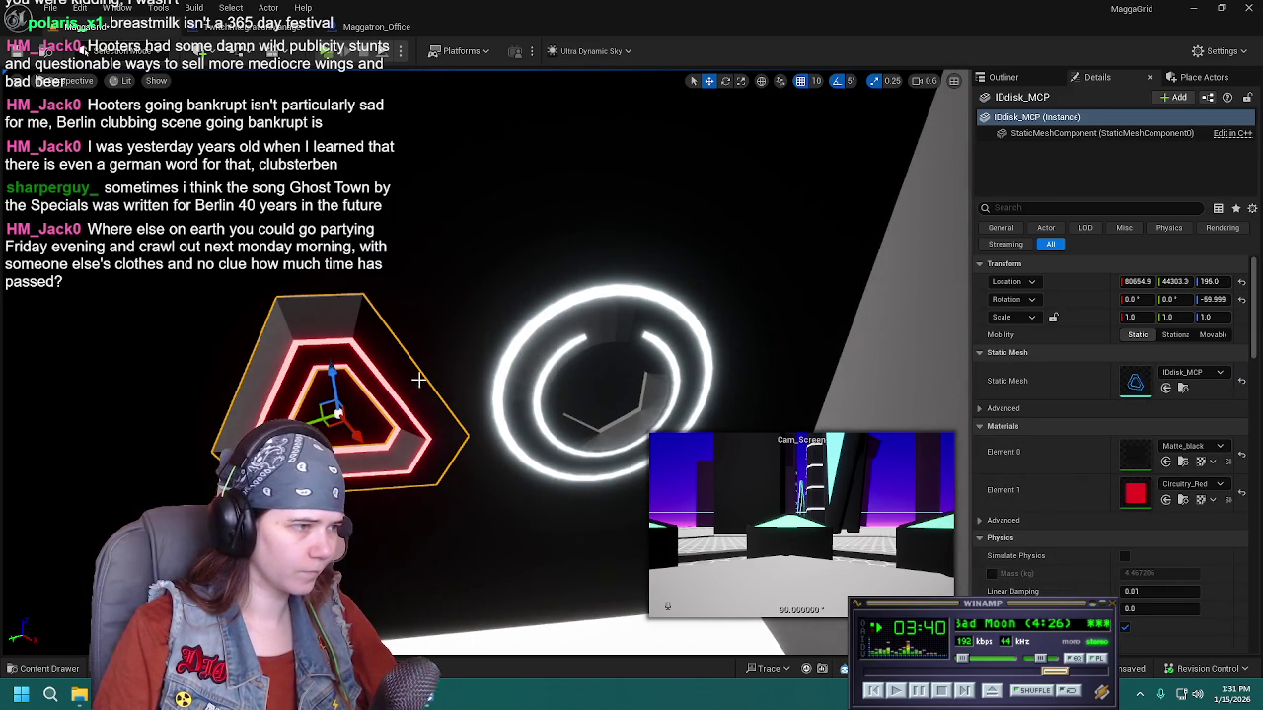
key("Right")
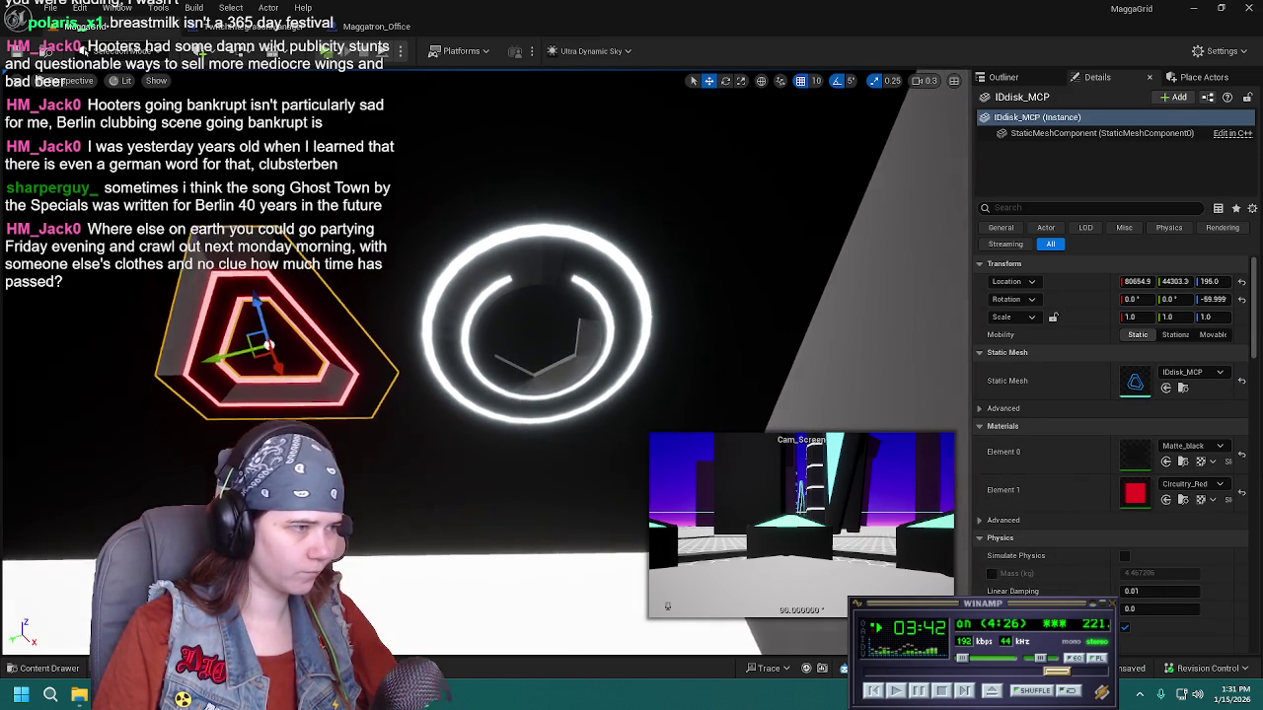
mouse_move(241, 352)
left_mouse_down()
mouse_move(839, 355)
mouse_move(796, 354)
left_mouse_up()
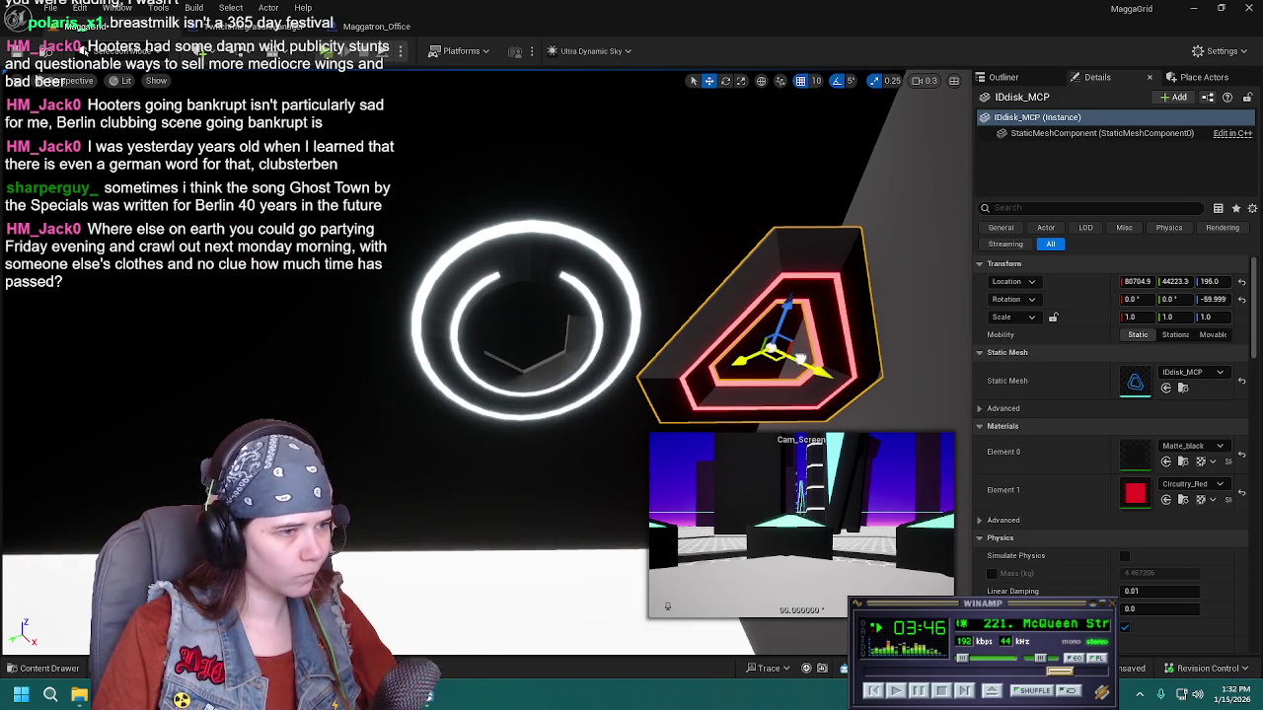
key("Right")
key("Right")
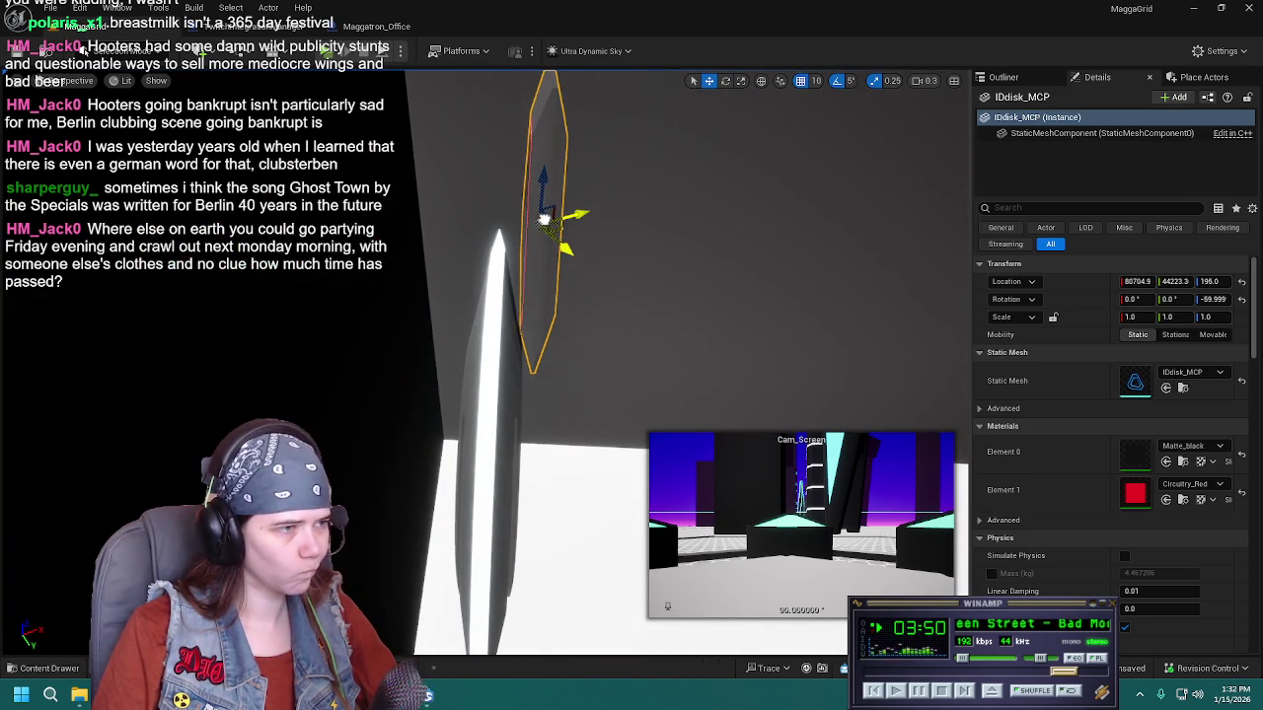
left_click_drag(549, 221, 454, 419)
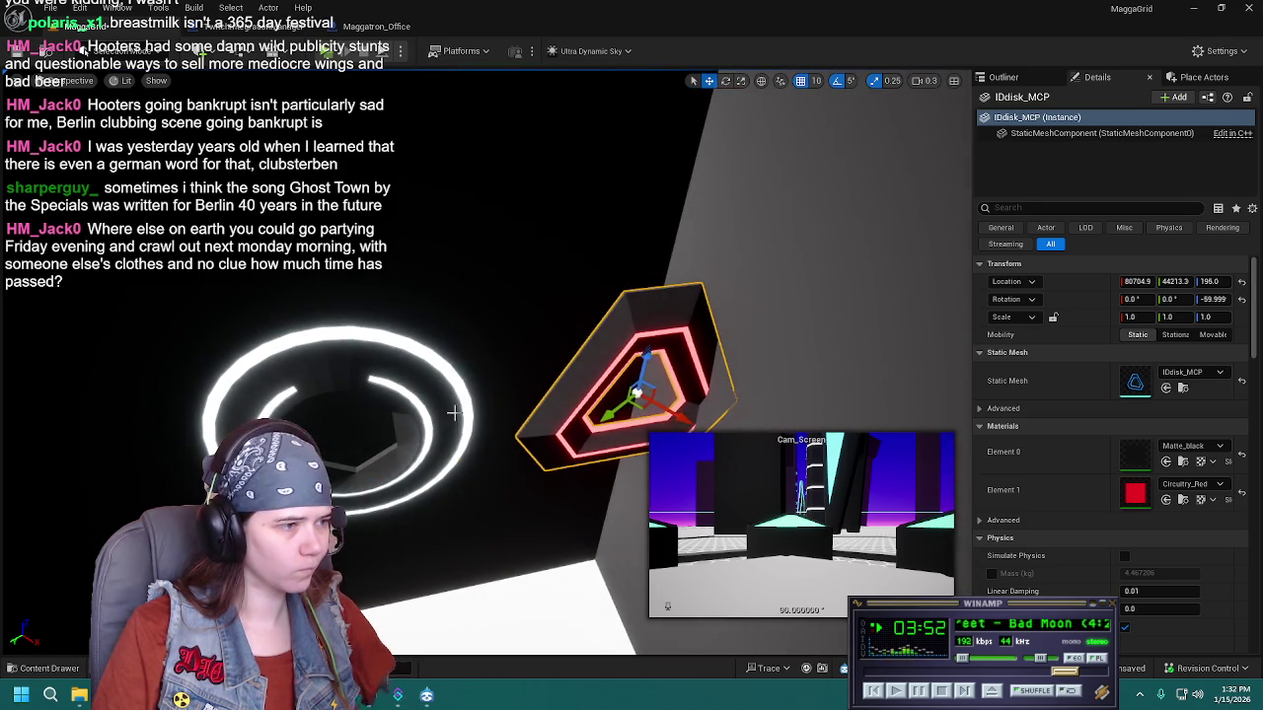
left_click(454, 419, "ctrl")
key("f")
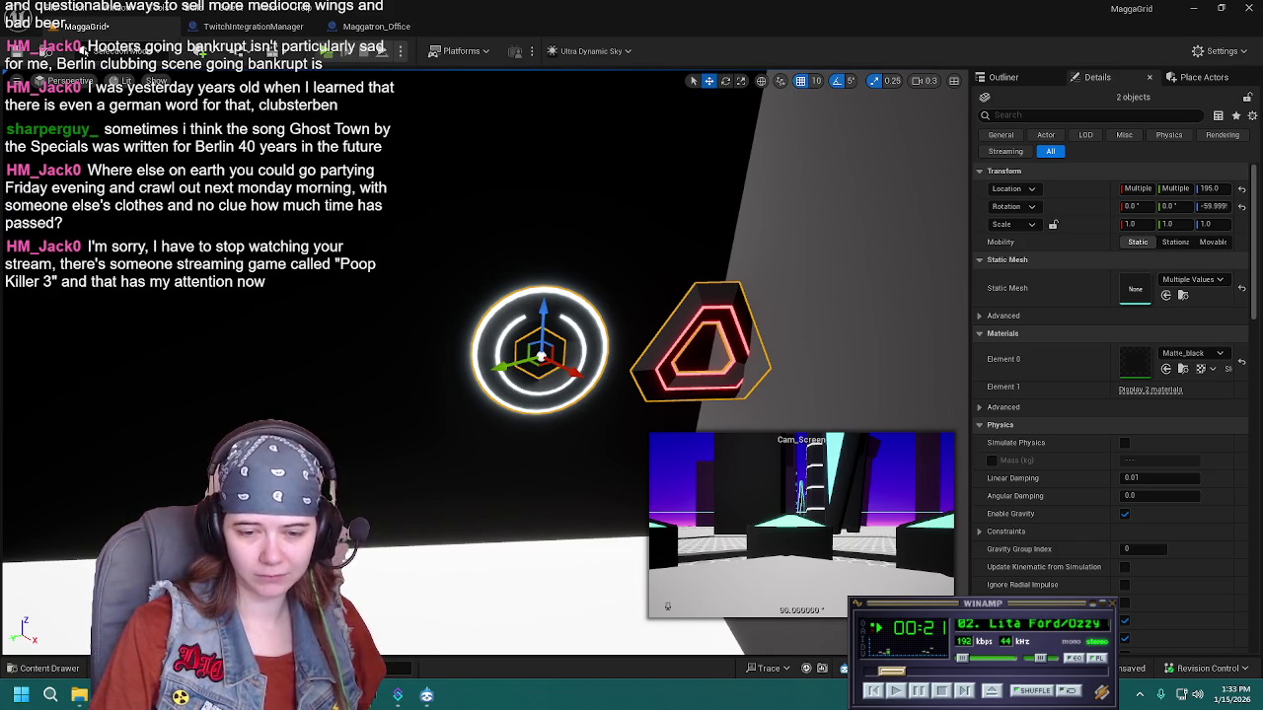
mouse_move(552, 355)
left_mouse_down()
mouse_move(567, 365)
mouse_move(592, 336)
mouse_move(427, 346)
mouse_move(567, 351)
mouse_move(537, 331)
mouse_move(496, 366)
left_mouse_up()
left_click_drag(653, 349, 769, 349)
mouse_move(247, 414)
left_mouse_down()
mouse_move(353, 422)
mouse_move(395, 454)
mouse_move(524, 508)
mouse_move(681, 528)
mouse_move(754, 512)
left_mouse_up()
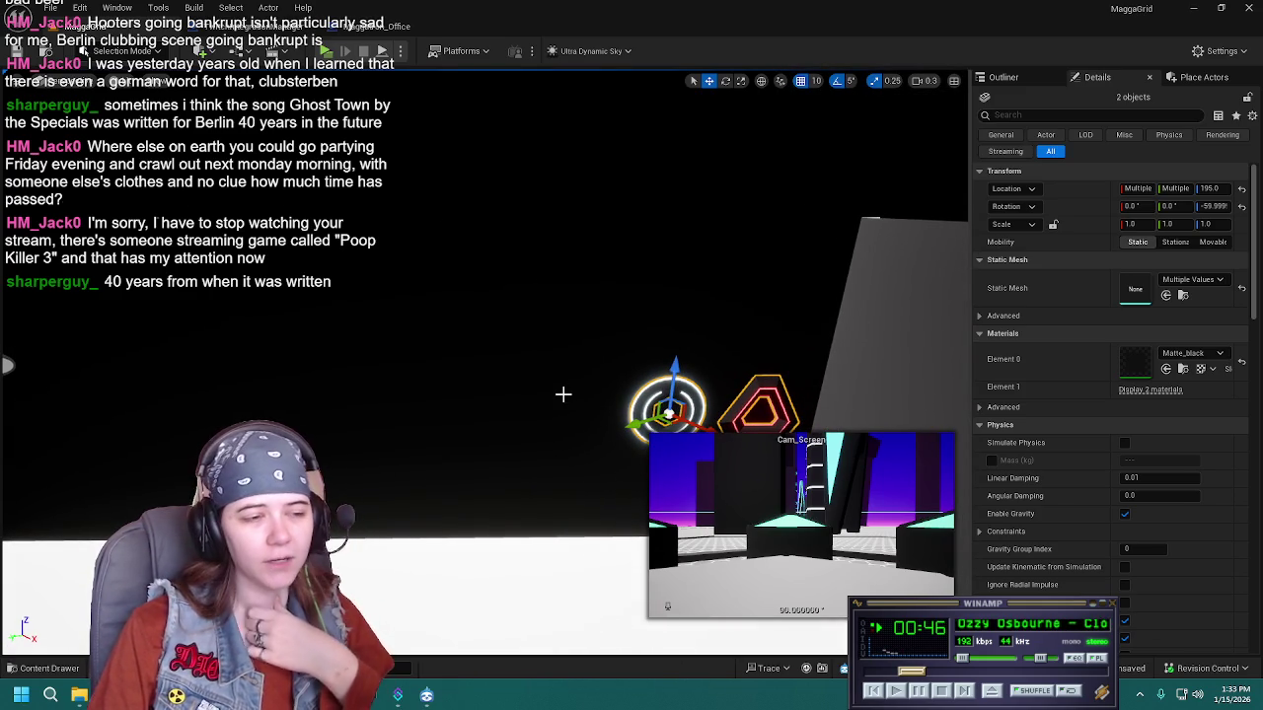
Select IDdisk_retro and IDdisk_legacy together and frame them in the viewport
left_click(1004, 77)
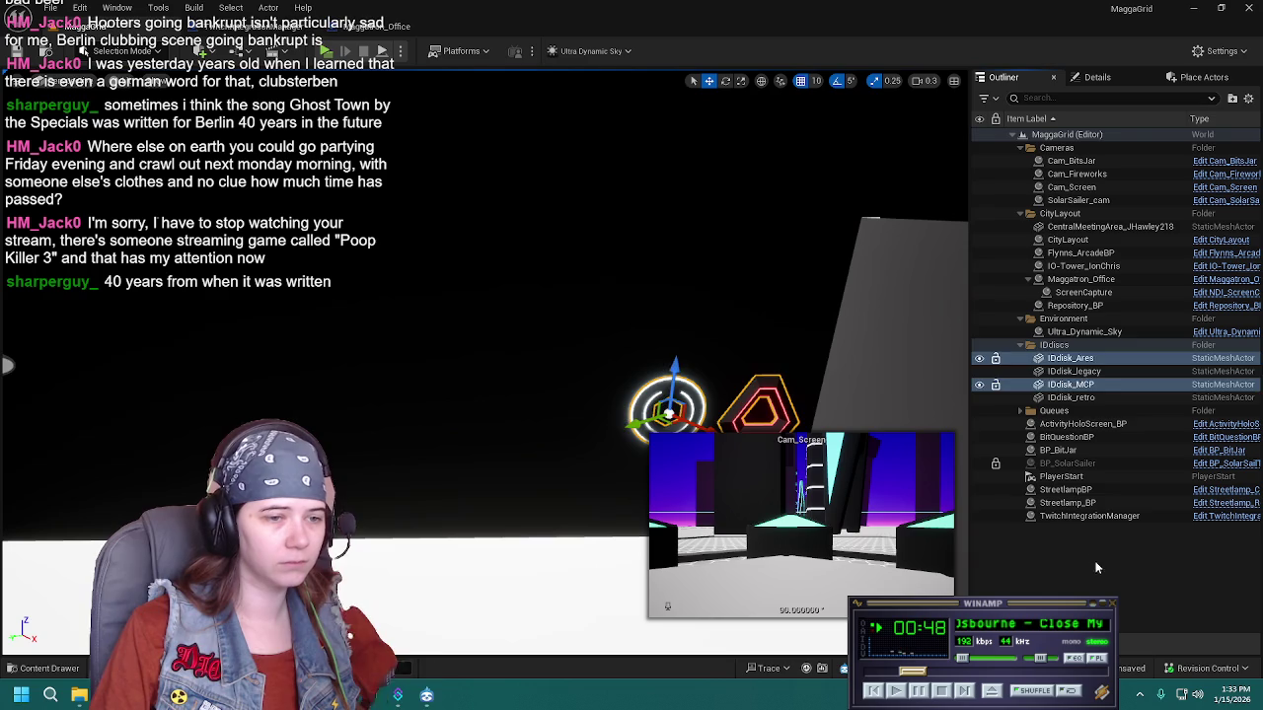
key("Escape")
mouse_move(792, 469)
left_mouse_down()
mouse_move(775, 530)
mouse_move(722, 509)
left_mouse_up()
scroll(755, 533, "up", 2)
left_click(378, 370)
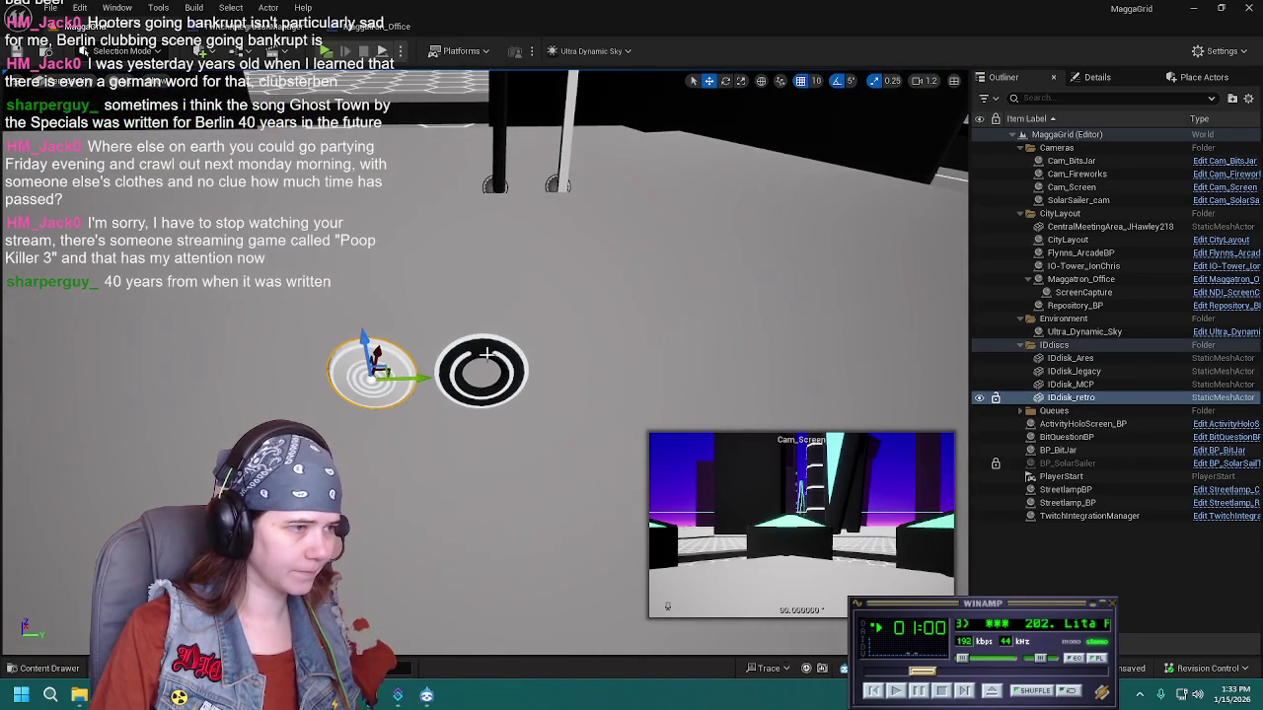
left_click(490, 358, "ctrl")
mouse_move(491, 357)
left_mouse_down()
mouse_move(389, 415)
mouse_move(506, 387)
left_mouse_up()
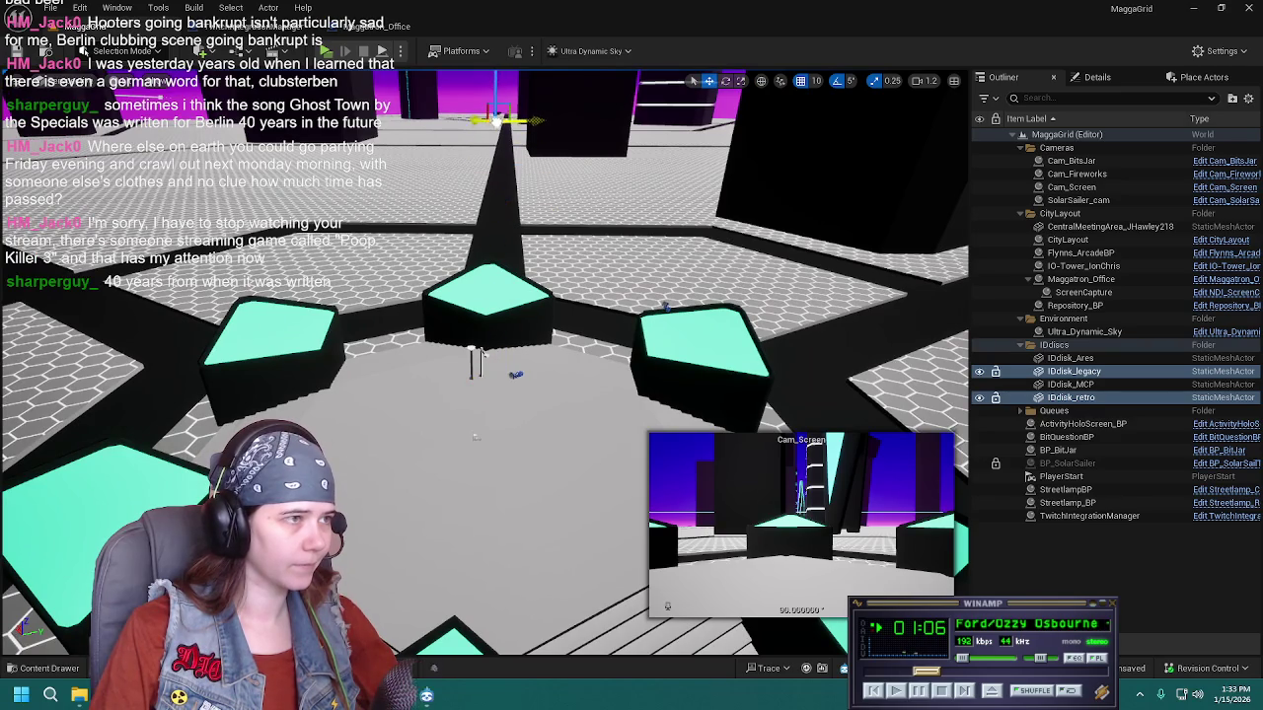
key("f")
scroll(478, 395, "down", 5)
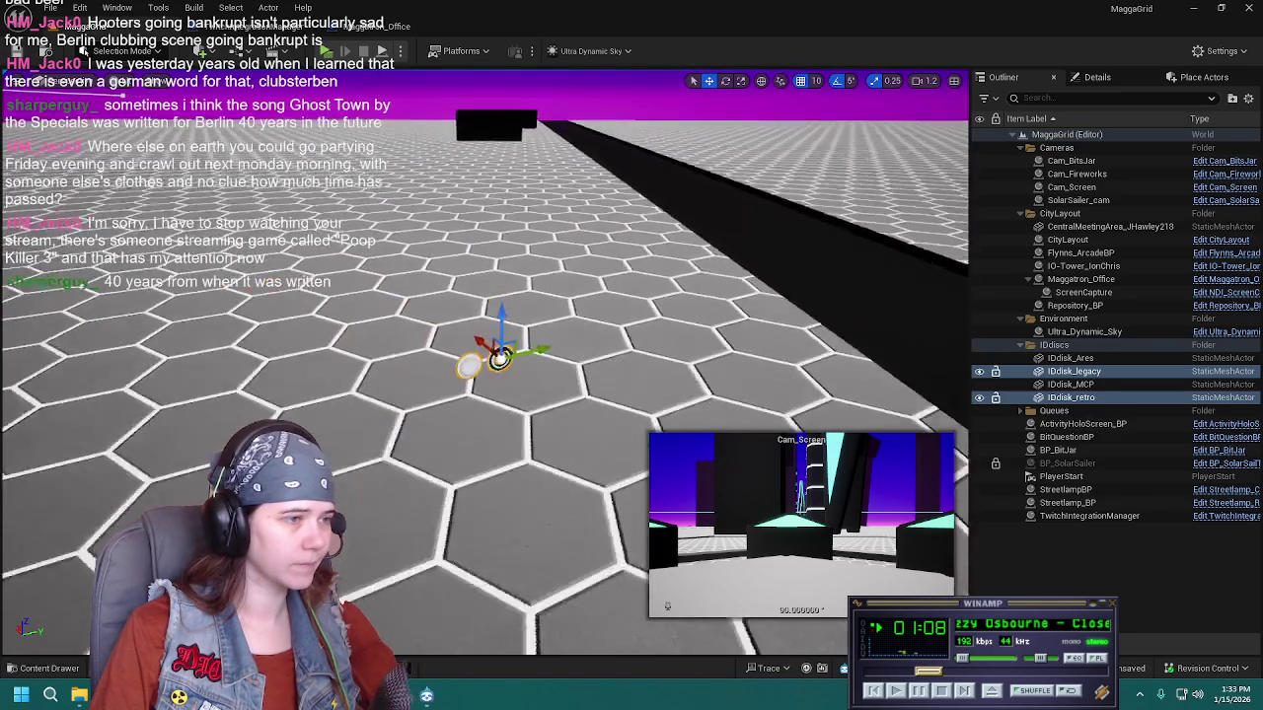
mouse_move(483, 414)
left_mouse_down()
mouse_move(495, 422)
mouse_move(466, 202)
left_mouse_up()
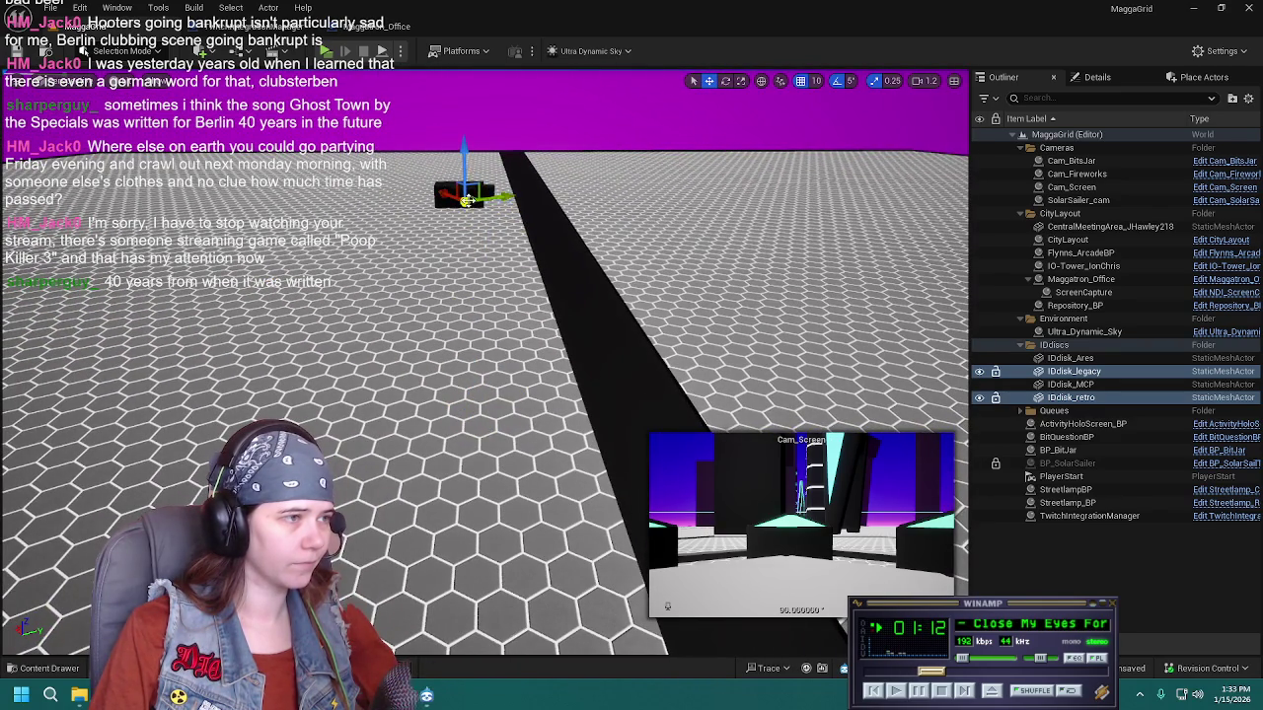
key("f")
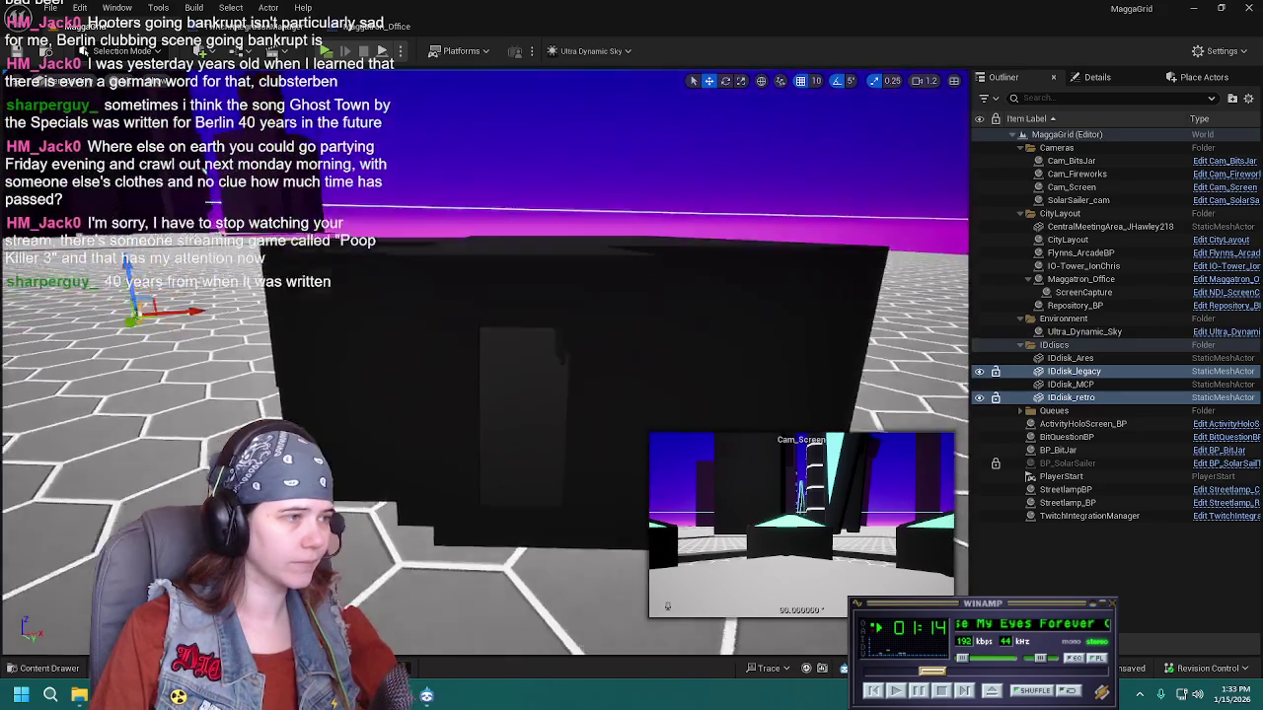
mouse_move(572, 404)
left_mouse_down()
mouse_move(573, 378)
mouse_move(560, 405)
left_mouse_up()
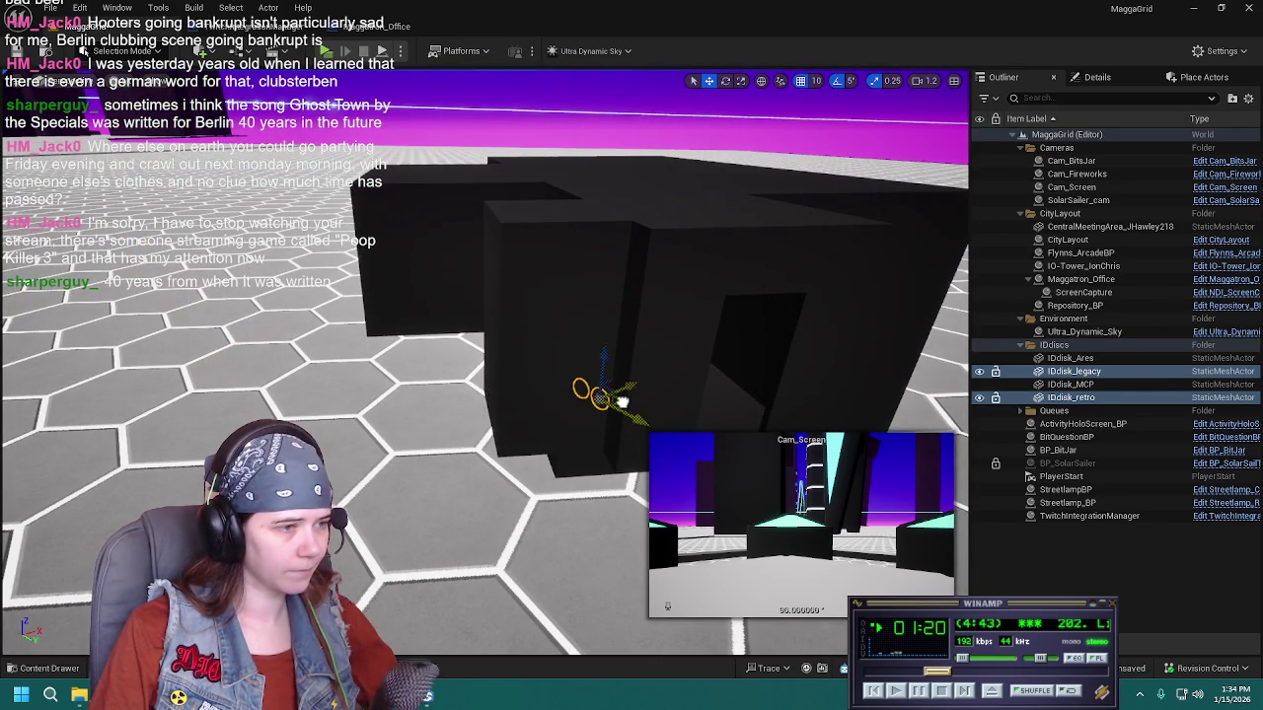
key("f")
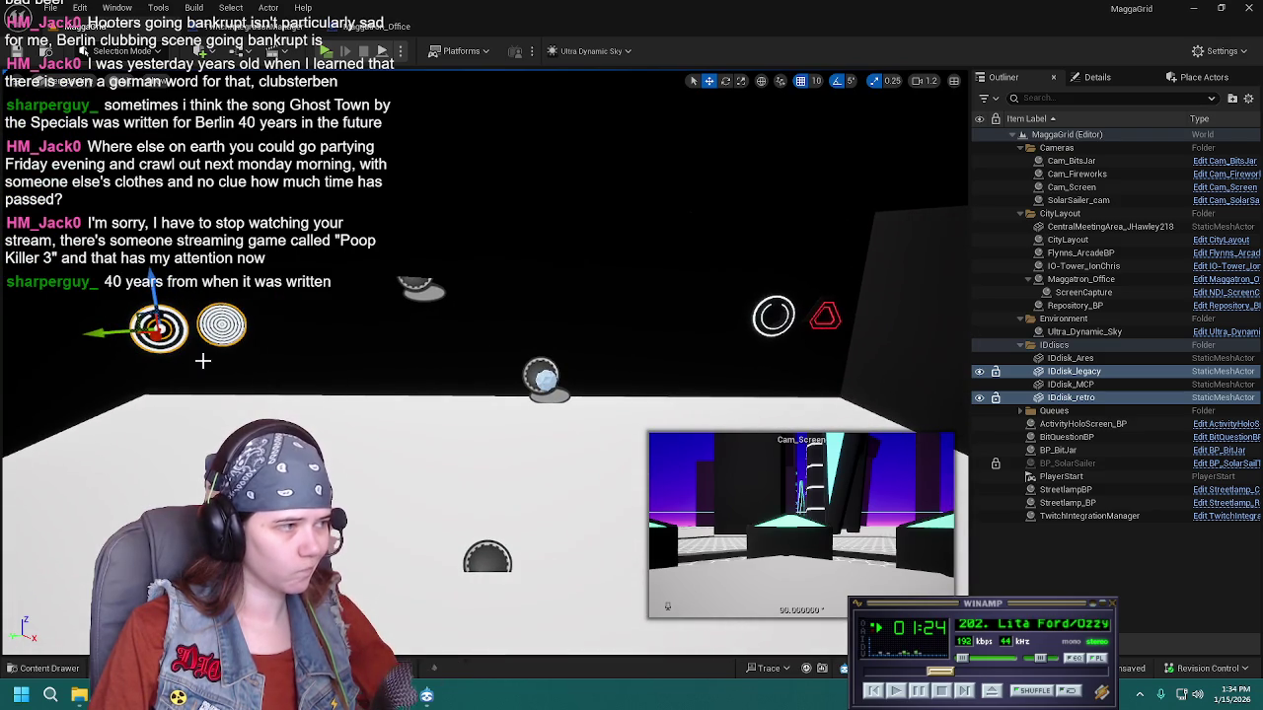
Rotate both disks -45° about vertical and slide them into the row beside the others
key("e")
key("f")
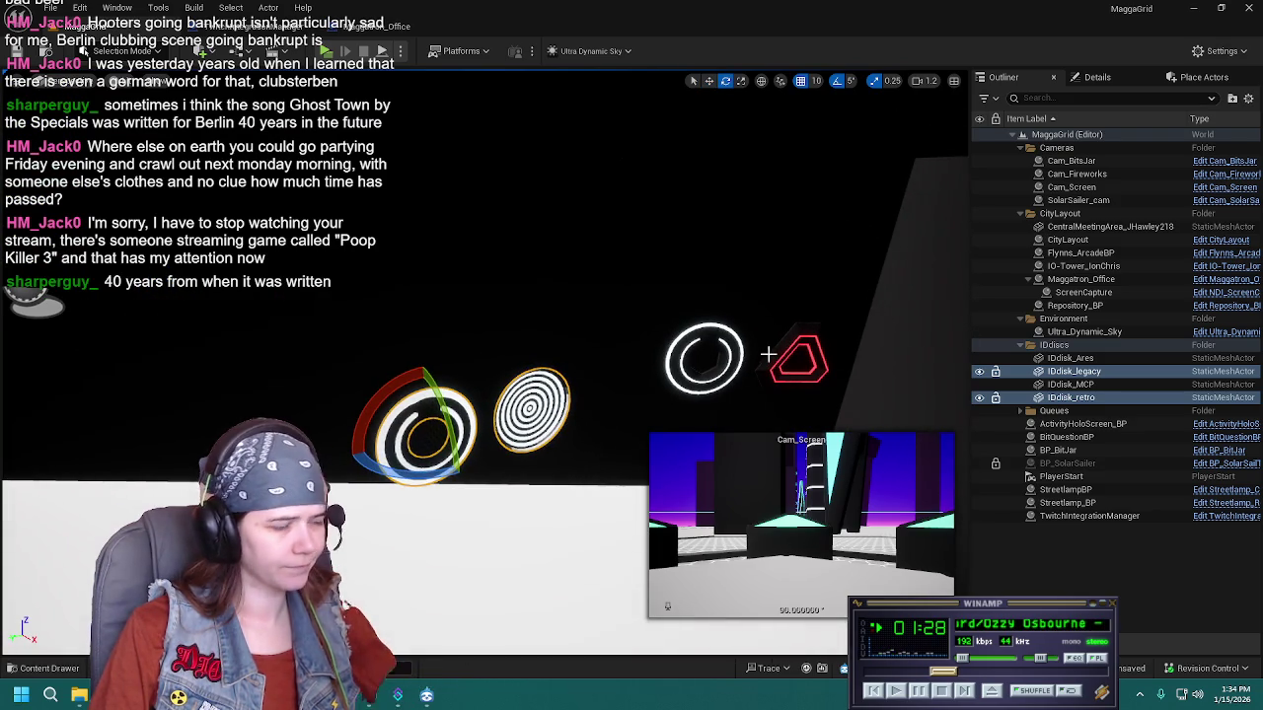
left_click_drag(379, 472, 463, 472)
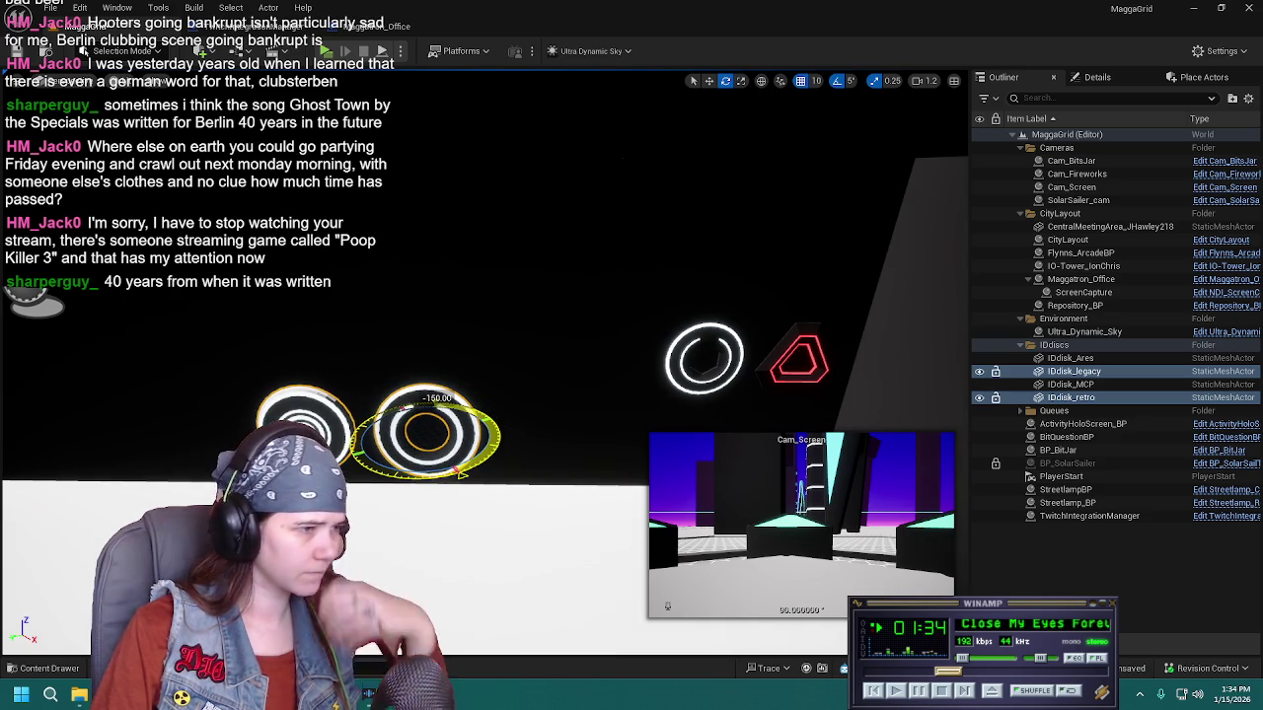
mouse_move(449, 432)
left_mouse_down()
mouse_move(397, 493)
mouse_move(420, 465)
left_mouse_up()
key("w")
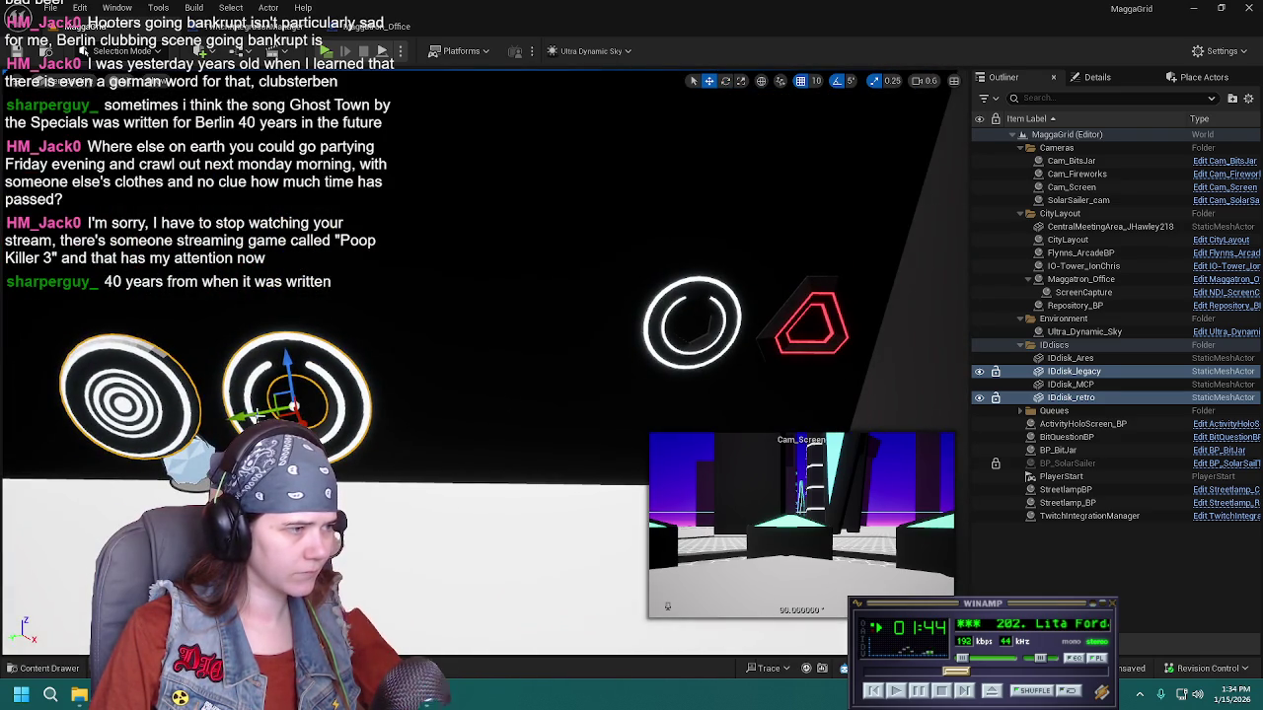
mouse_move(288, 407)
left_mouse_down()
mouse_move(536, 366)
mouse_move(582, 325)
mouse_move(474, 329)
mouse_move(513, 372)
mouse_move(404, 374)
left_mouse_up()
left_click_drag(671, 375, 675, 355)
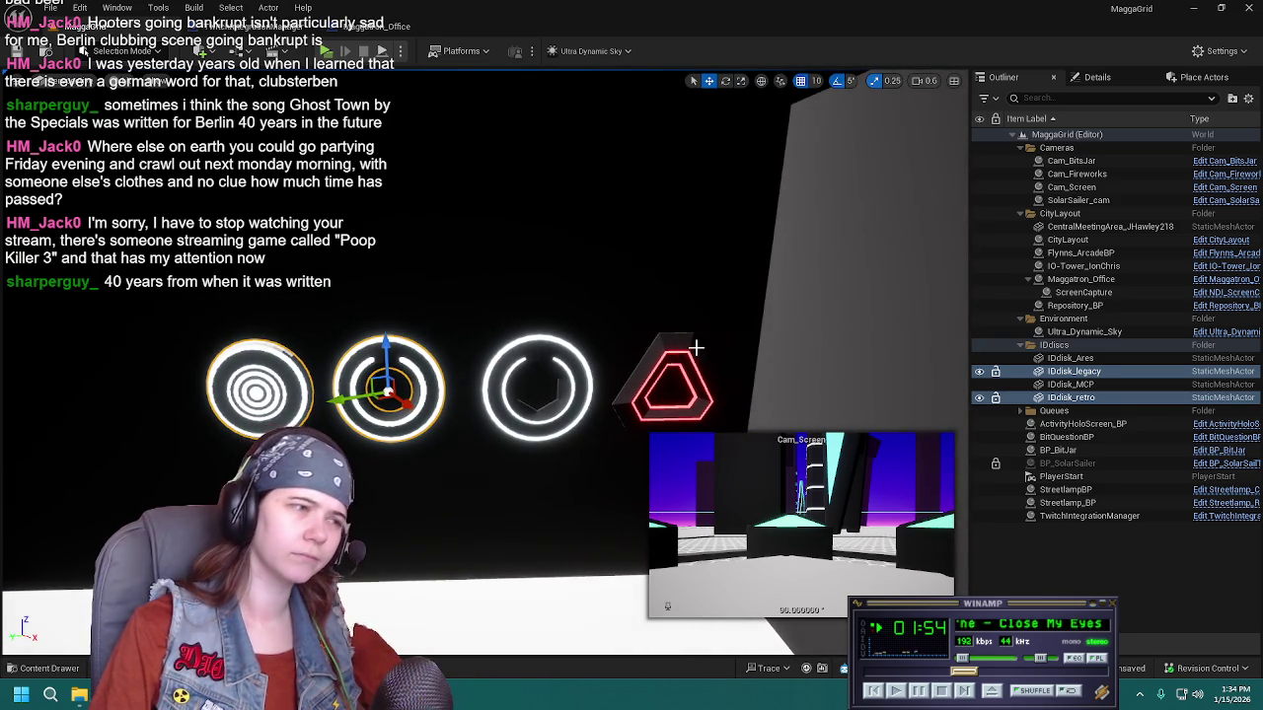
left_click(1115, 78)
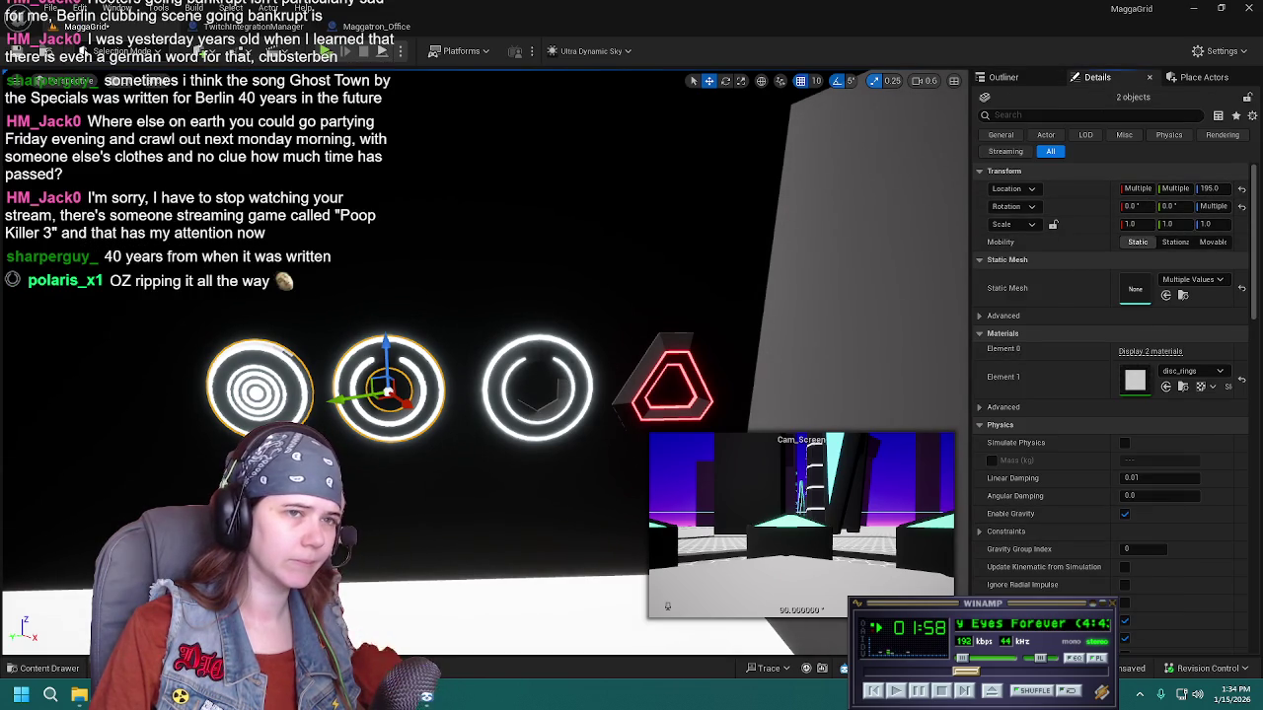
left_click(572, 369)
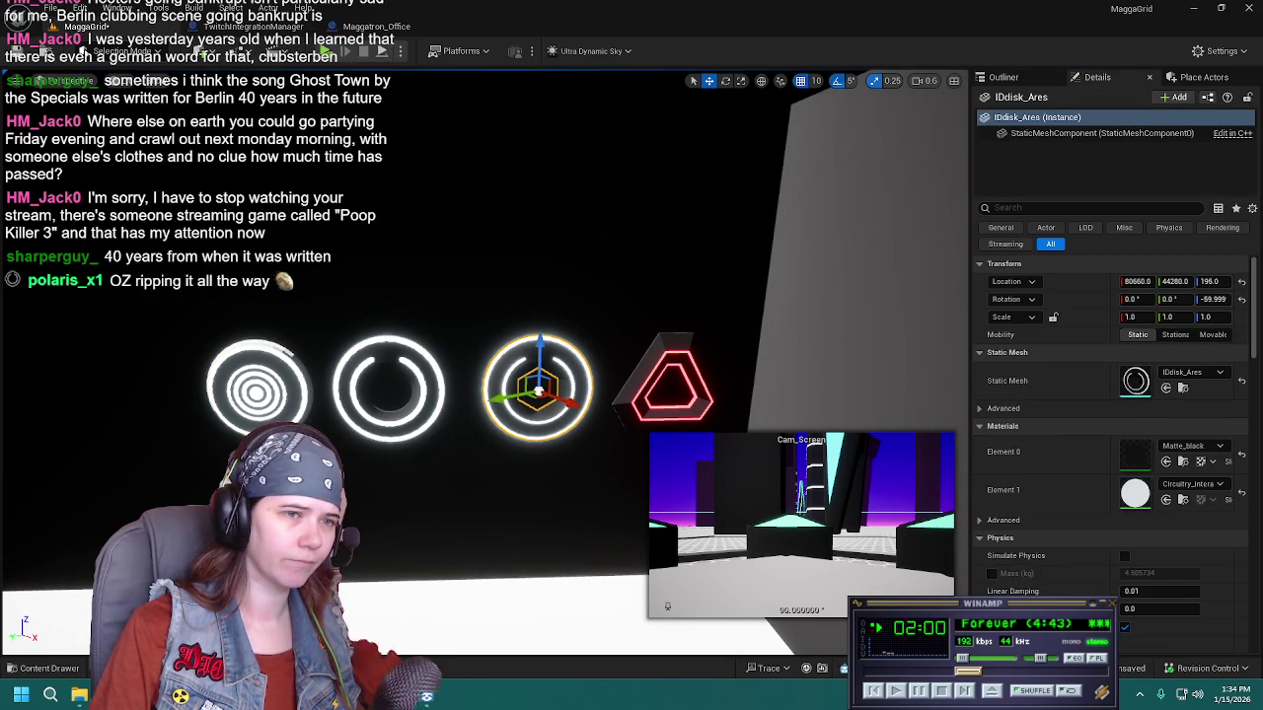
left_click(656, 356)
left_click(565, 359)
left_click(648, 364)
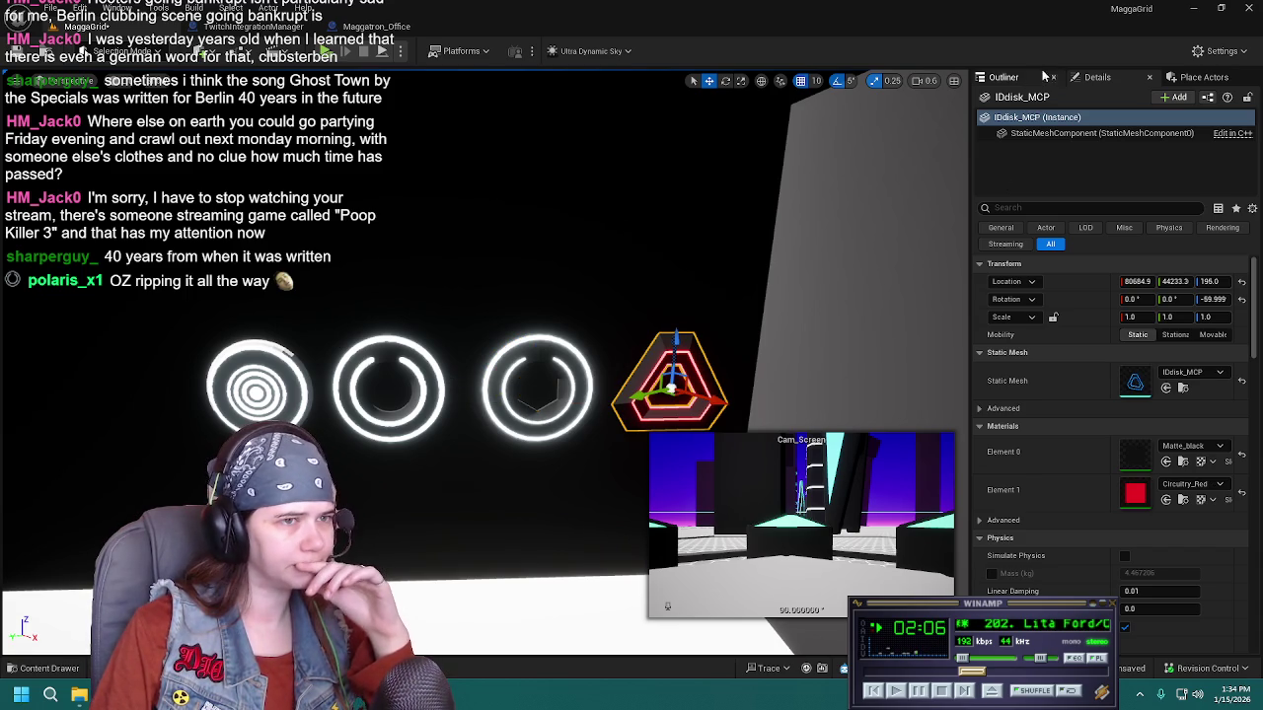
left_click(1006, 77)
left_click(527, 470)
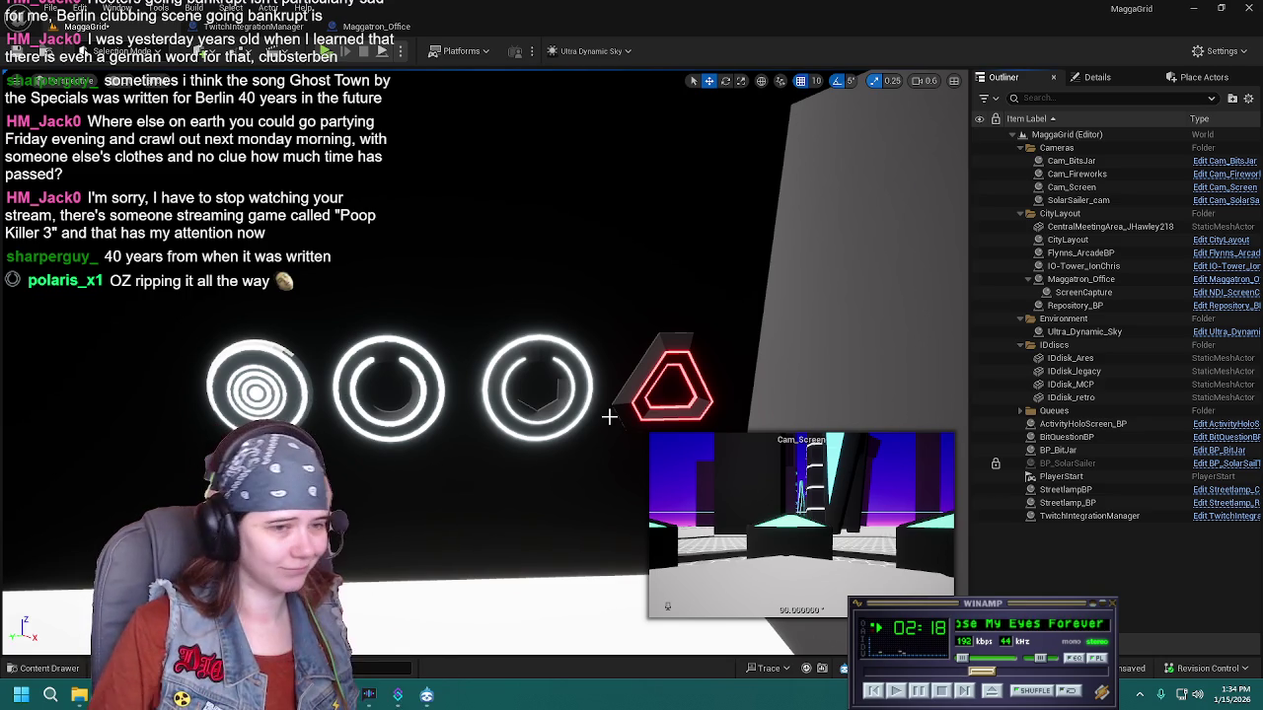
left_click_drag(539, 355, 496, 355)
left_click(367, 374)
Move Cam_Screen away with the gizmo and change its Location Z in Details
left_click_drag(643, 312, 642, 311)
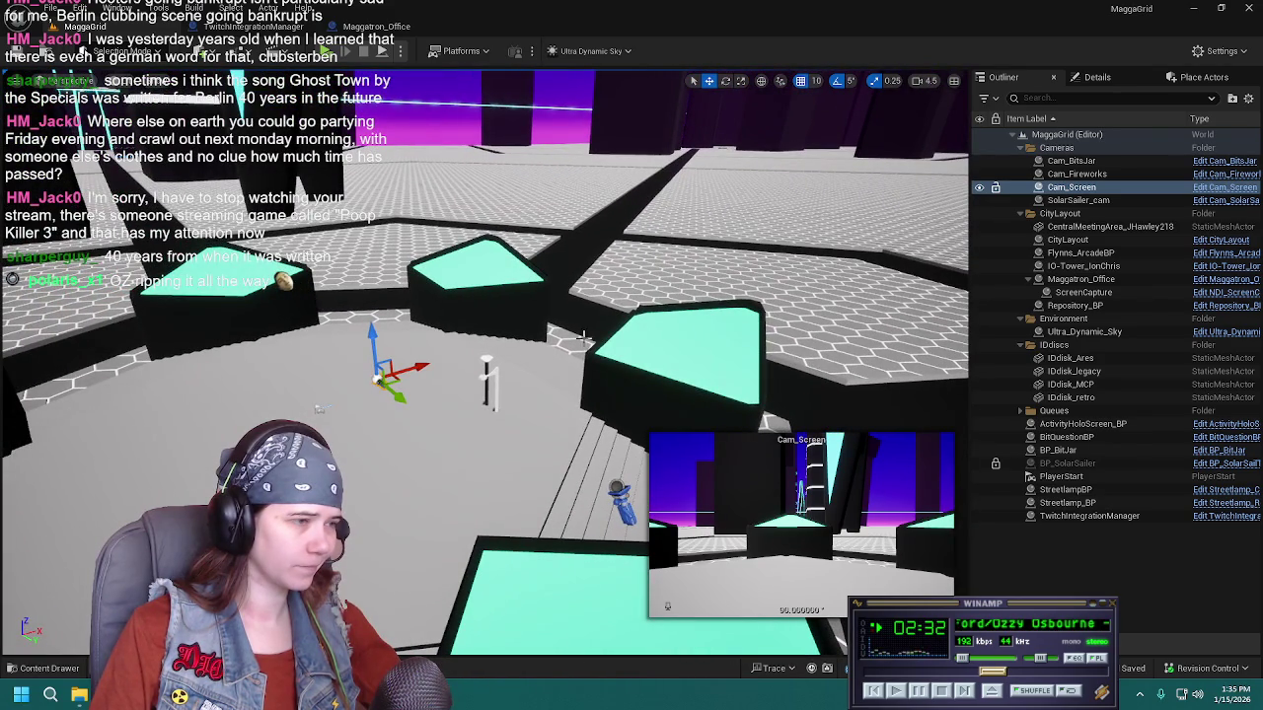
left_click_drag(555, 353, 554, 352)
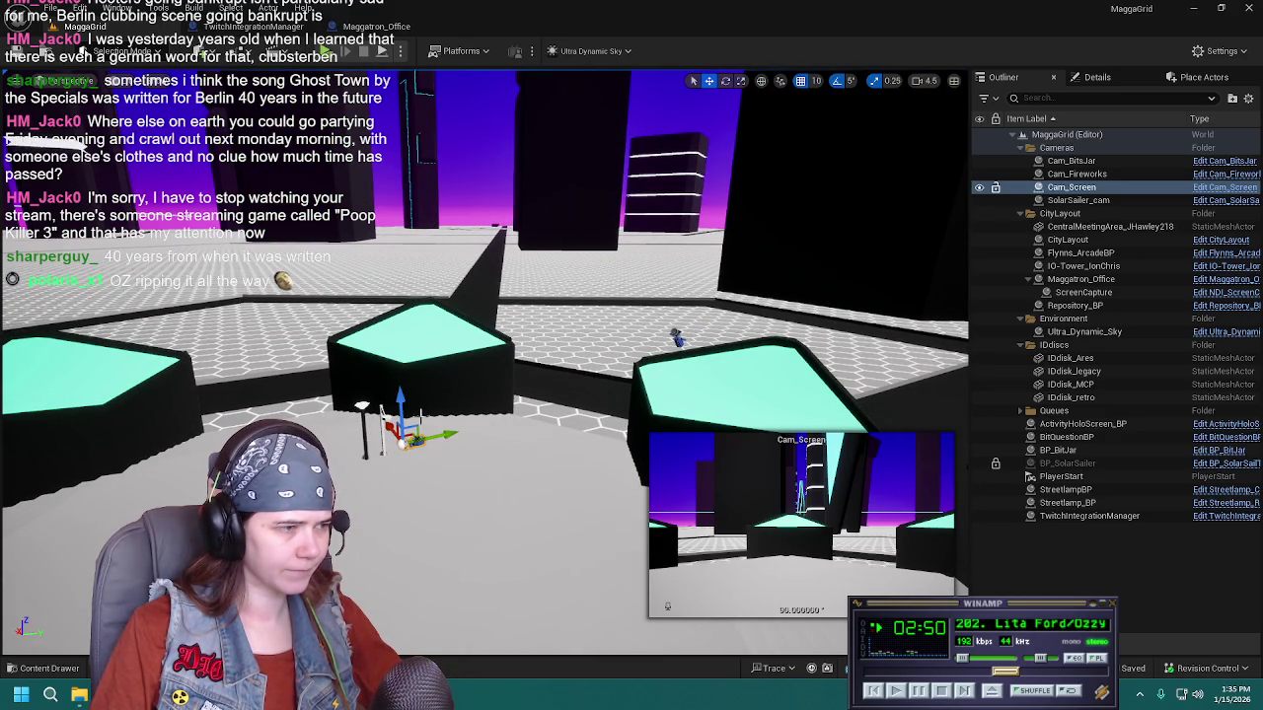
mouse_move(409, 434)
left_mouse_down()
mouse_move(474, 259)
mouse_move(503, 223)
left_mouse_up()
left_click_drag(370, 231, 370, 230)
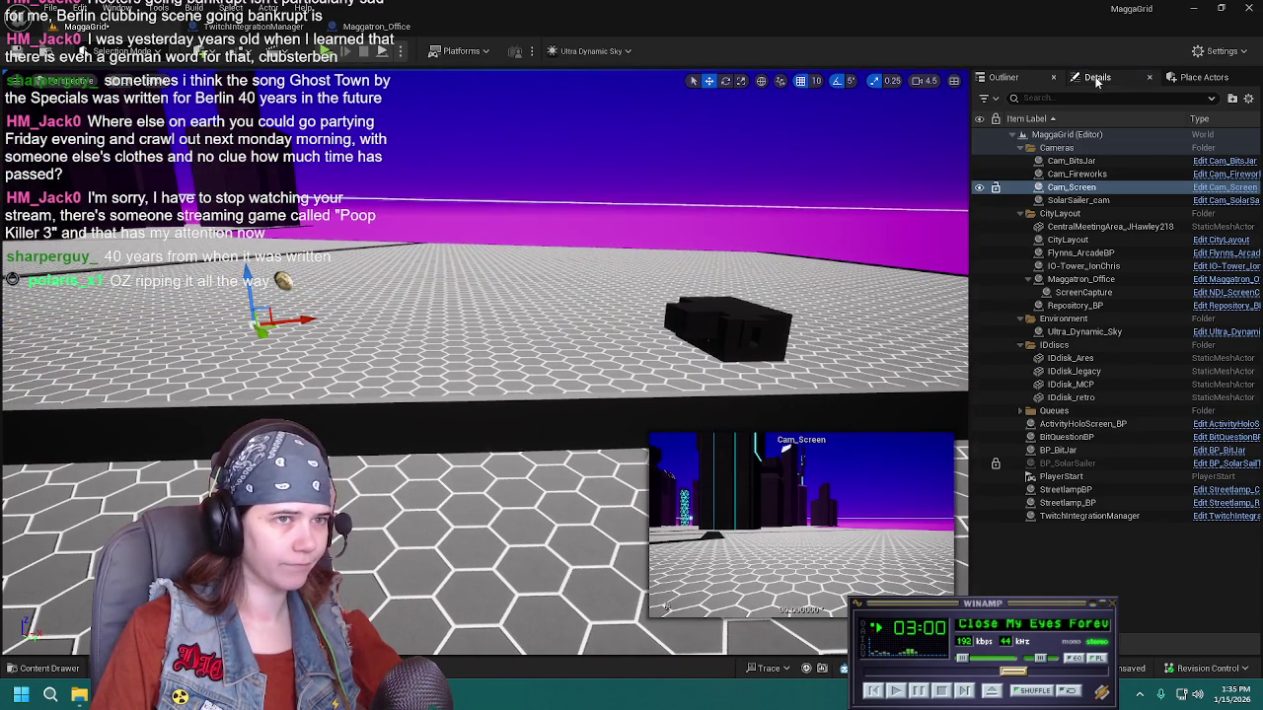
left_click(1093, 81)
left_click(1223, 266)
type("1")
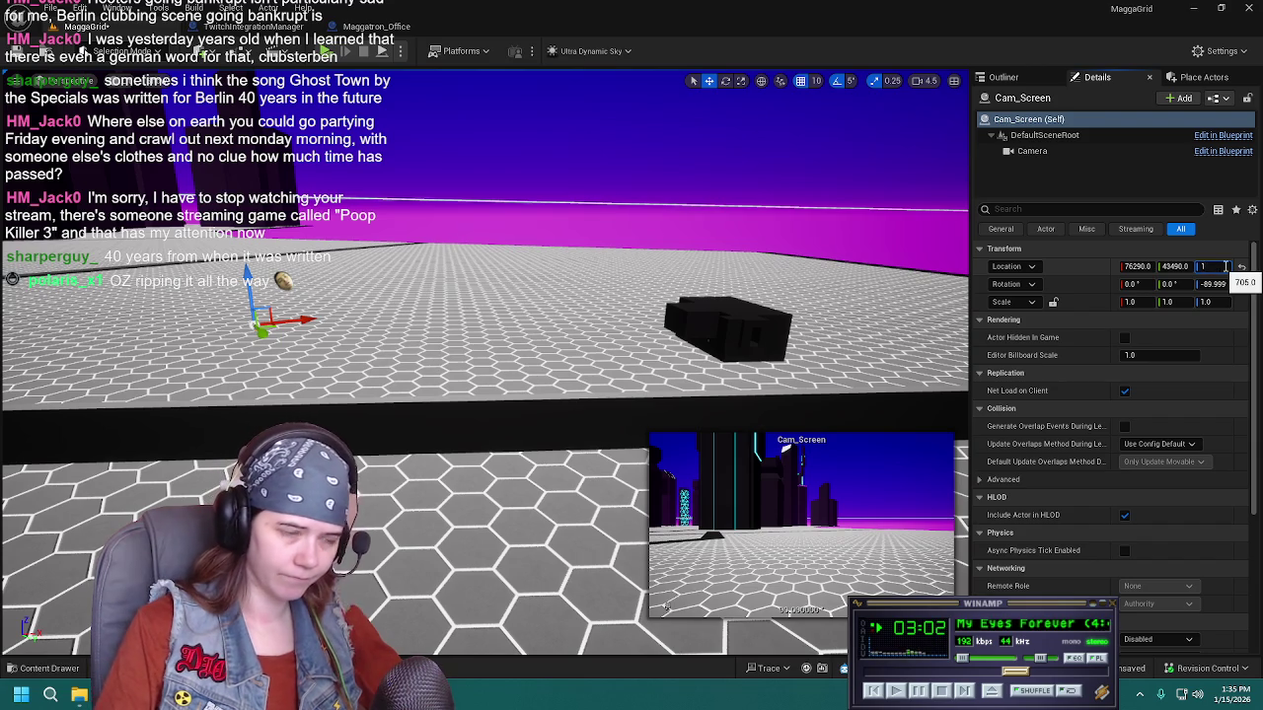
type("00")
key("Return")
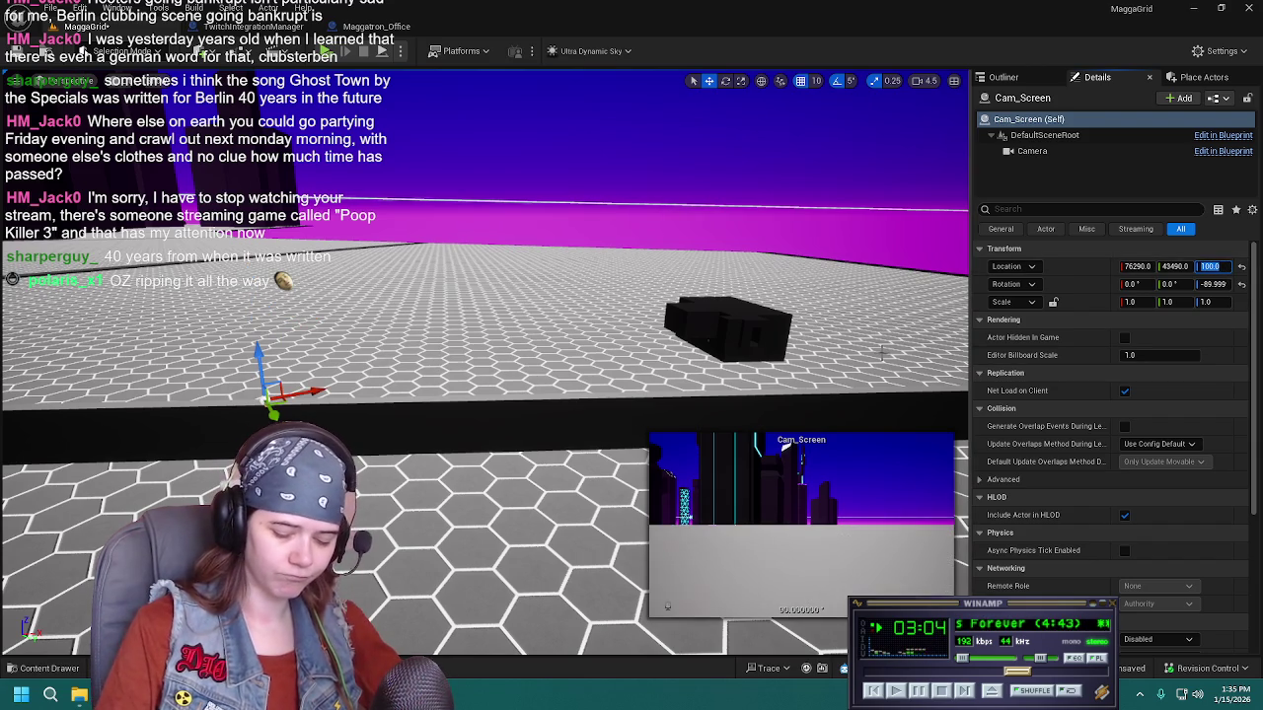
type("0")
key("Return")
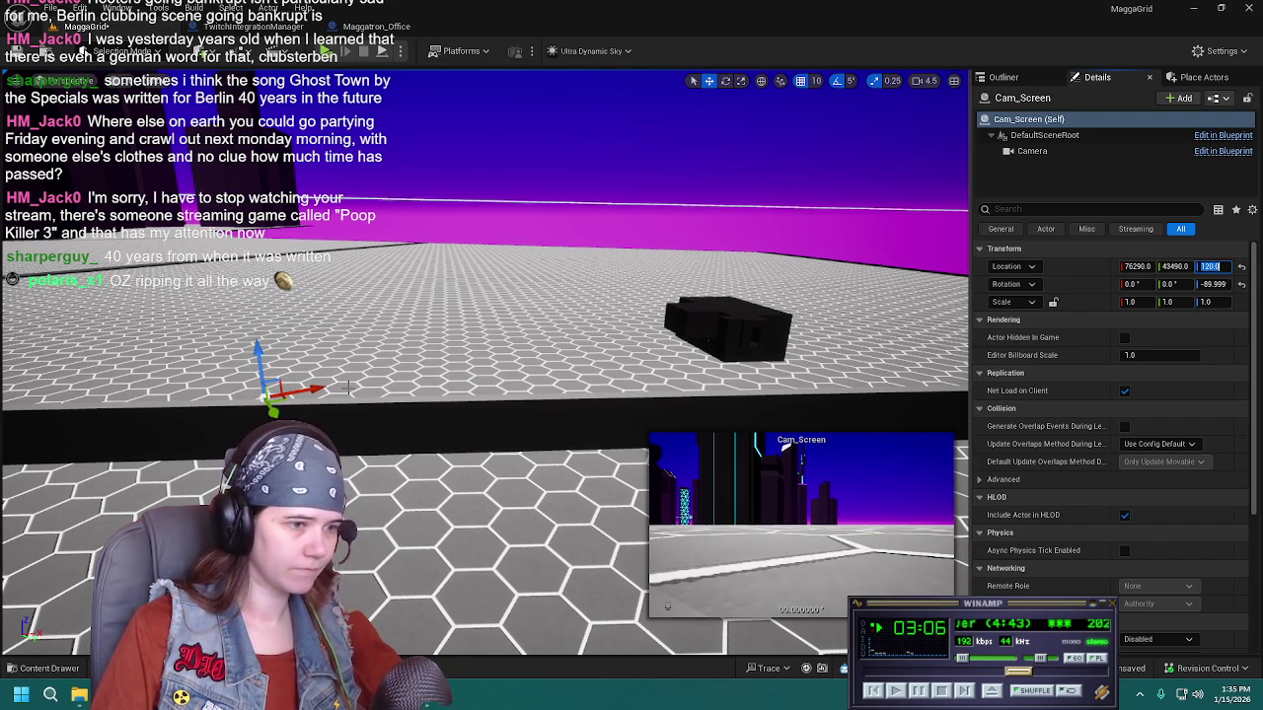
Place Cam_Screen at 80630.0, 44590.0, 170.0 with yaw -149.99°
mouse_move(270, 404)
left_mouse_down()
mouse_move(738, 355)
mouse_move(756, 352)
mouse_move(728, 345)
mouse_move(760, 340)
mouse_move(761, 321)
mouse_move(608, 426)
left_mouse_up()
key("e")
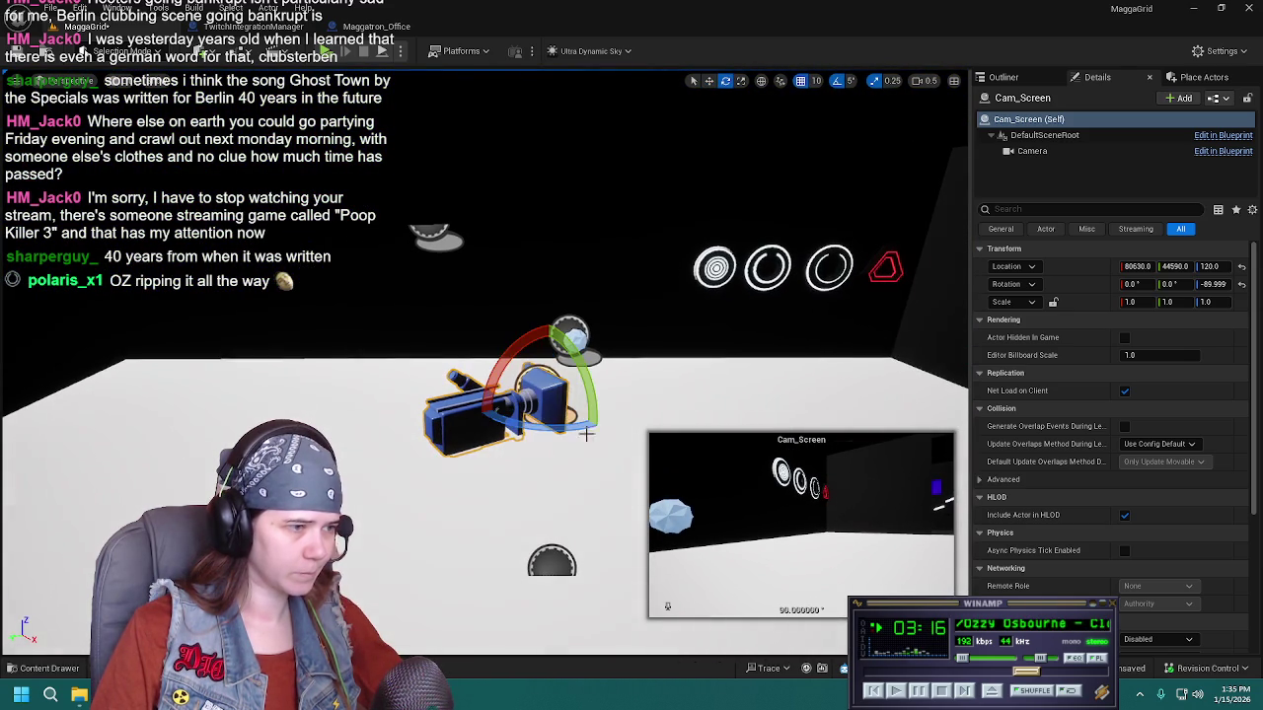
left_click_drag(522, 424, 484, 429)
key("w")
left_click_drag(549, 357, 566, 286)
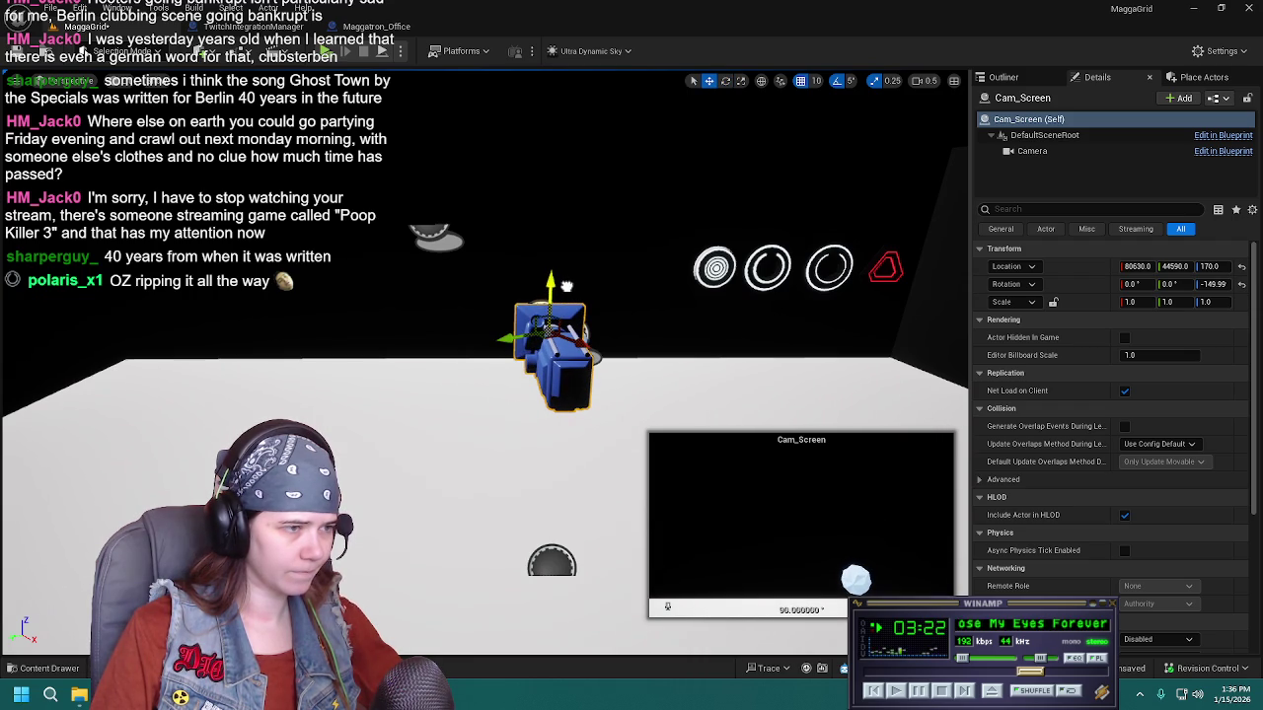
Lower the ScreenCapture plane 50 units and slide it slightly along X
left_click(464, 265)
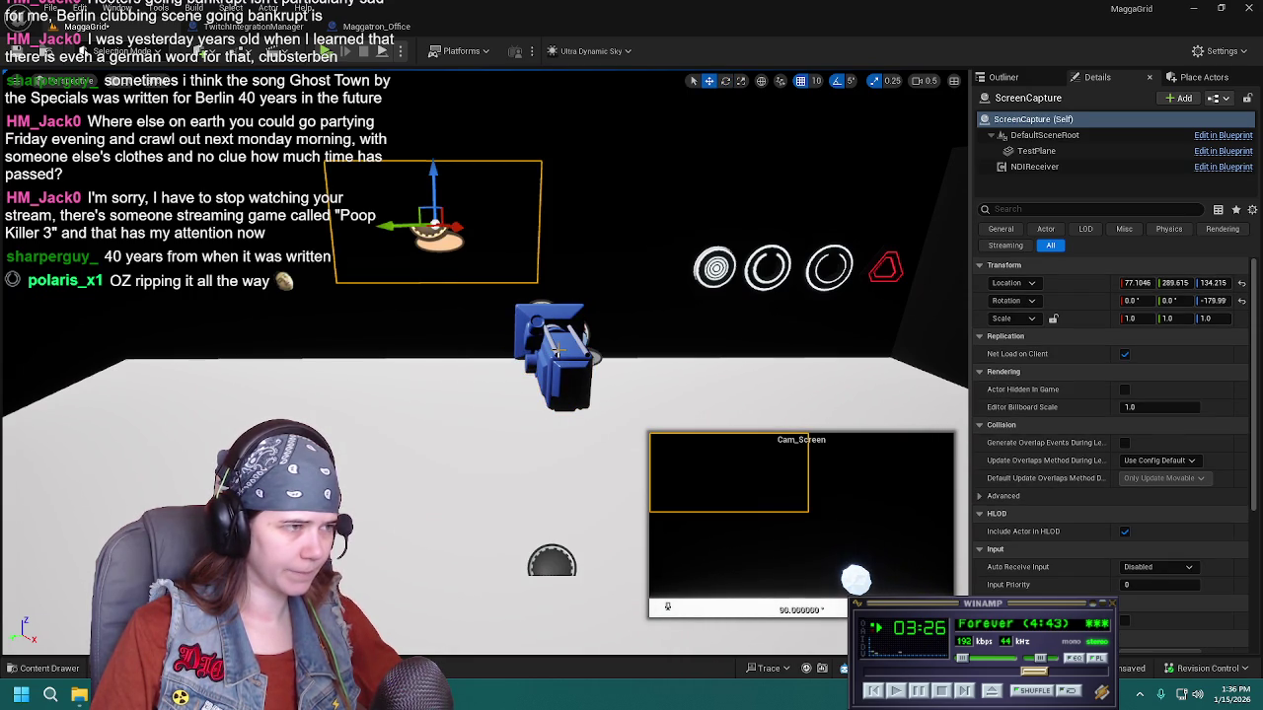
left_click_drag(557, 347, 586, 231)
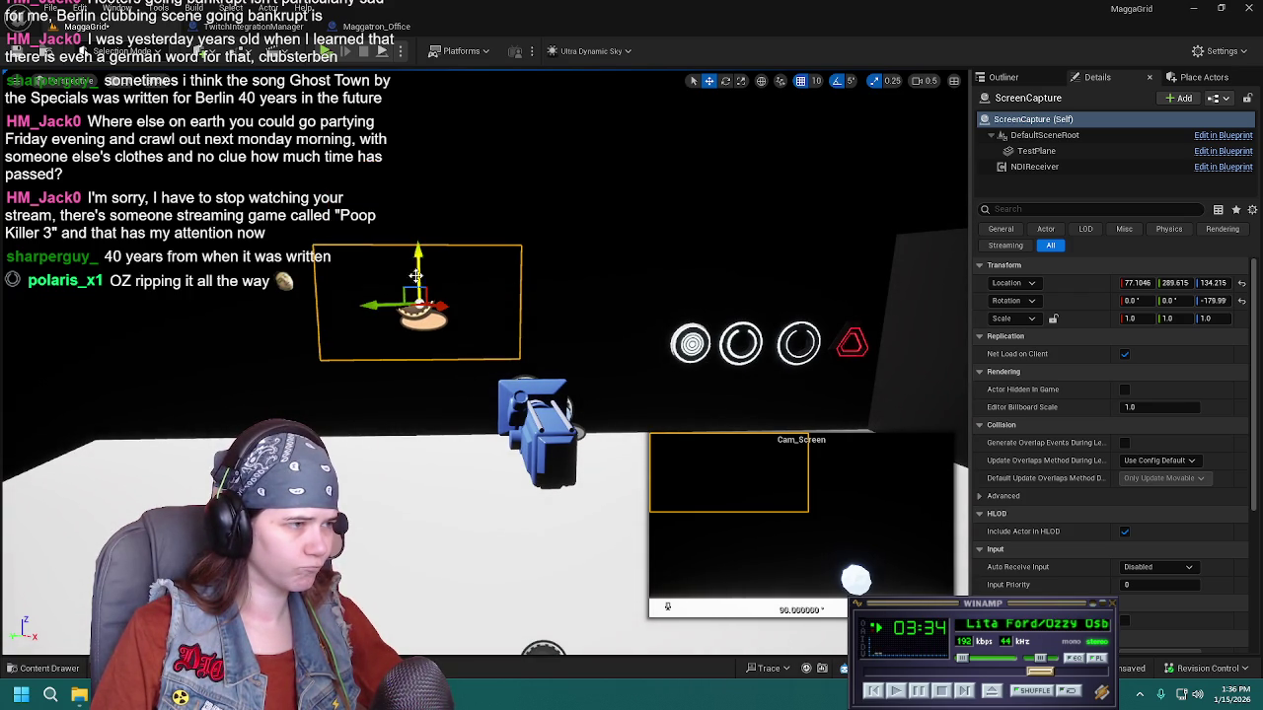
left_click_drag(418, 253, 419, 305)
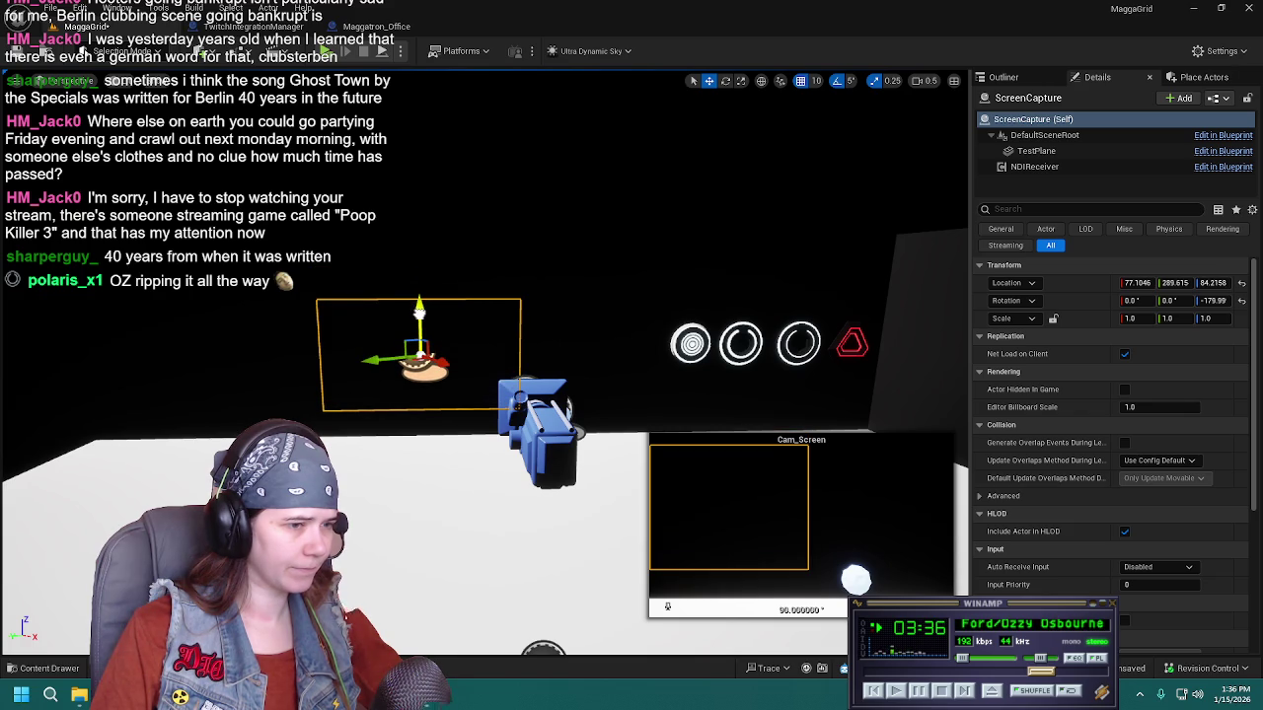
mouse_move(420, 360)
left_mouse_down()
mouse_move(528, 356)
mouse_move(497, 355)
mouse_move(519, 350)
left_mouse_up()
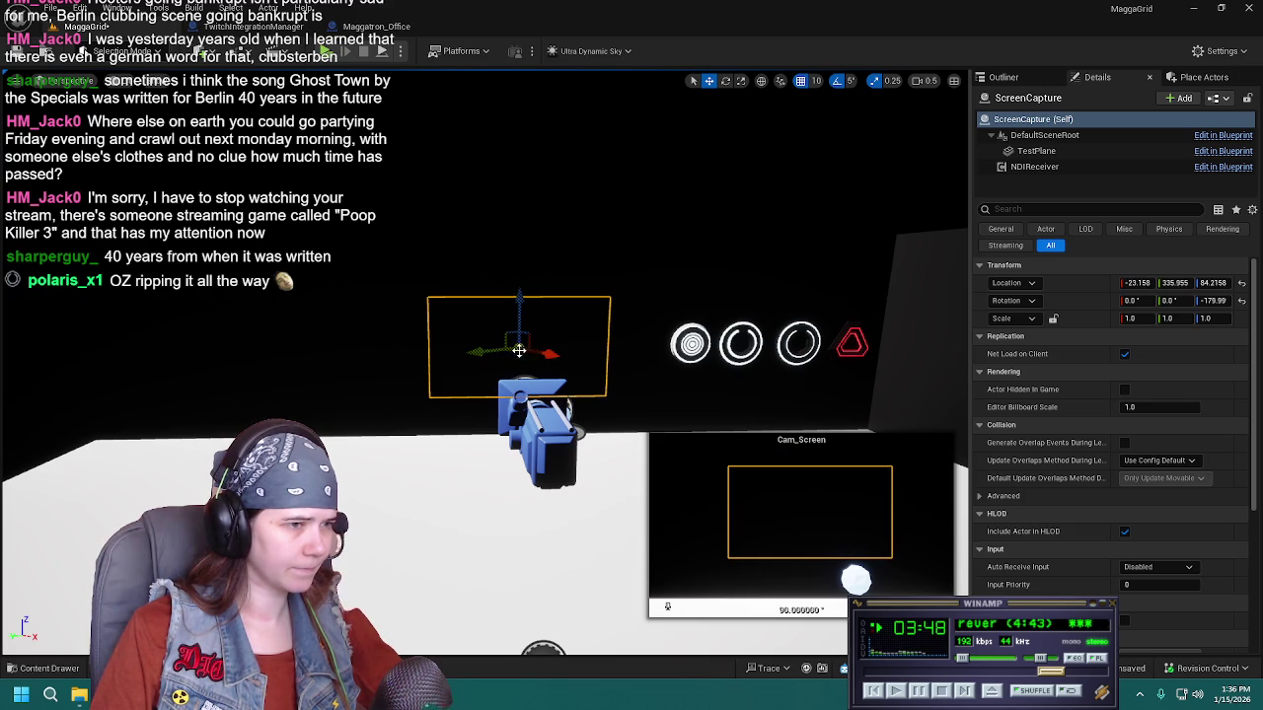
left_click_drag(635, 342, 665, 309)
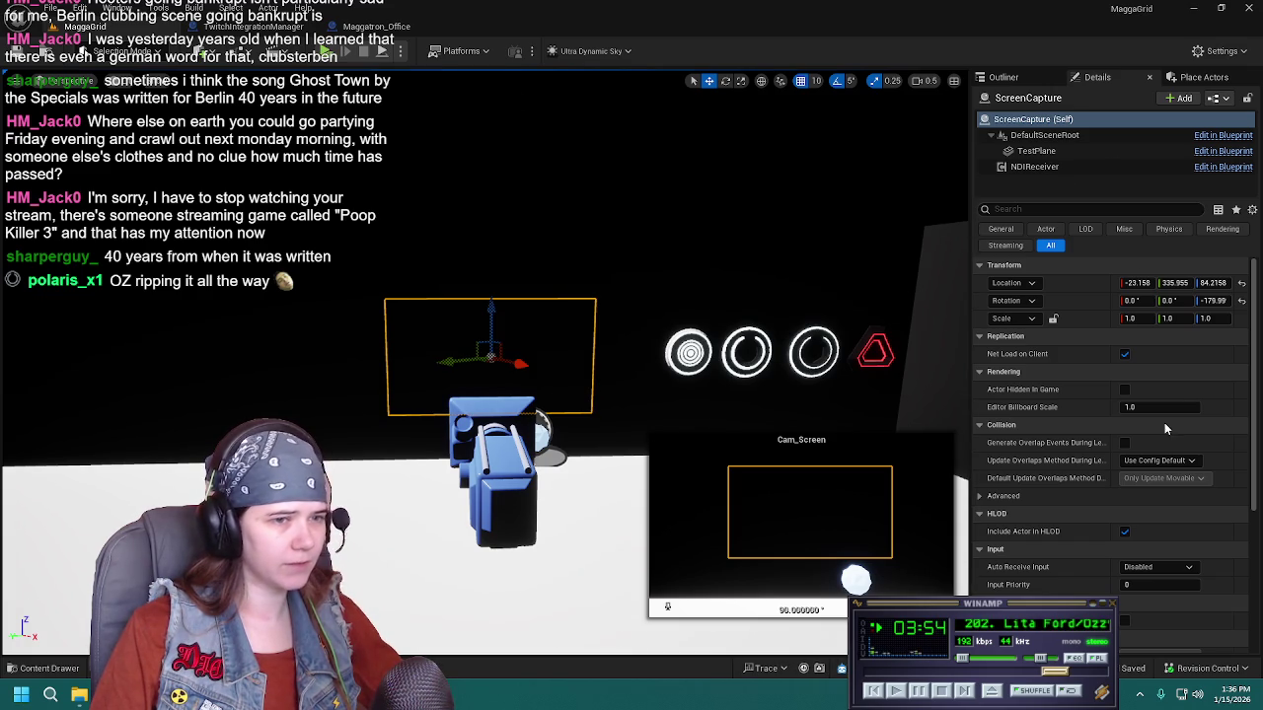
scroll(1064, 469, "down", 3)
scroll(1064, 469, "up", 3)
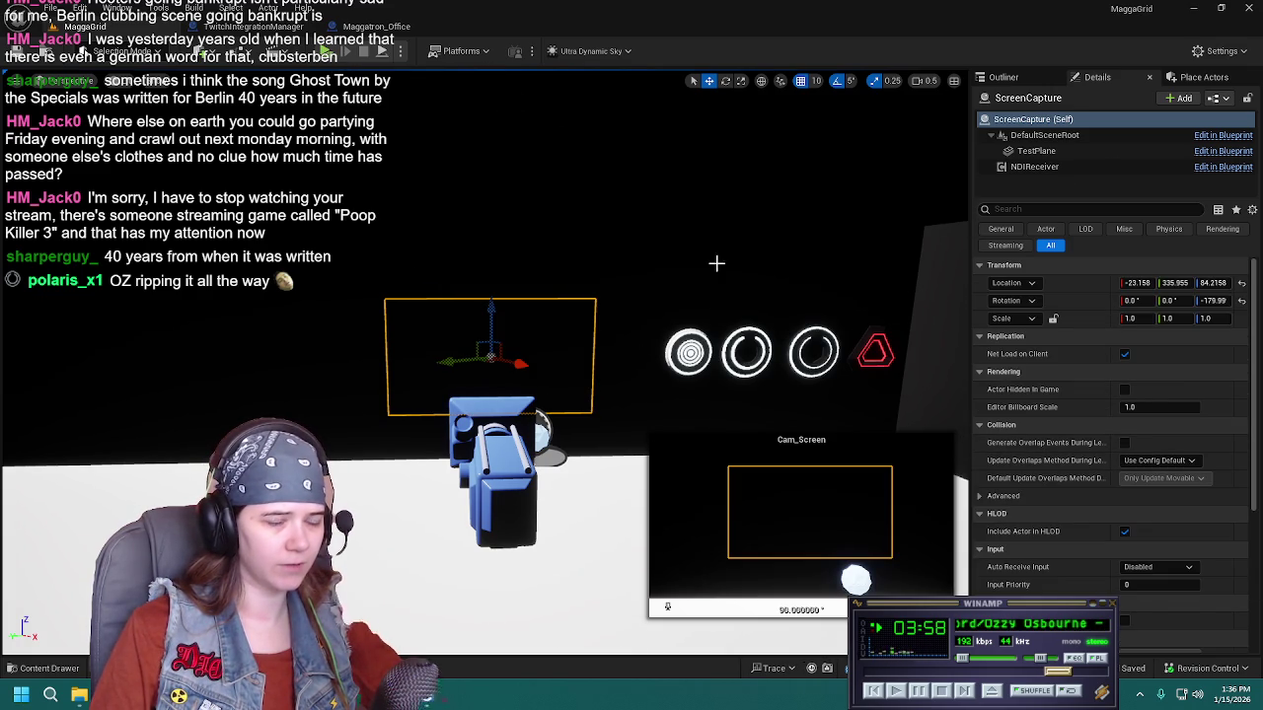
Select TwitchIntegrationManager in the Outliner and show its properties
left_click(1004, 77)
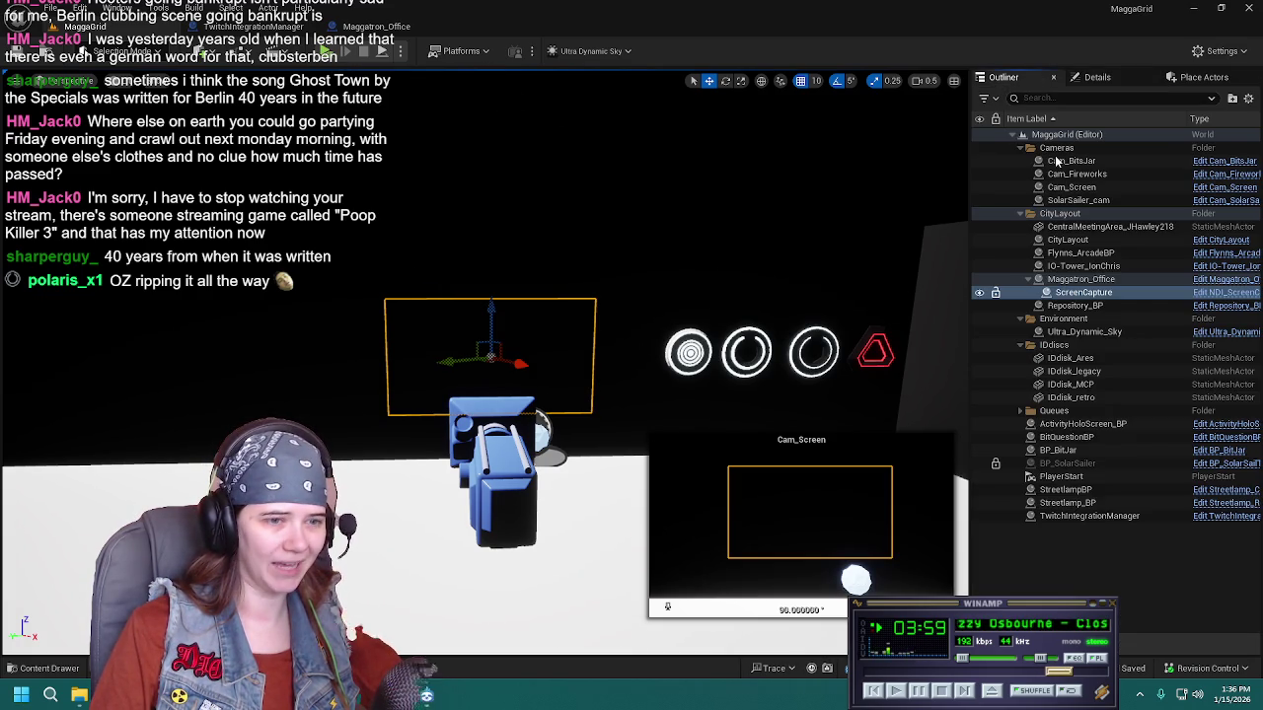
left_click(1115, 519)
left_click(1097, 77)
Enable Testing? on the TwitchIntegrationManager, test-play the level, then open its Blueprint event graph
left_click(1125, 354)
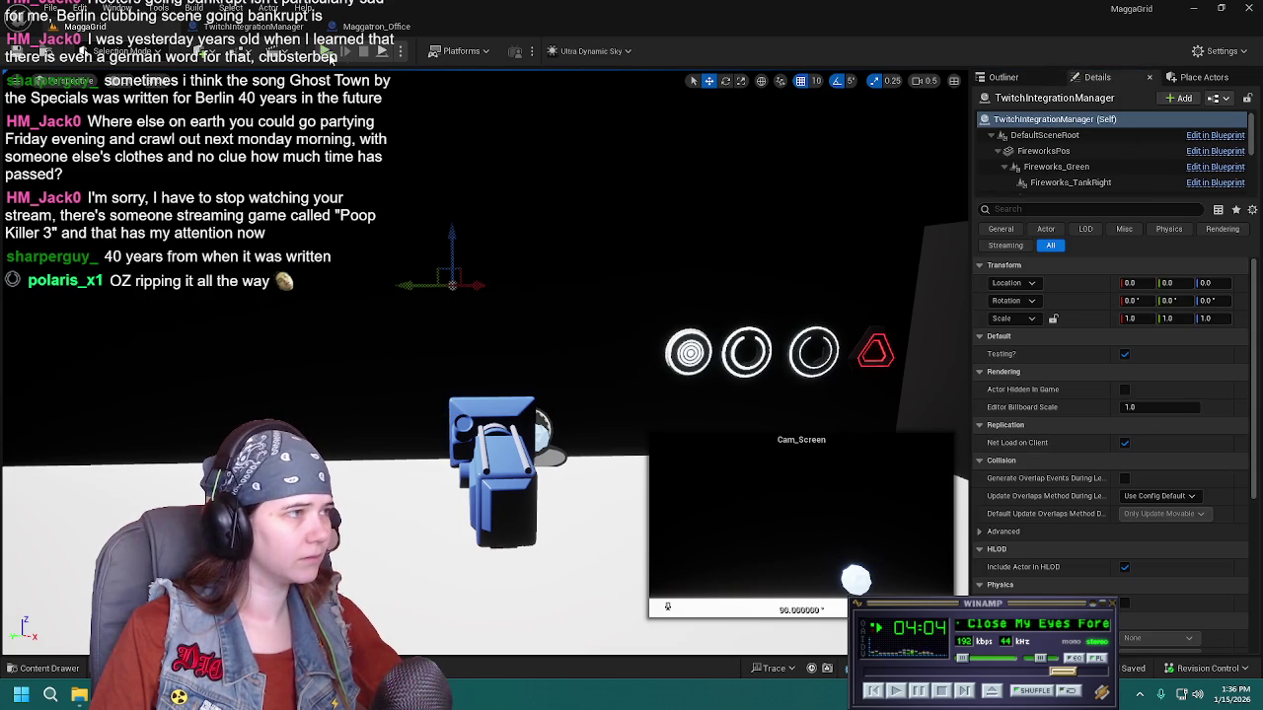
key("alt+p")
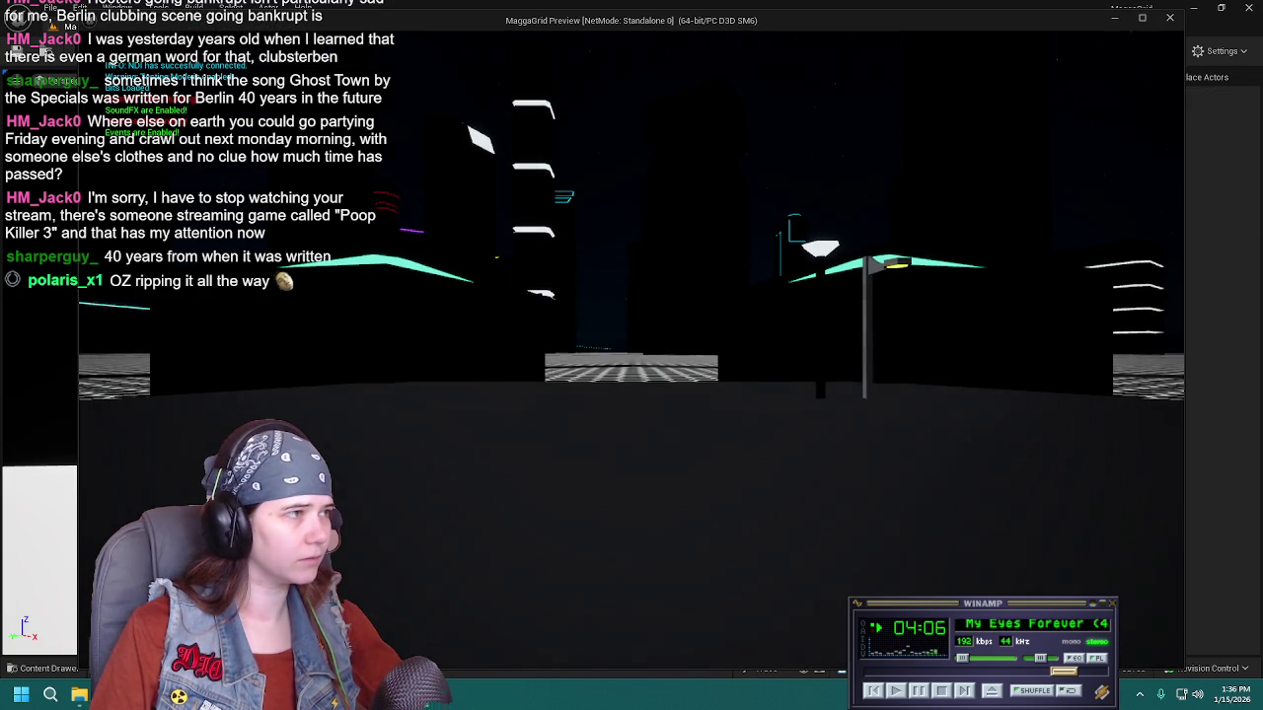
key("Escape")
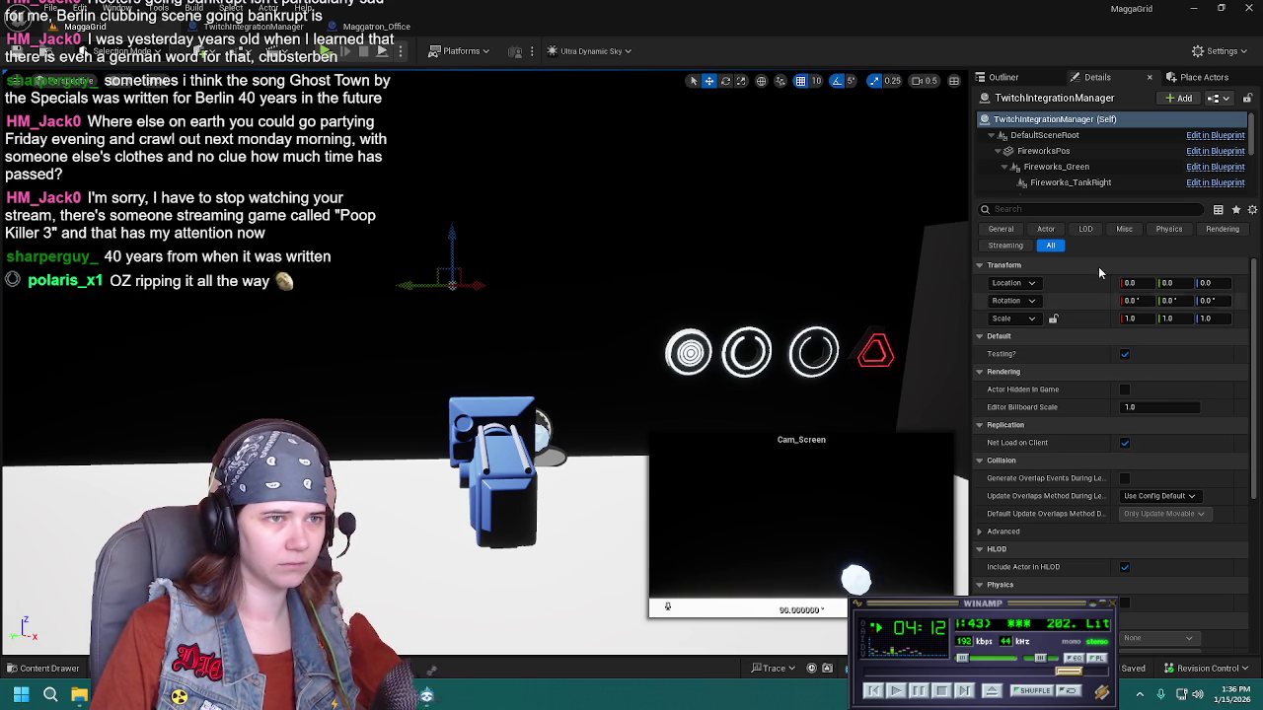
left_click(1013, 78)
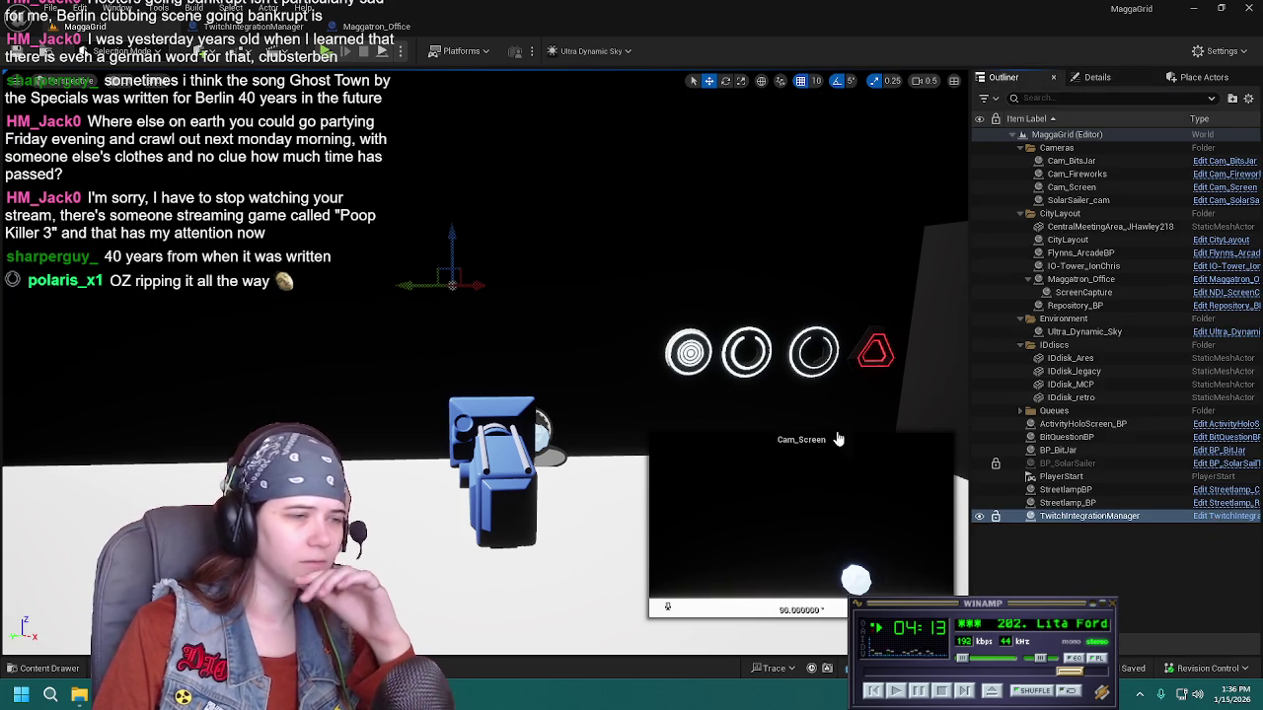
key("ctrl+e")
scroll(657, 361, "down", 4)
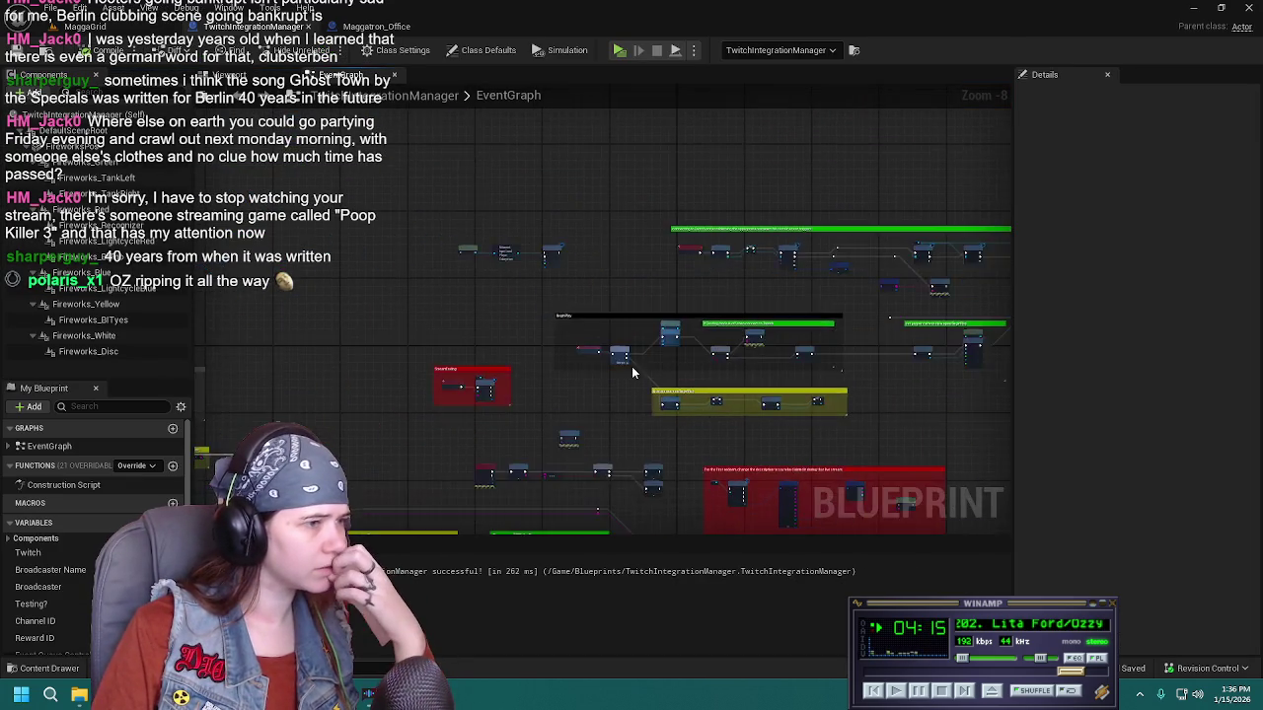
scroll(498, 291, "up", 6)
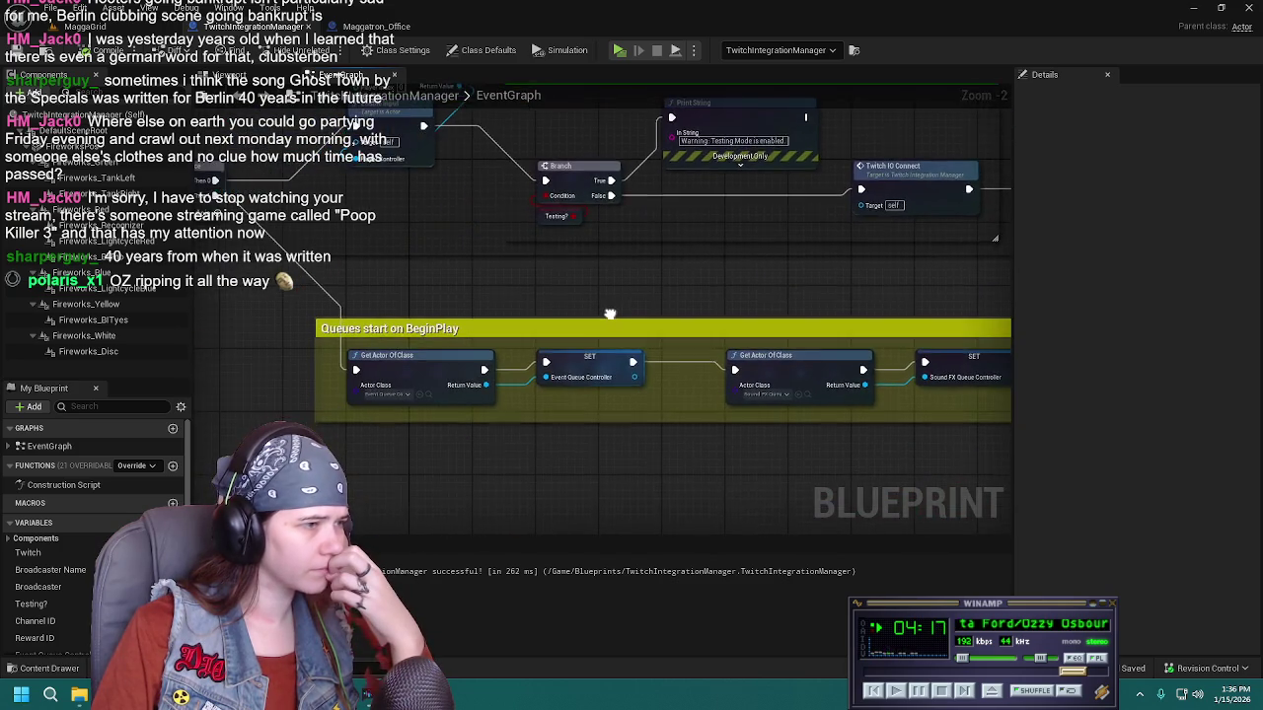
left_click_drag(639, 411, 486, 425)
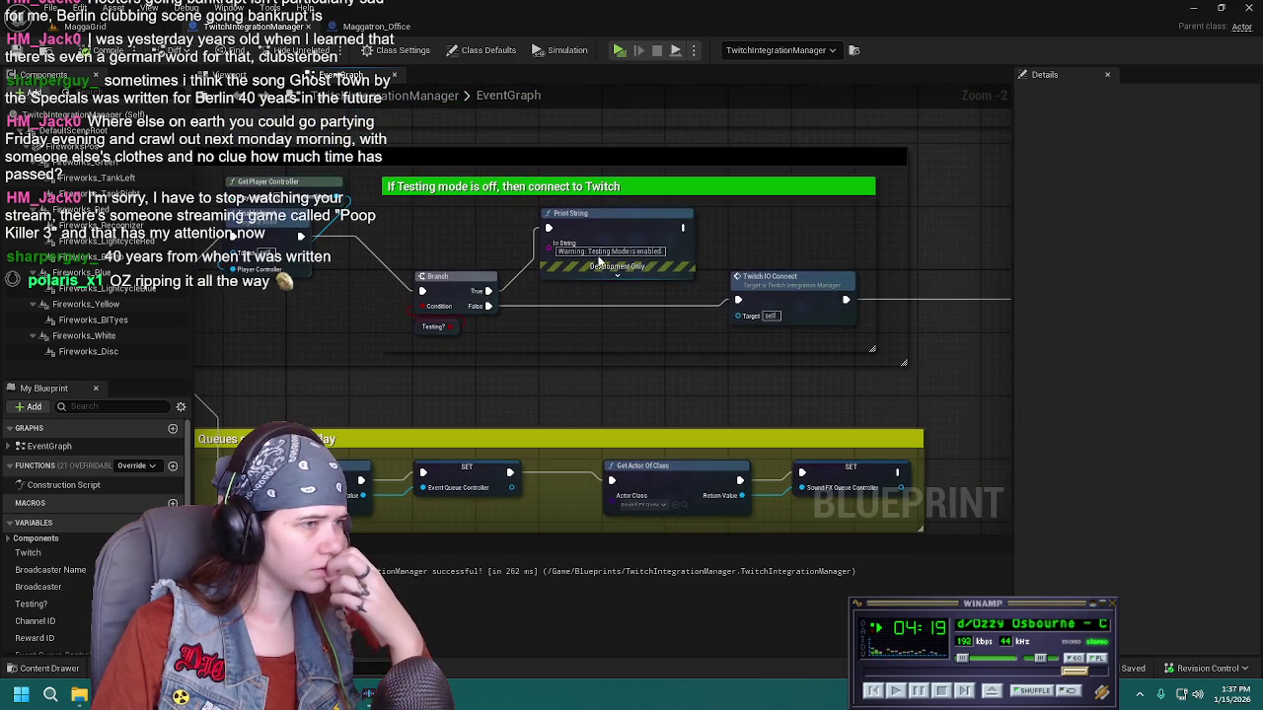
mouse_move(602, 236)
left_mouse_down()
mouse_move(596, 343)
mouse_move(348, 391)
left_mouse_up()
scroll(348, 390, "down", 1)
mouse_move(542, 410)
left_mouse_down()
mouse_move(290, 412)
mouse_move(714, 408)
mouse_move(549, 400)
mouse_move(770, 389)
mouse_move(712, 386)
left_mouse_up()
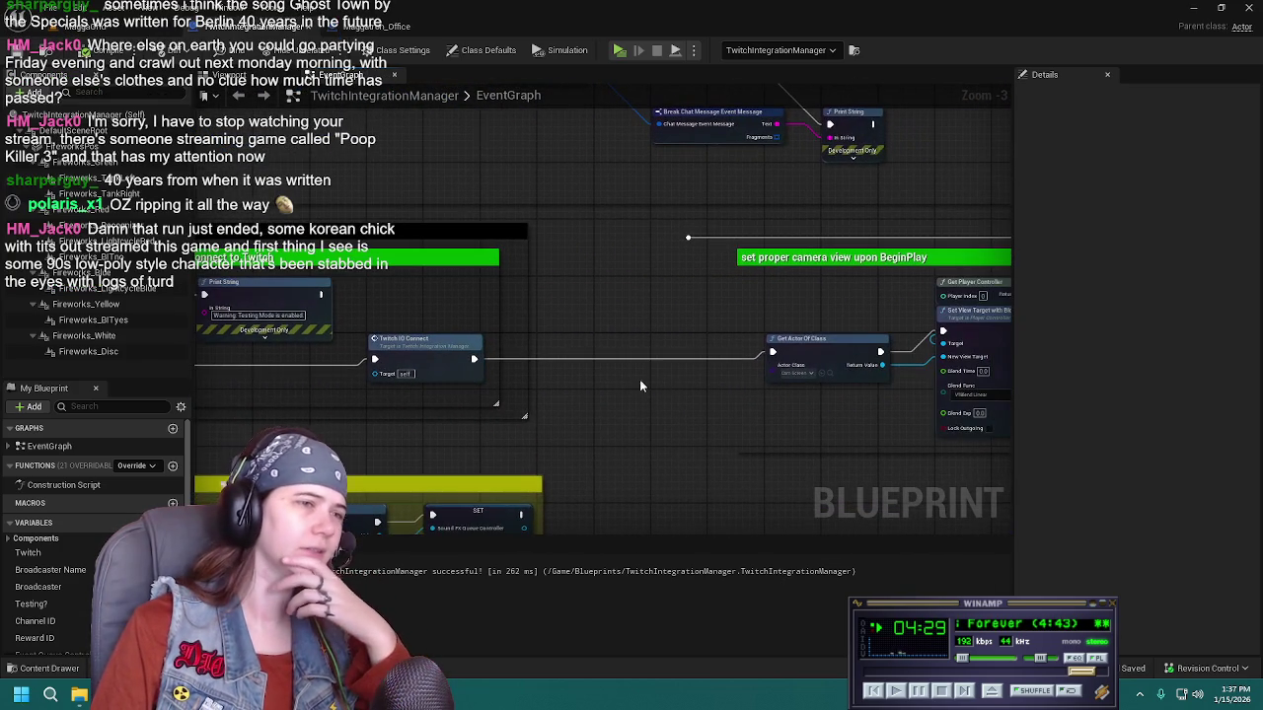
mouse_move(606, 363)
left_mouse_down()
mouse_move(611, 429)
mouse_move(765, 388)
mouse_move(519, 242)
left_mouse_up()
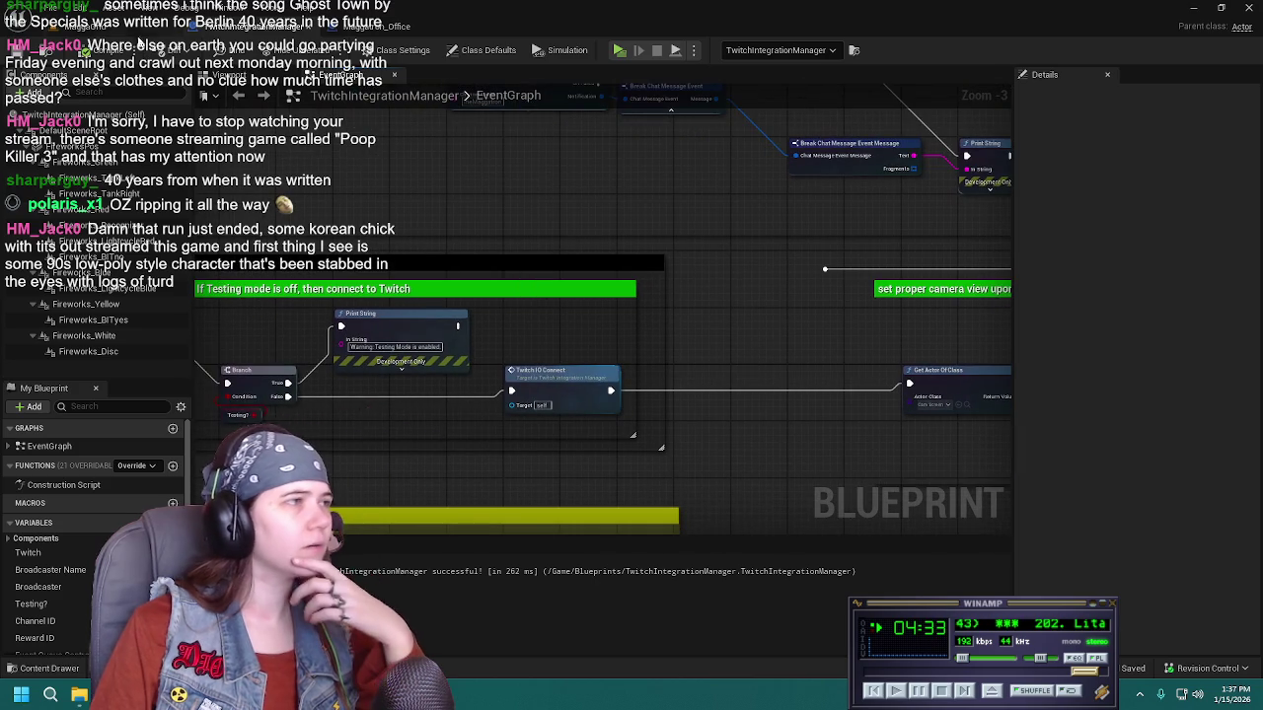
left_click(394, 26)
left_click(1097, 77)
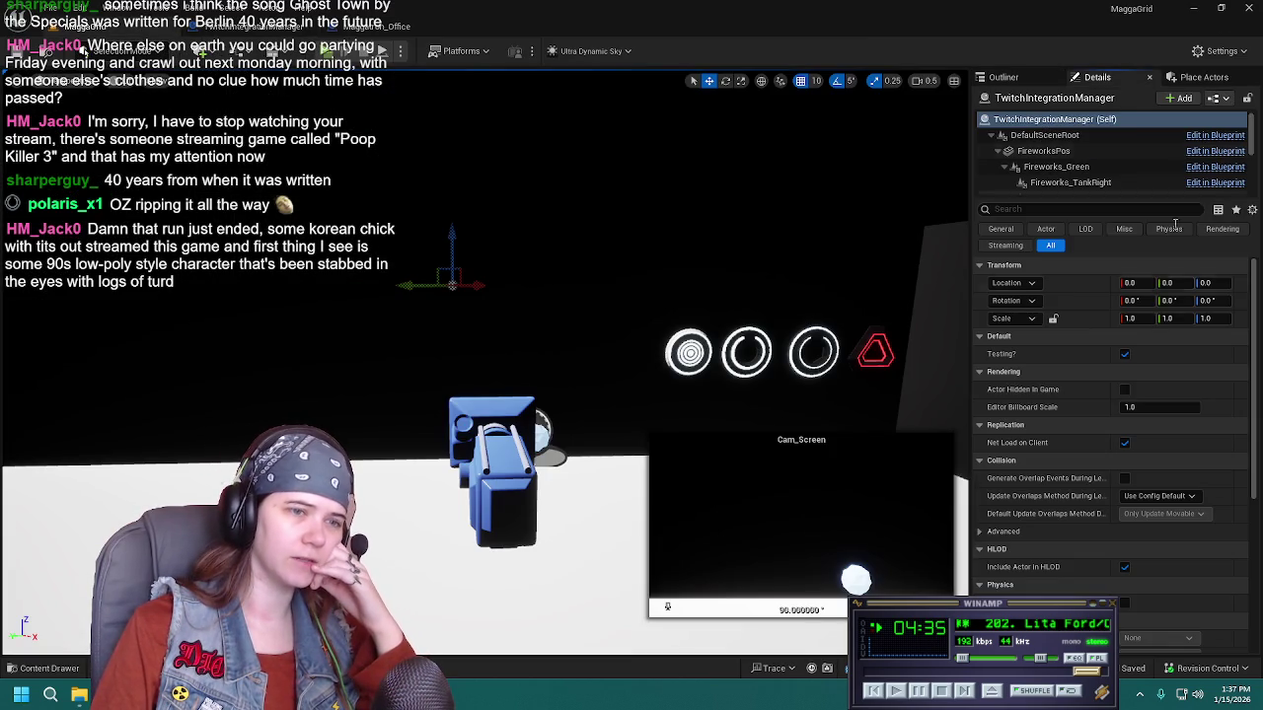
Untick Testing? on the TwitchIntegrationManager, save the level with Ctrl+S, and end the test run
left_click(1121, 356)
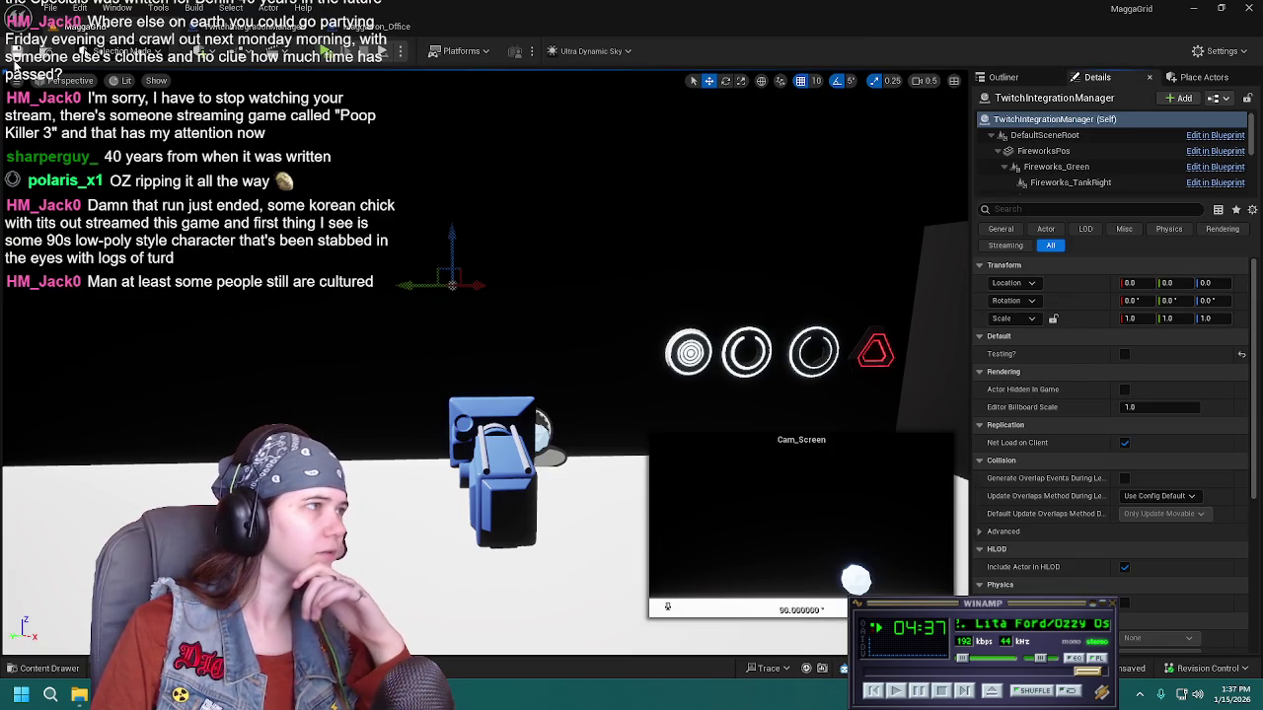
key("ctrl+s")
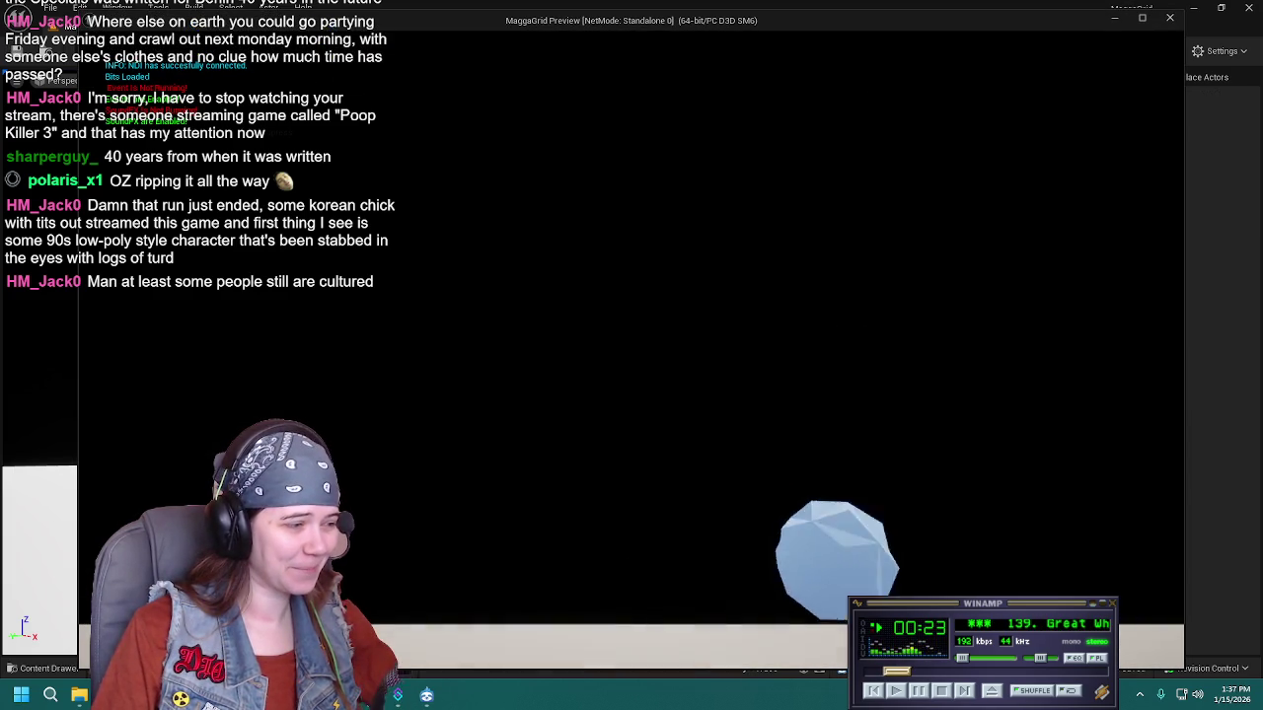
key("Escape")
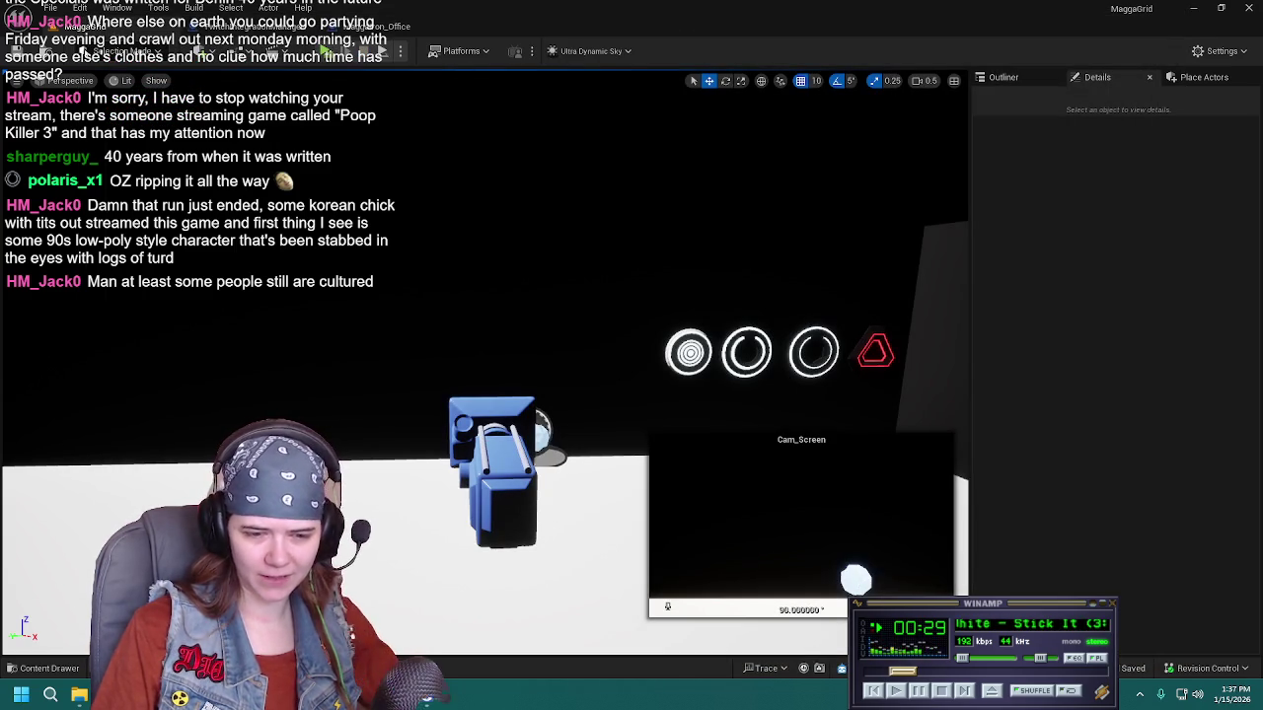
left_click(1142, 696)
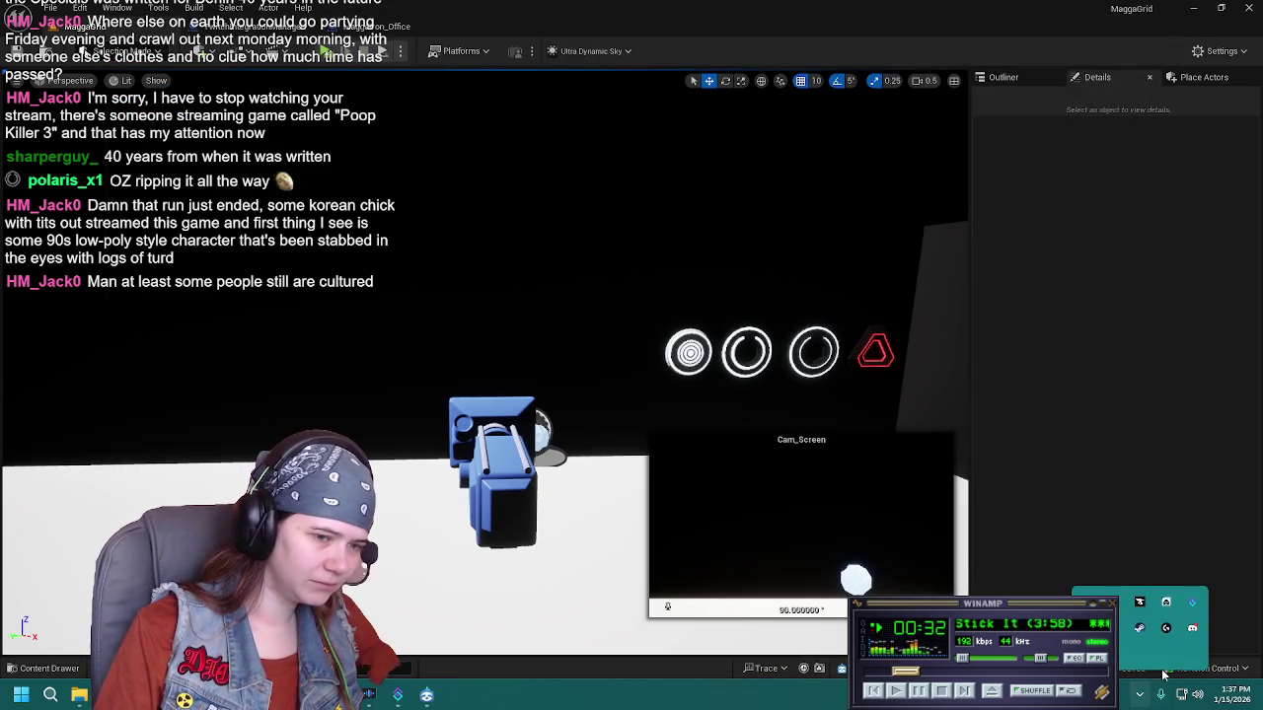
right_click(1168, 602)
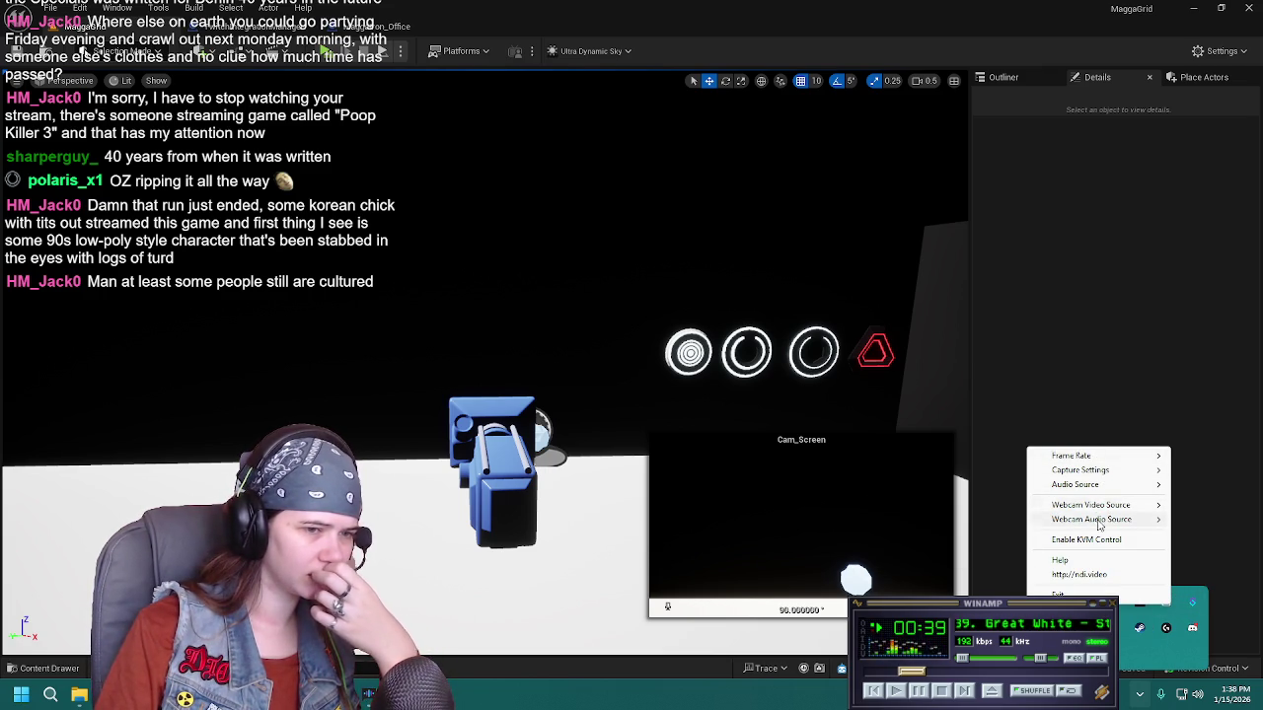
mouse_move(1101, 510)
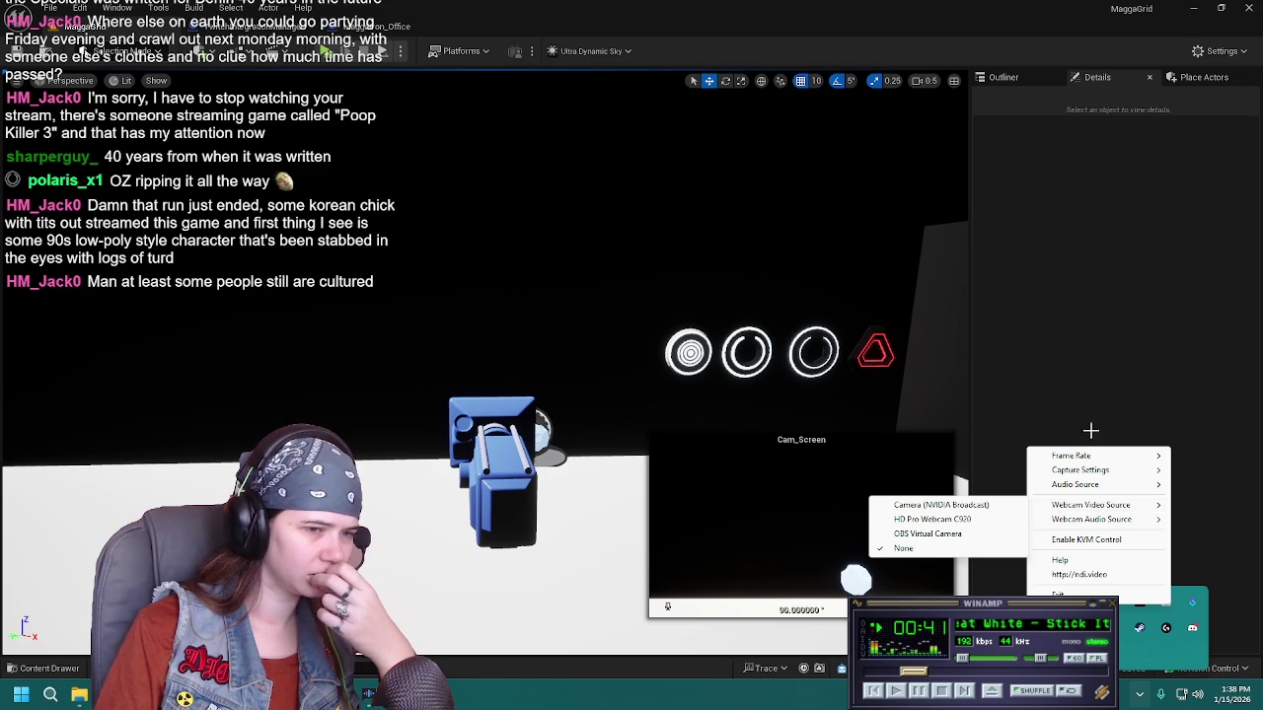
left_click(1091, 390)
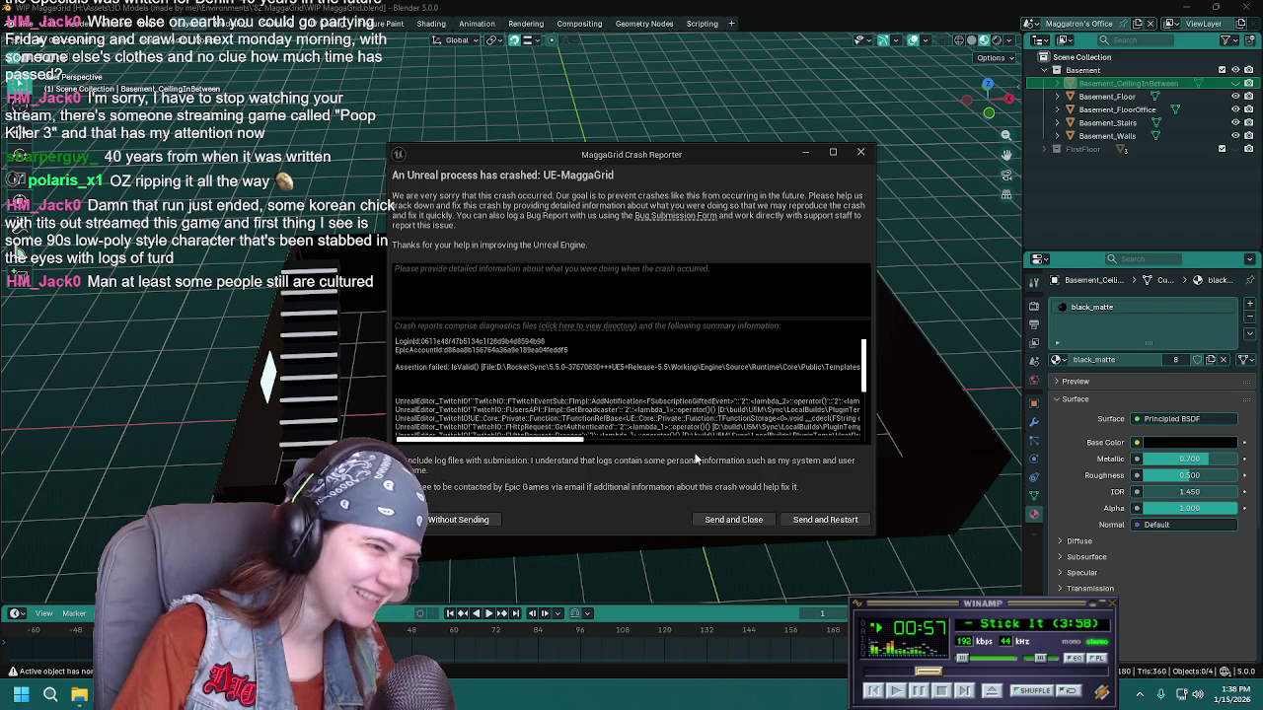
Review the crash log, then send the crash report and restart the editor
scroll(705, 424, "down", 3)
scroll(713, 395, "up", 3)
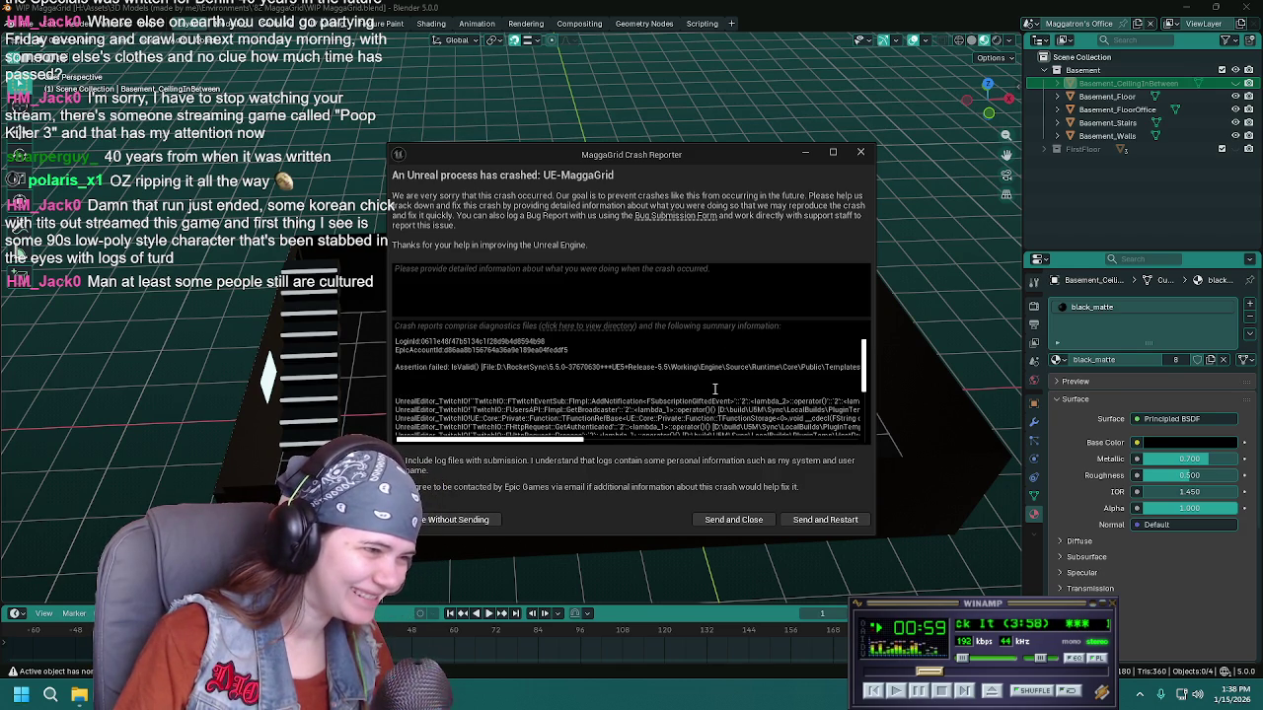
left_click(819, 520)
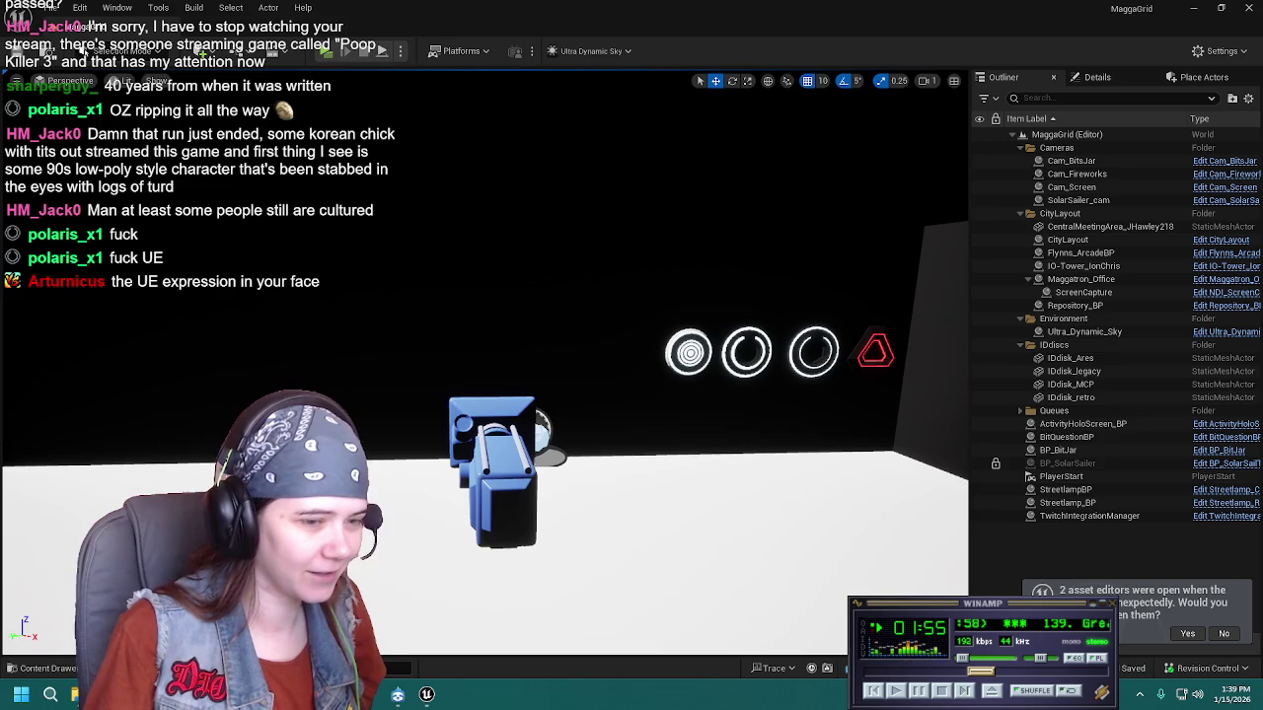
Restore the pre-crash asset editors, return to the MaggaGrid level, and select Cam_Screen
left_click(1184, 634)
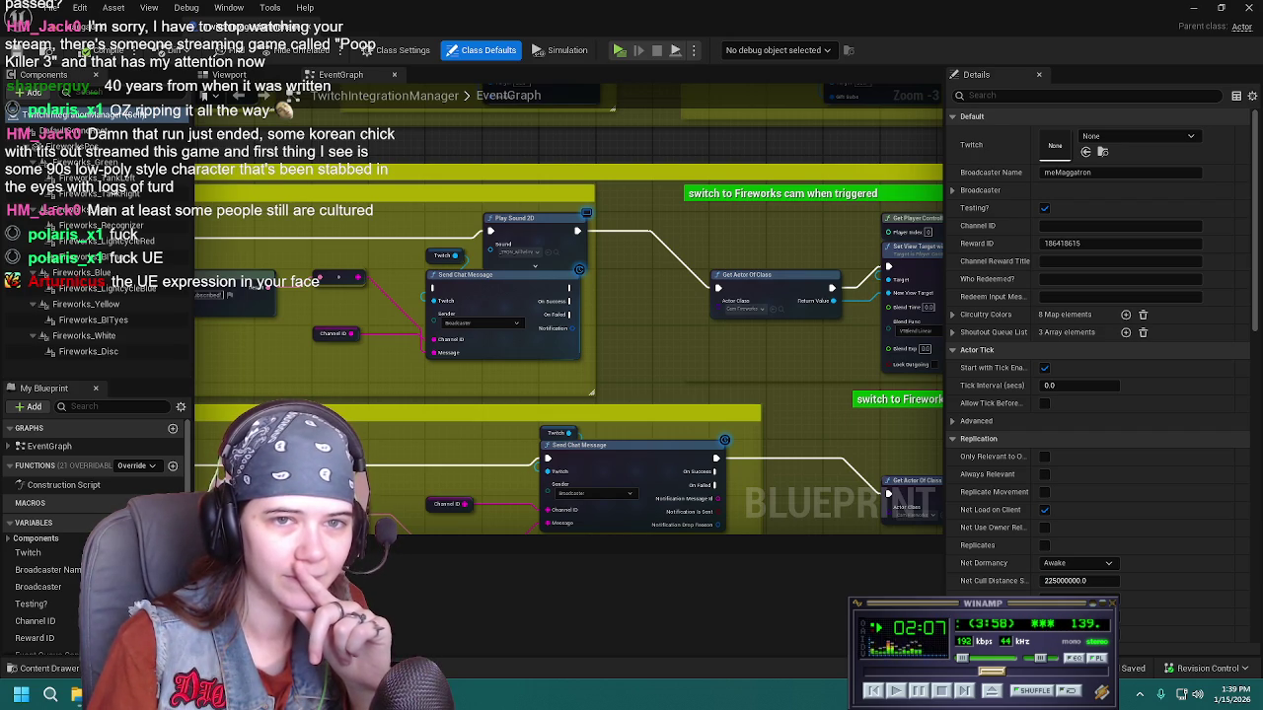
key("alt+Tab")
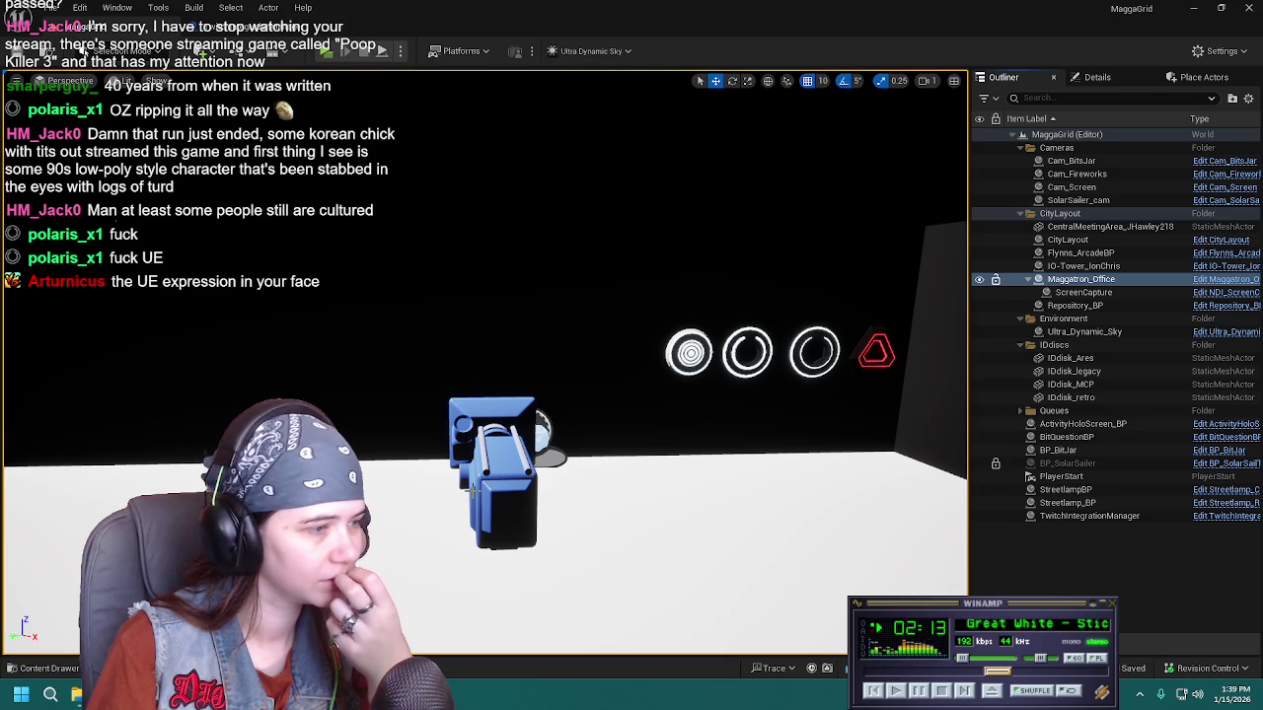
left_click(489, 466)
key("ctrl+space")
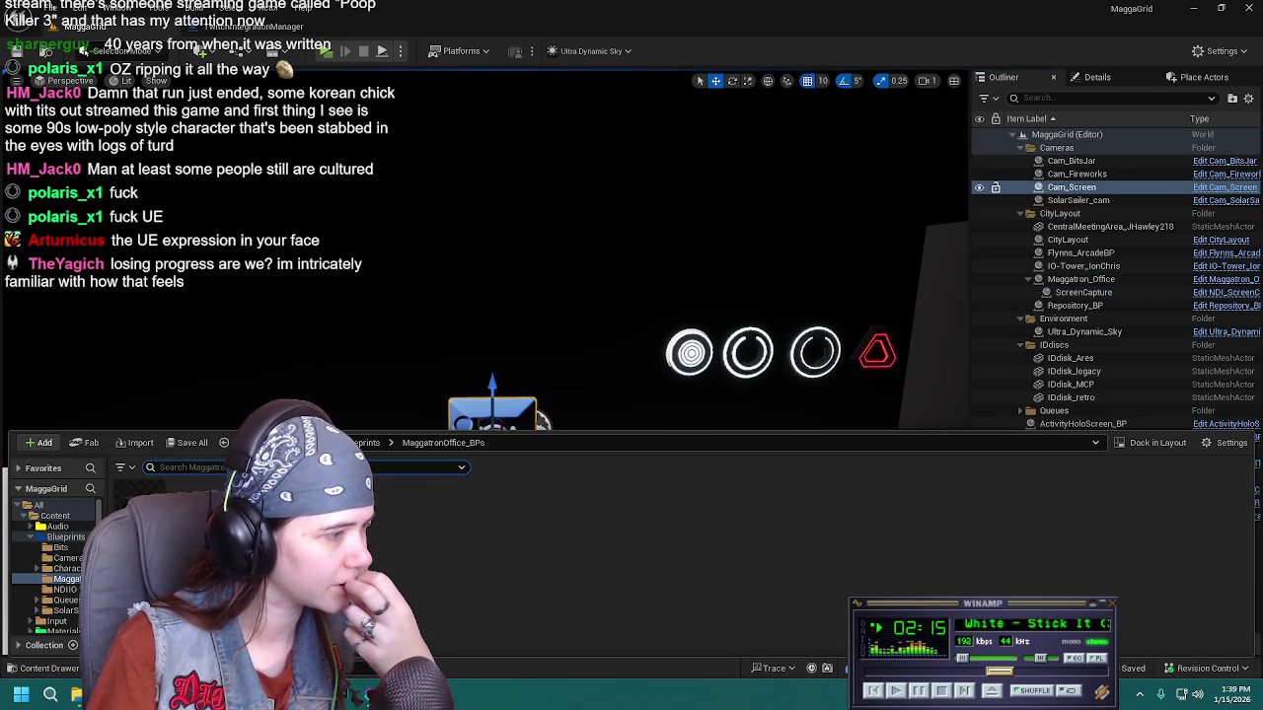
Run Update Redirector References on the Blueprints folder, dismiss the report, and close the drawer
right_click(138, 496)
left_click(202, 418)
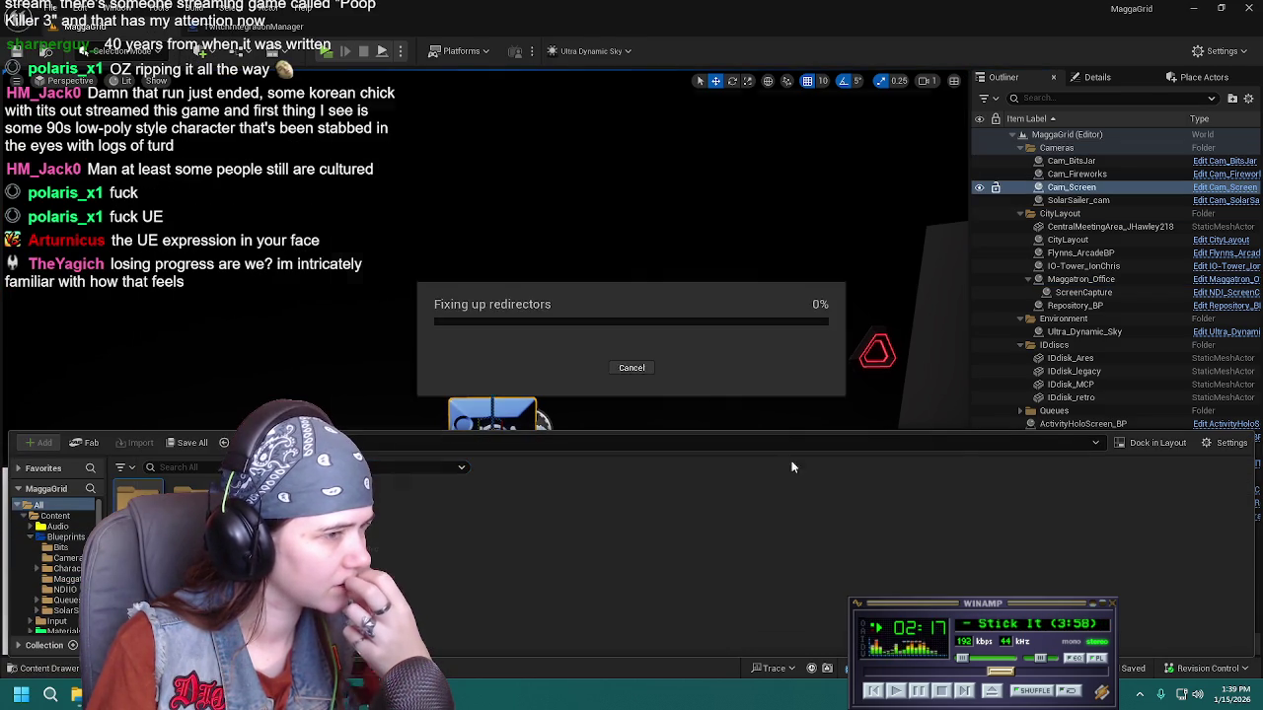
left_click(563, 596)
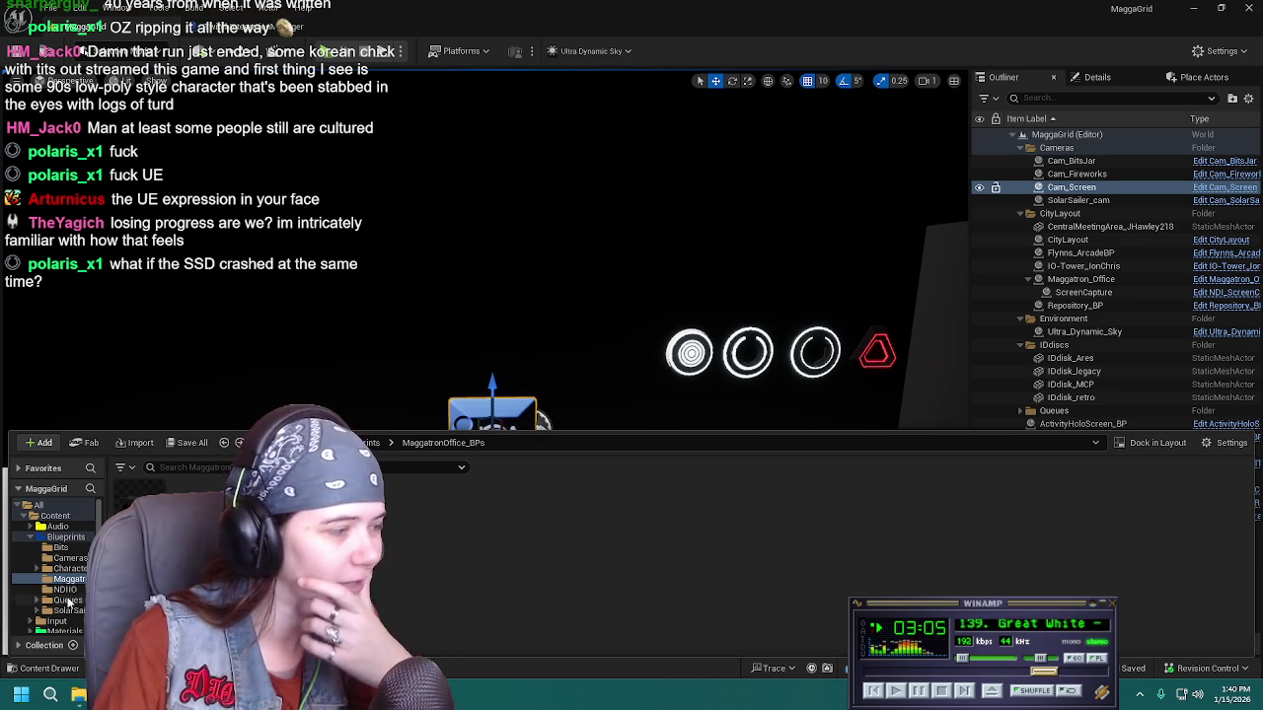
left_click(61, 670)
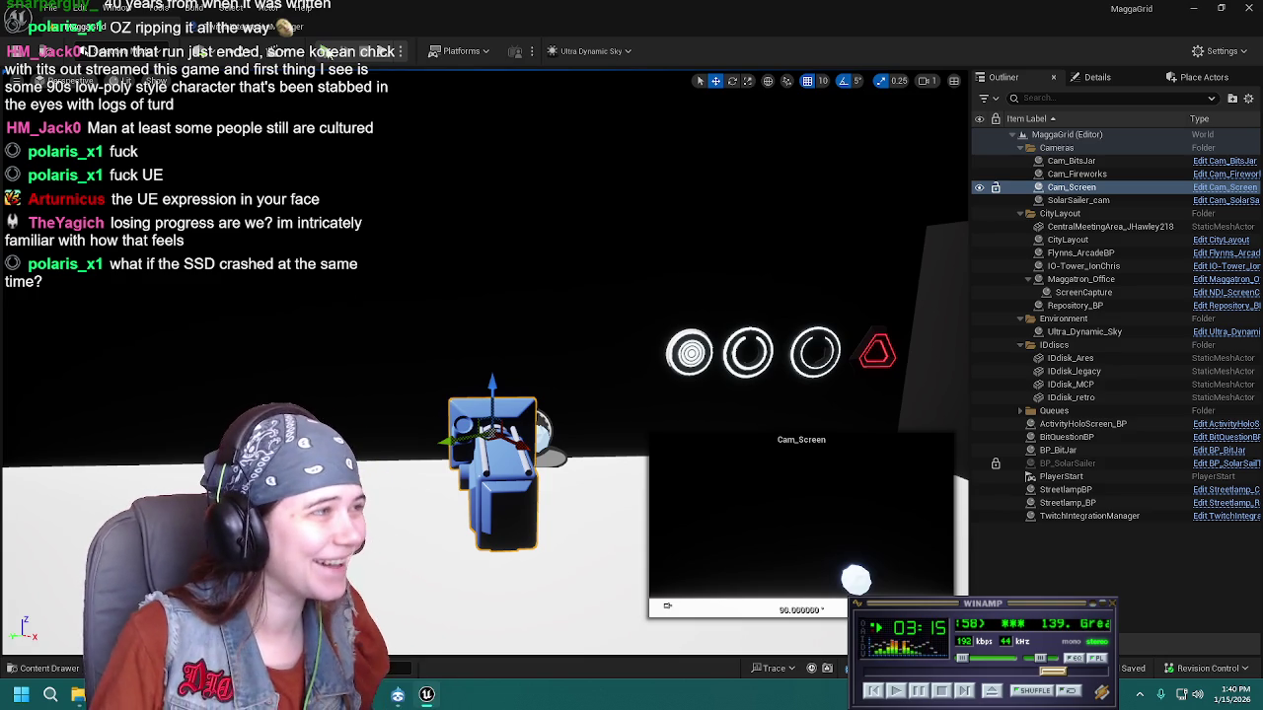
Select Cam_Screen, then Maggatron_Office, then the ScreenCapture actor in the Outliner
left_click(1140, 694)
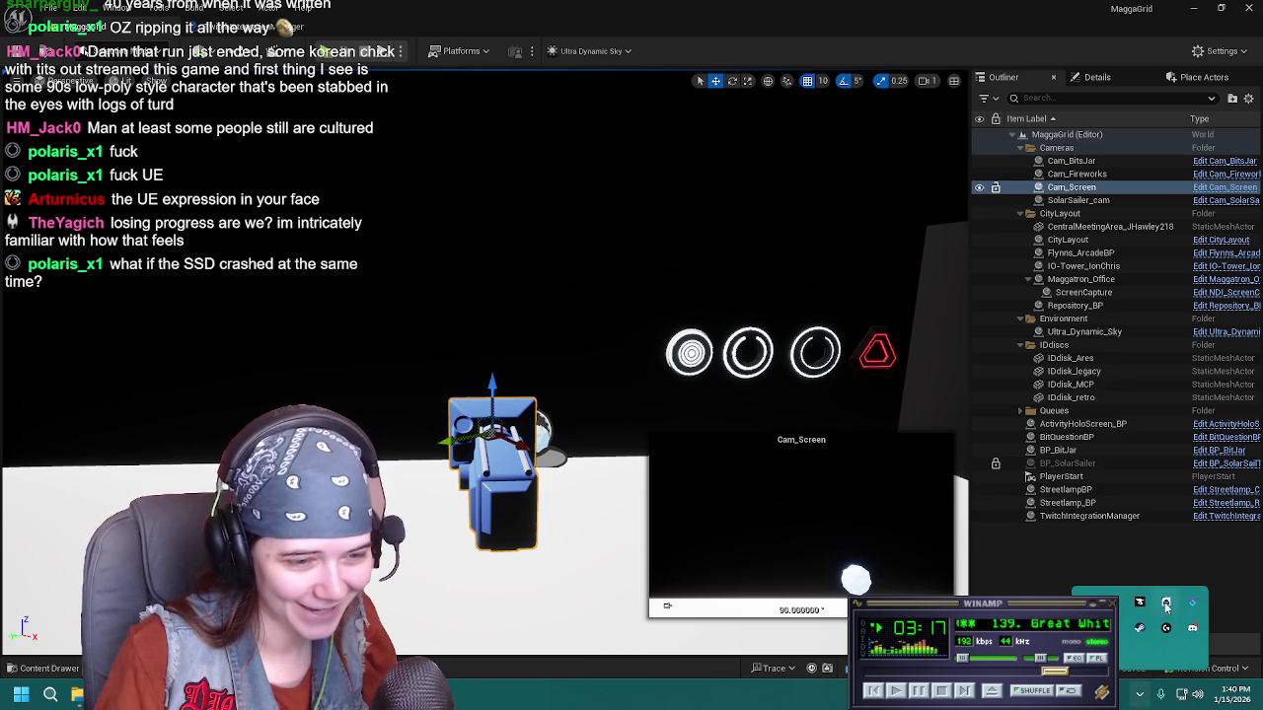
left_click(888, 425)
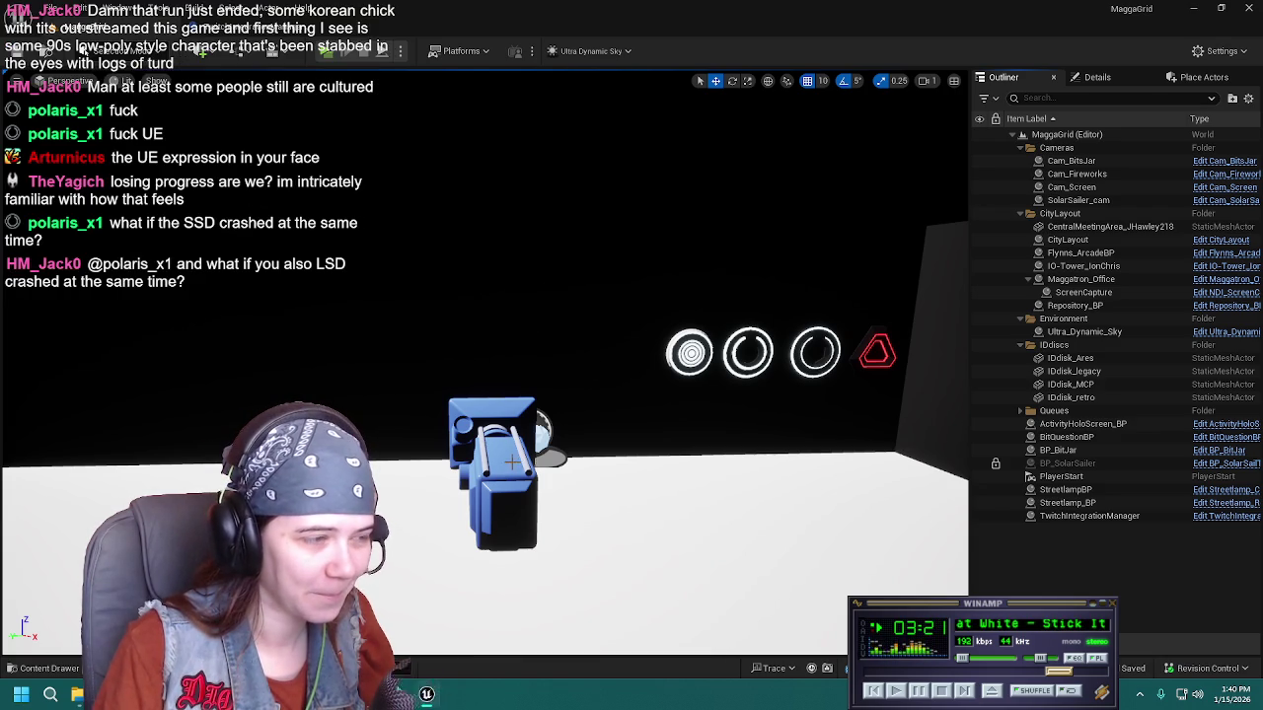
left_click(504, 433)
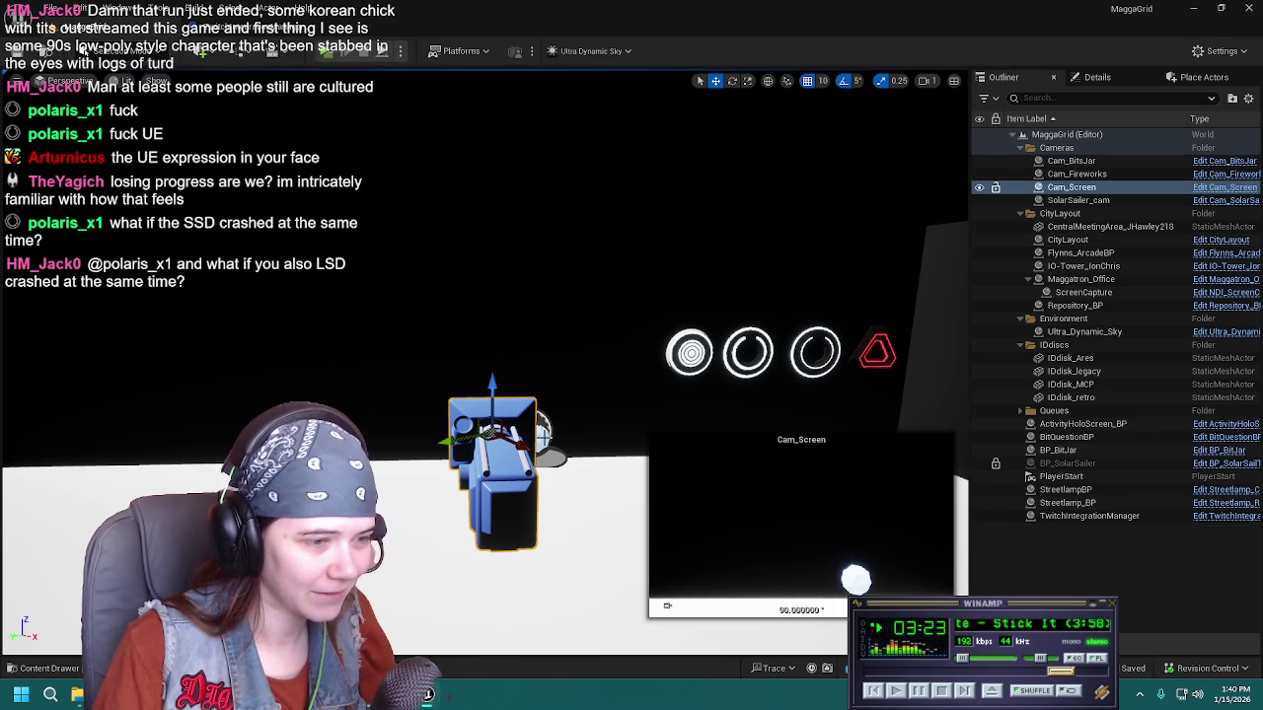
left_click(464, 287)
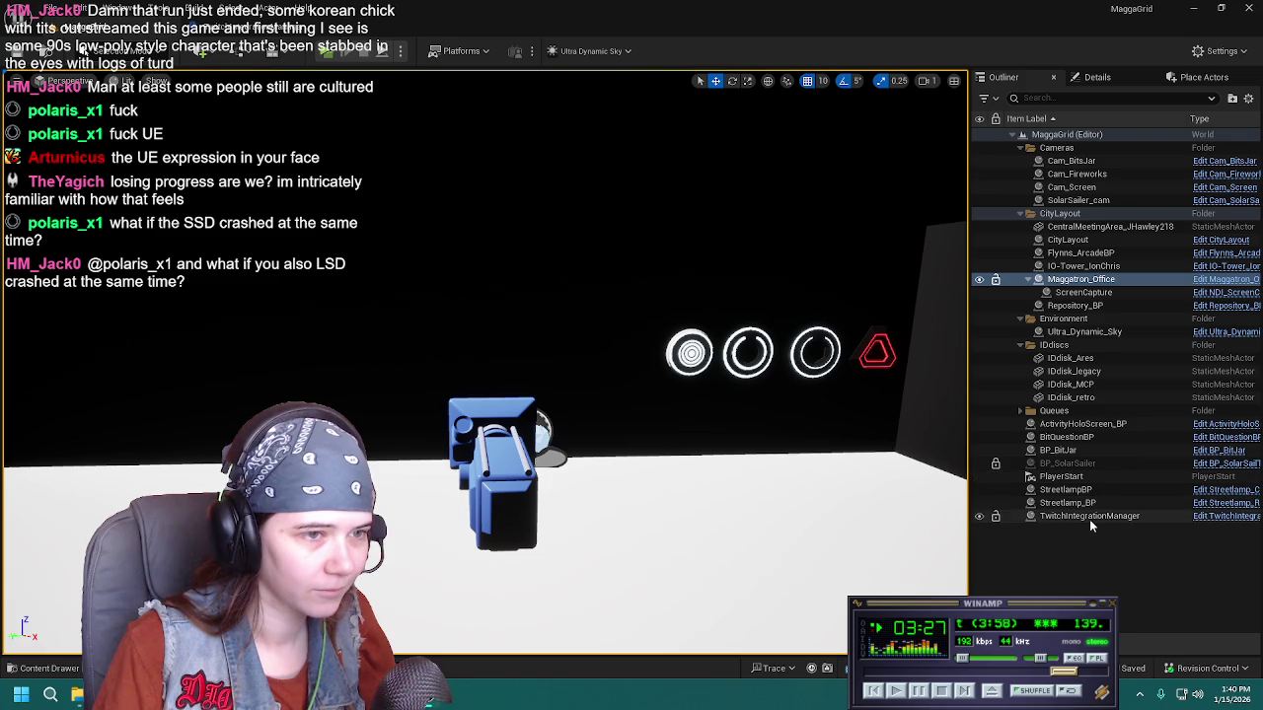
left_click(1098, 294)
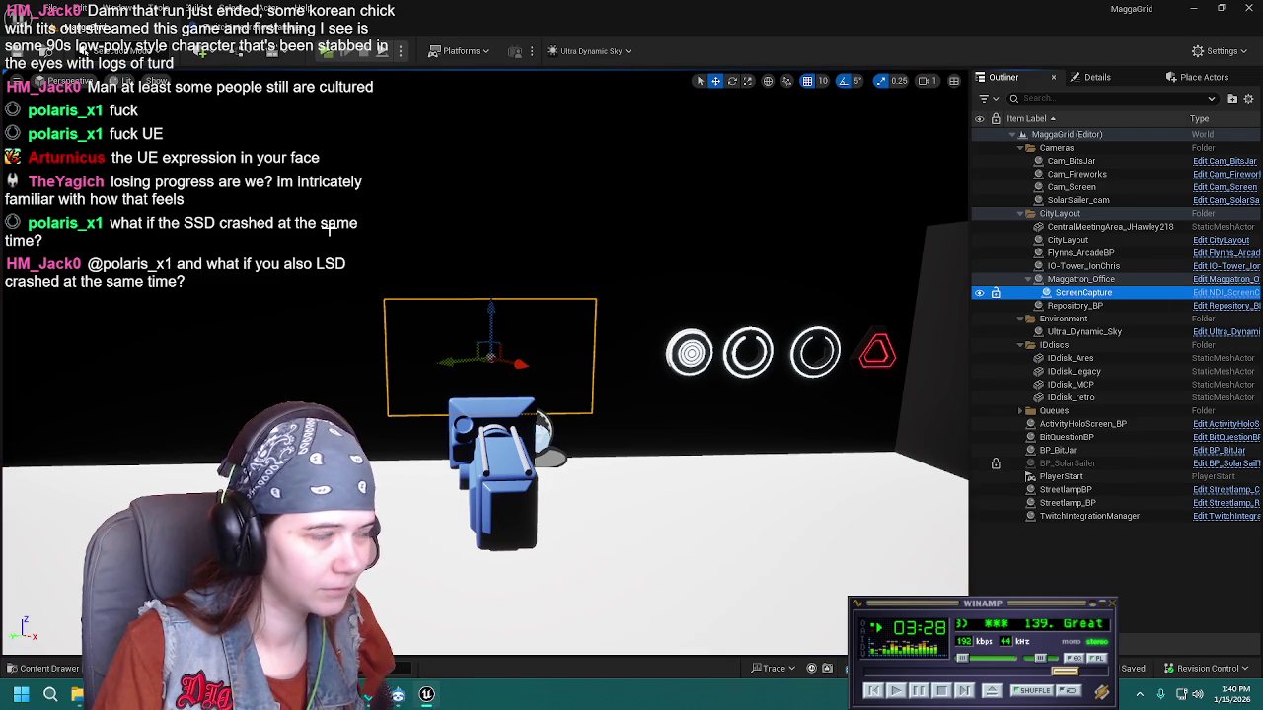
Run the MaggaGrid level as a Standalone Game preview and close it
left_click(16, 53)
left_click(327, 51)
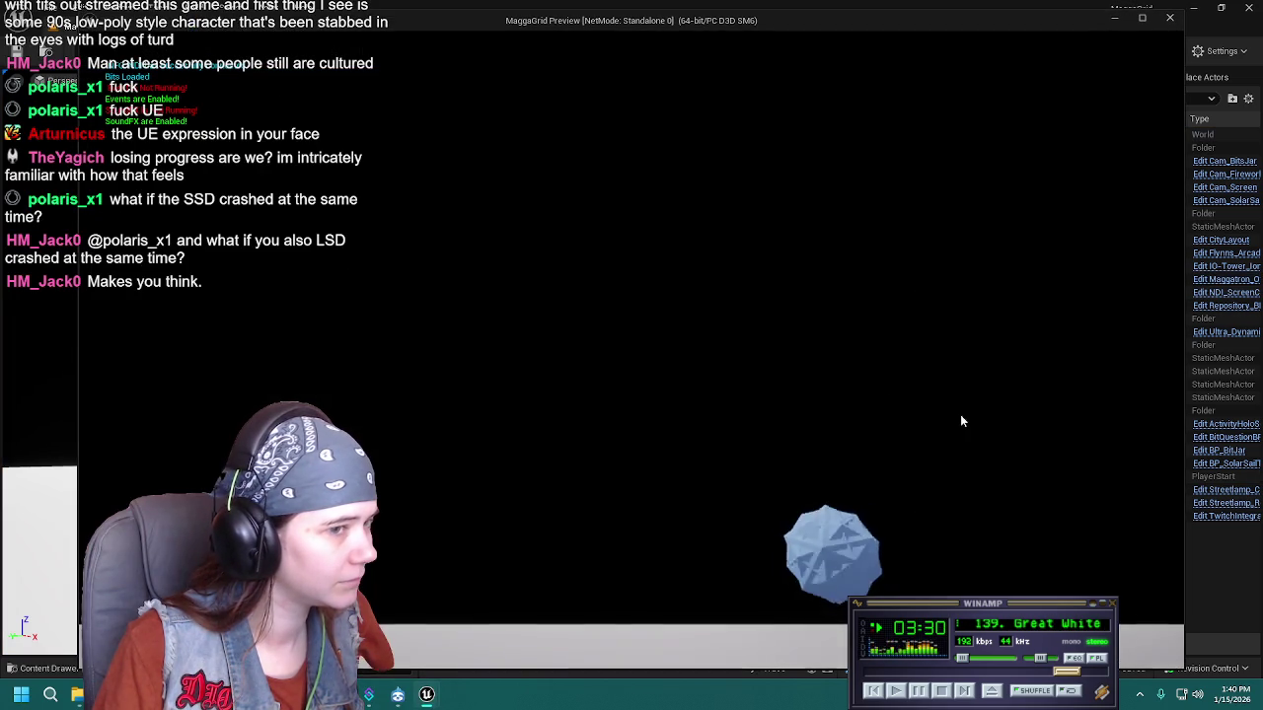
key("Escape")
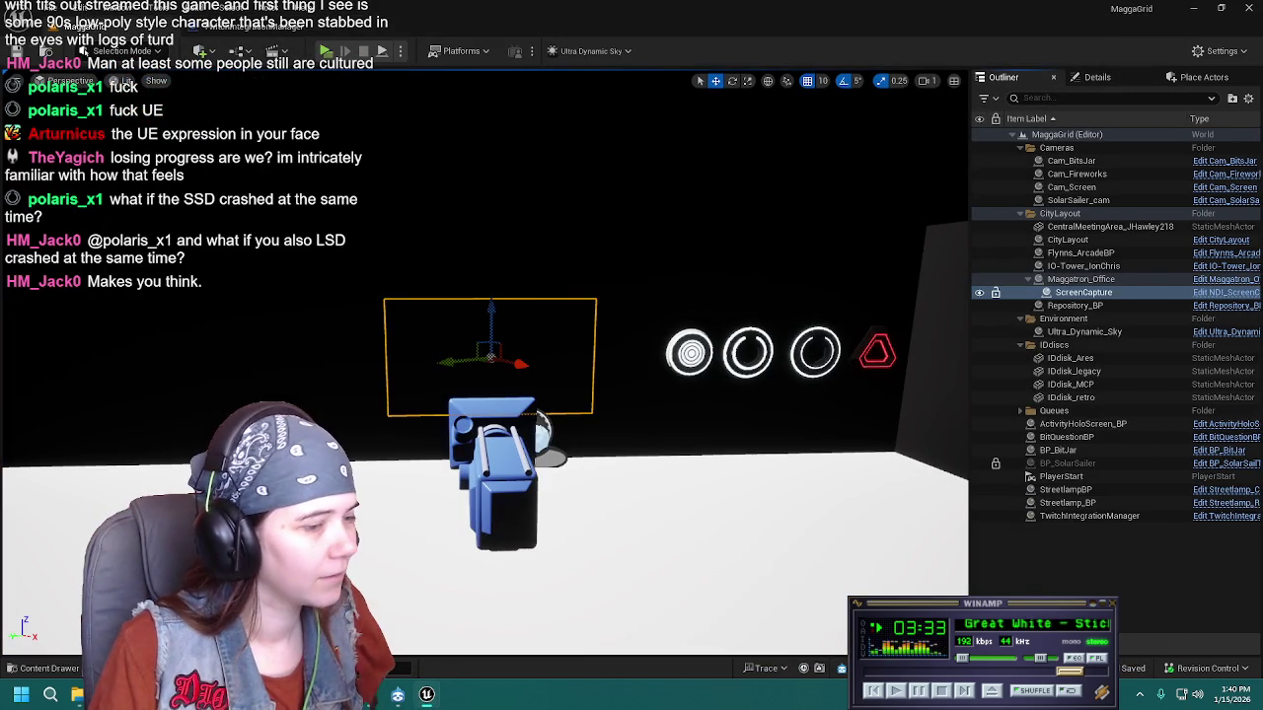
Search the Windows Start menu for 'ndi'
left_click(1139, 696)
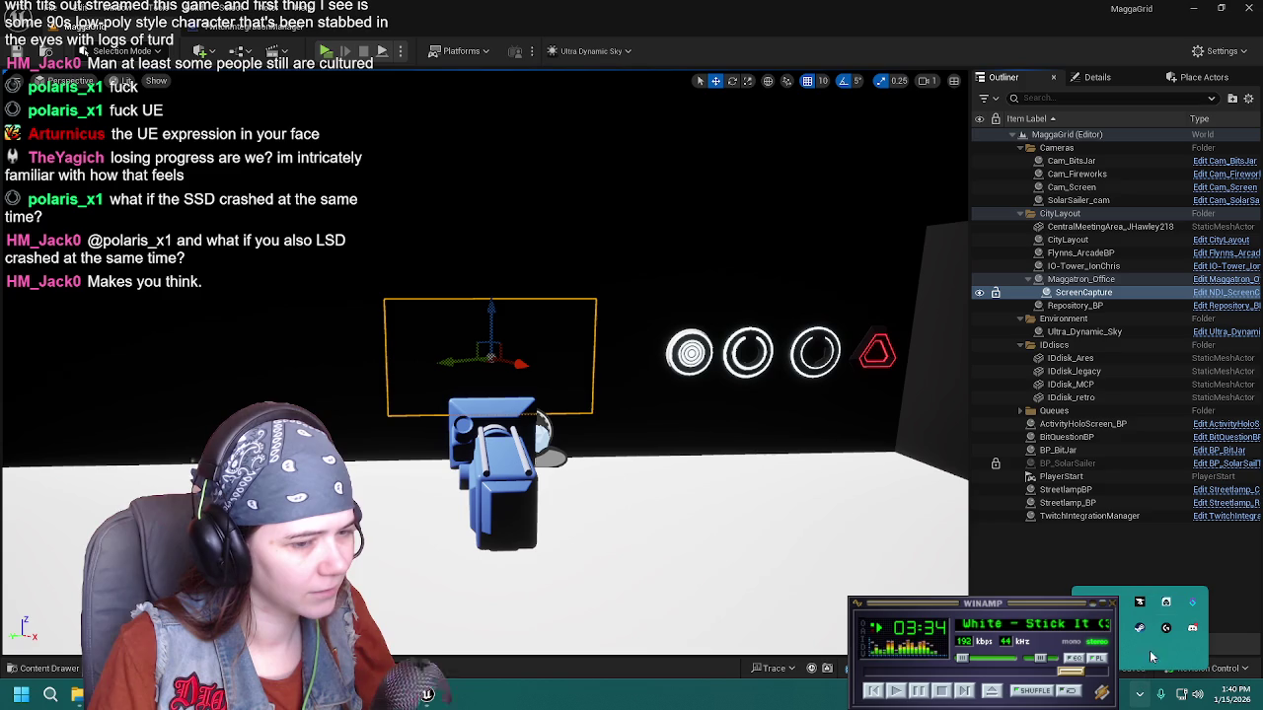
left_click(50, 694)
type("ndi")
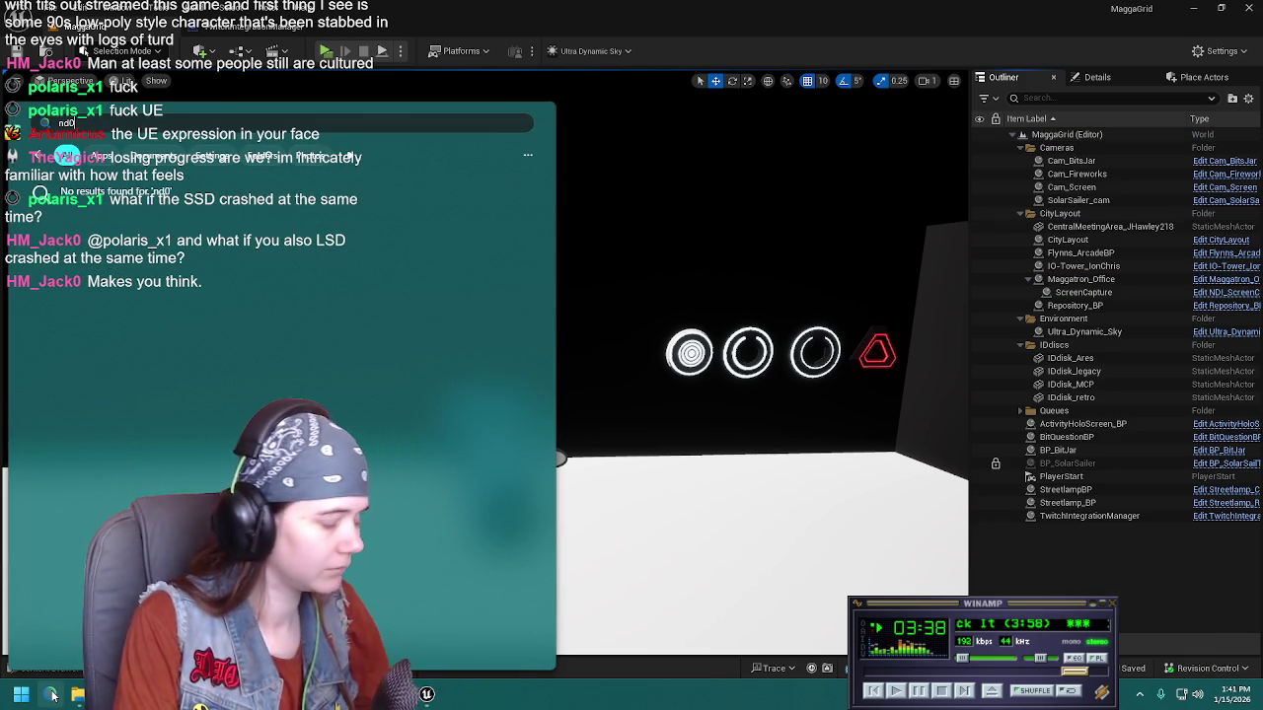
key("Return")
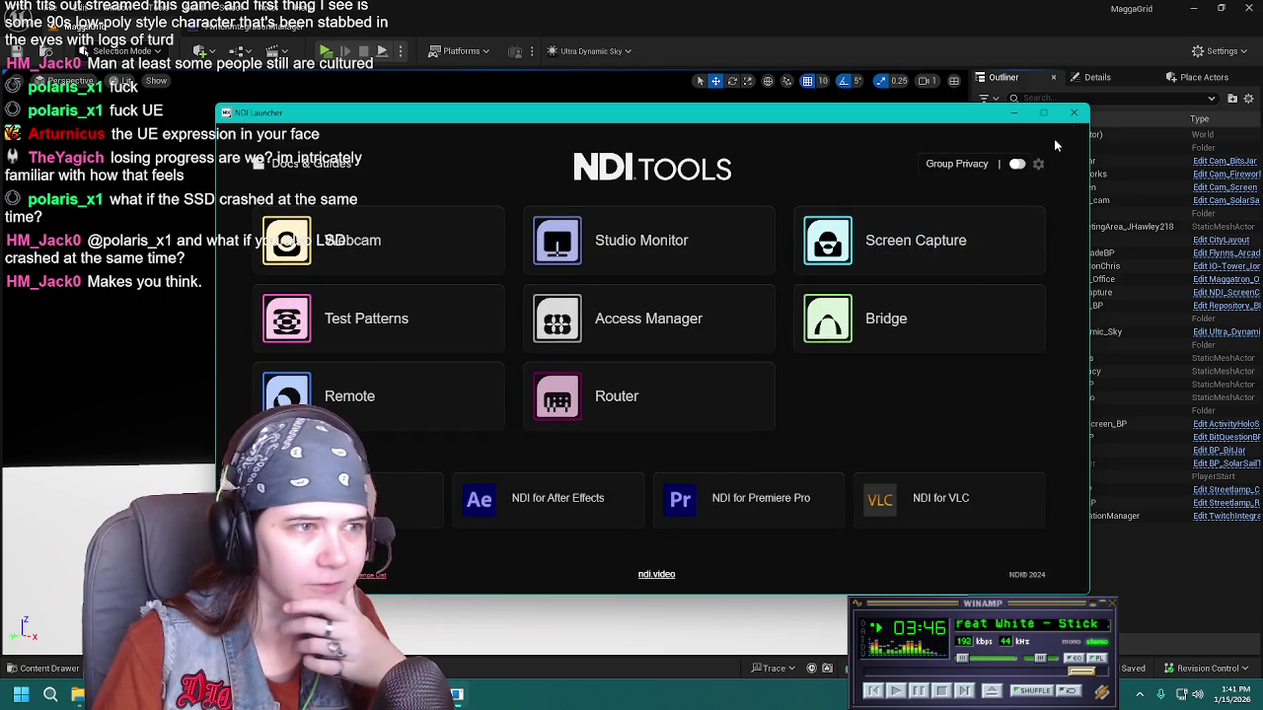
left_click(1075, 114)
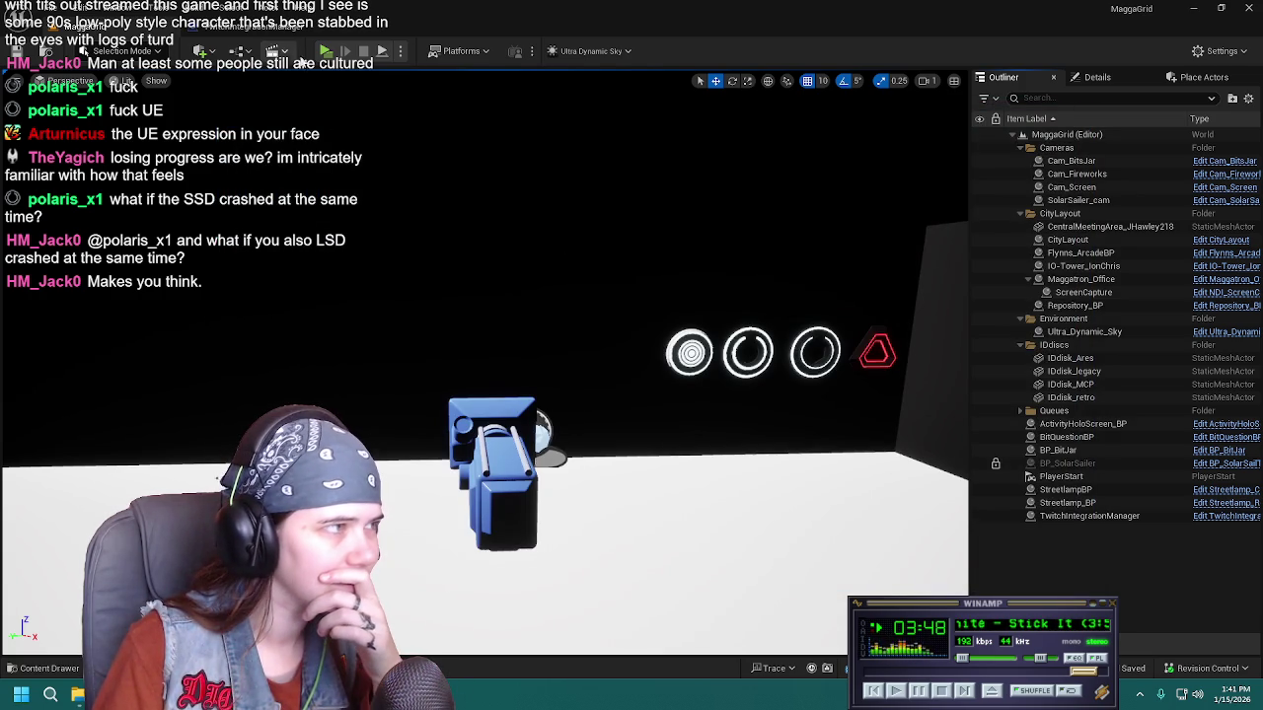
Start a play-in-editor session of the MaggaGrid level and restart it
left_click(327, 52)
left_click(1114, 18)
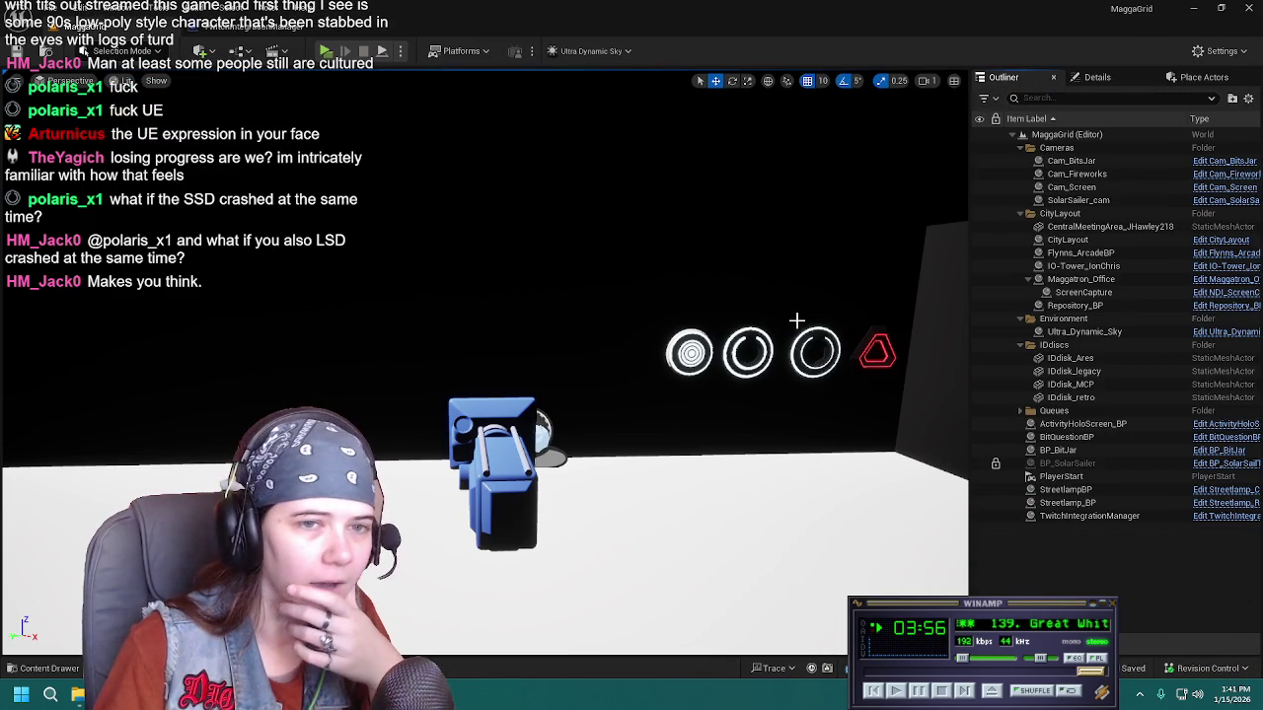
left_click(327, 52)
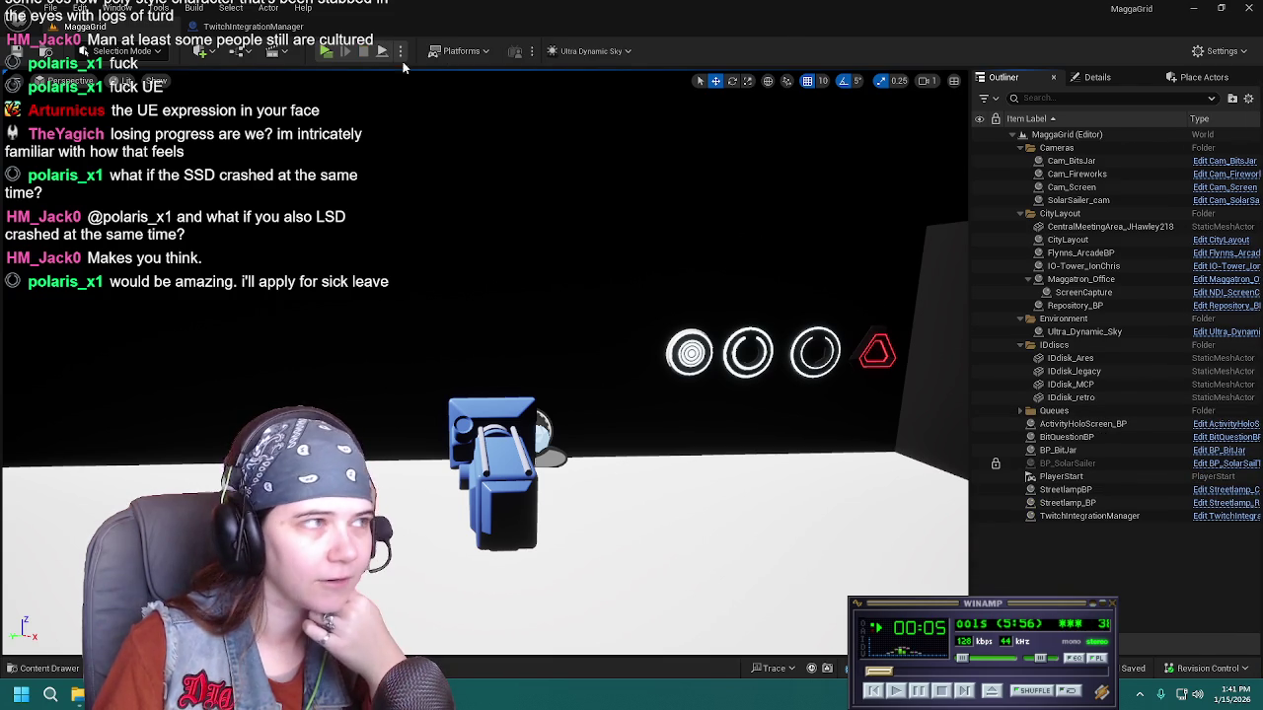
Check the TwitchIntegrationManager Blueprint, then open NDI_ScreenCapture from the ScreenCapture actor
left_click(247, 27)
scroll(628, 342, "down", 5)
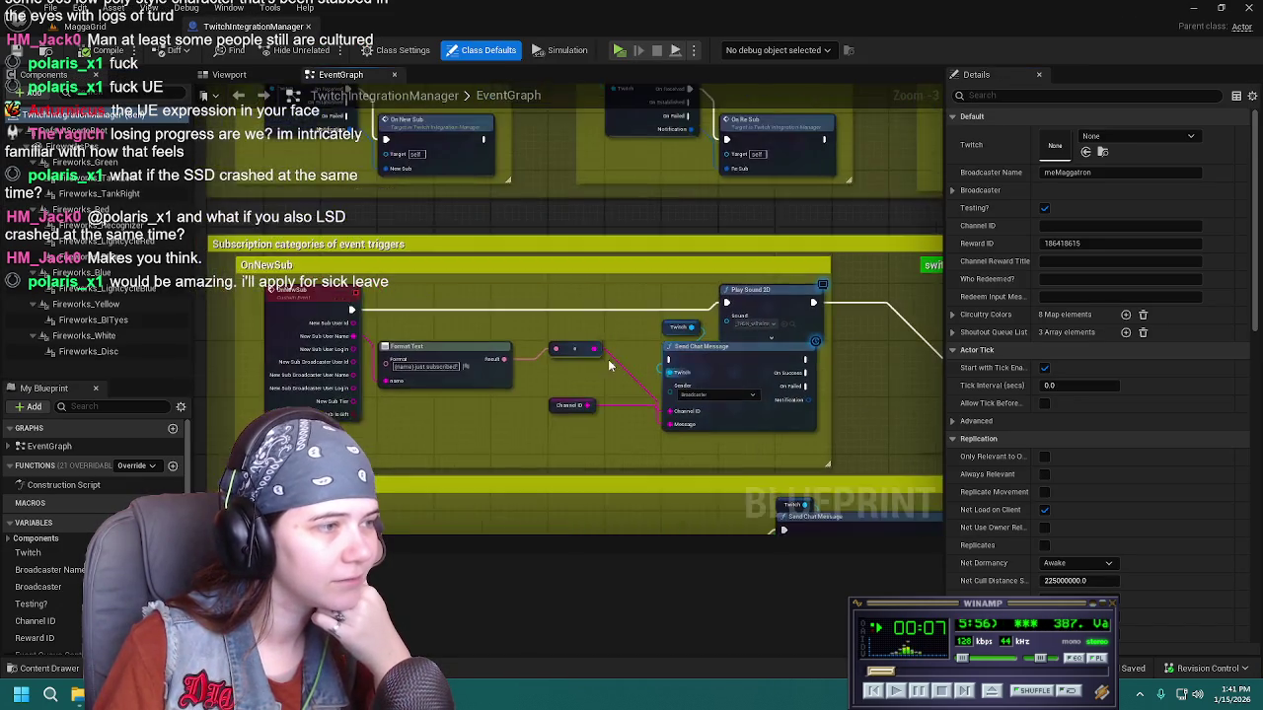
scroll(734, 312, "up", 4)
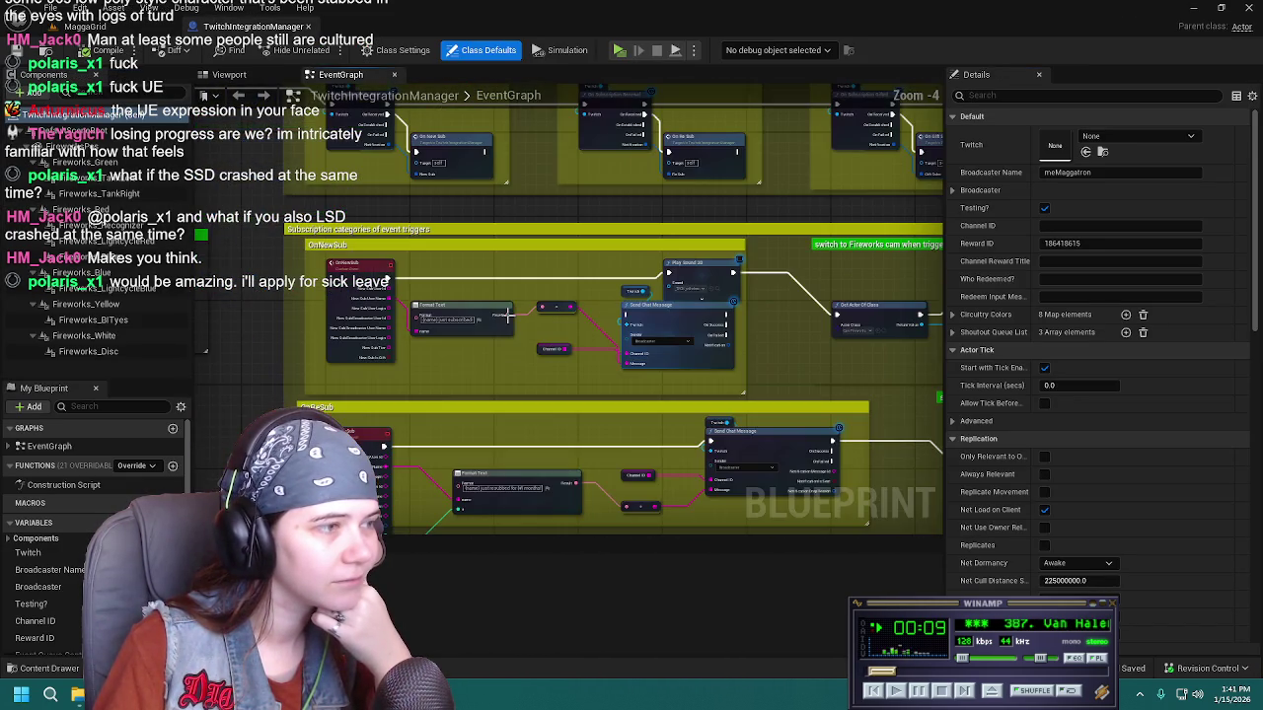
left_click(89, 27)
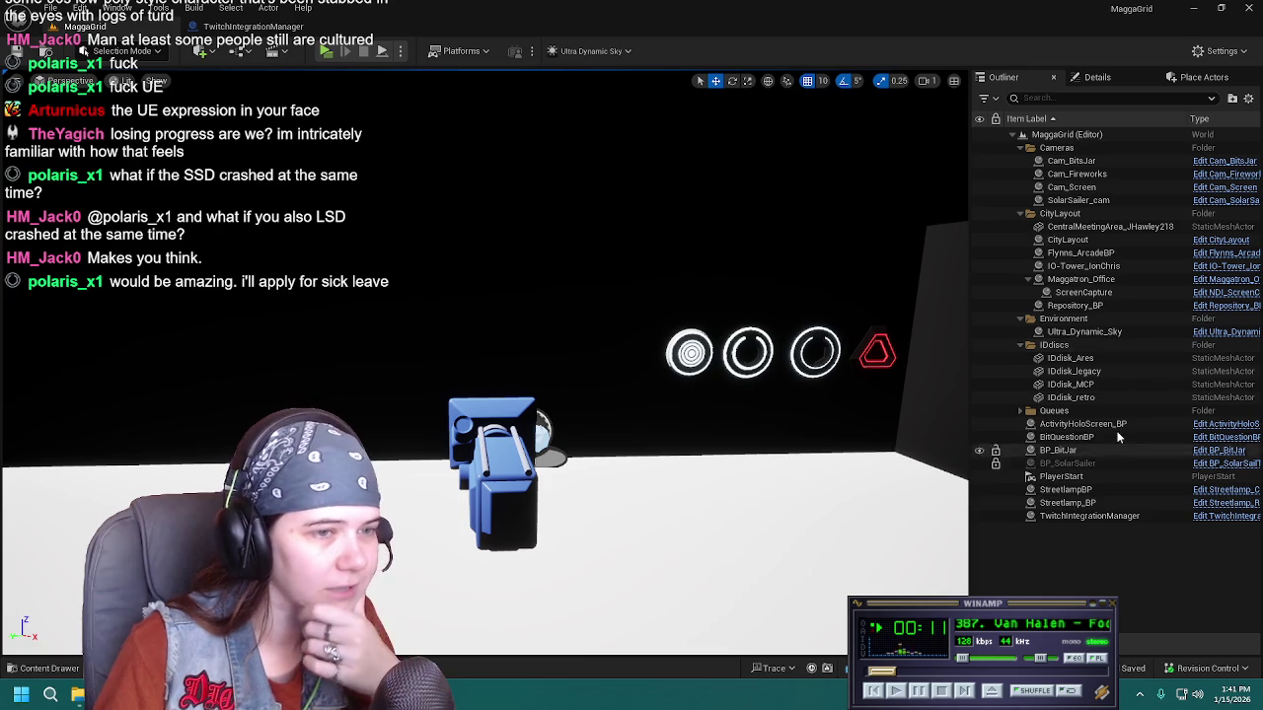
left_click(1119, 292)
left_click(1233, 292)
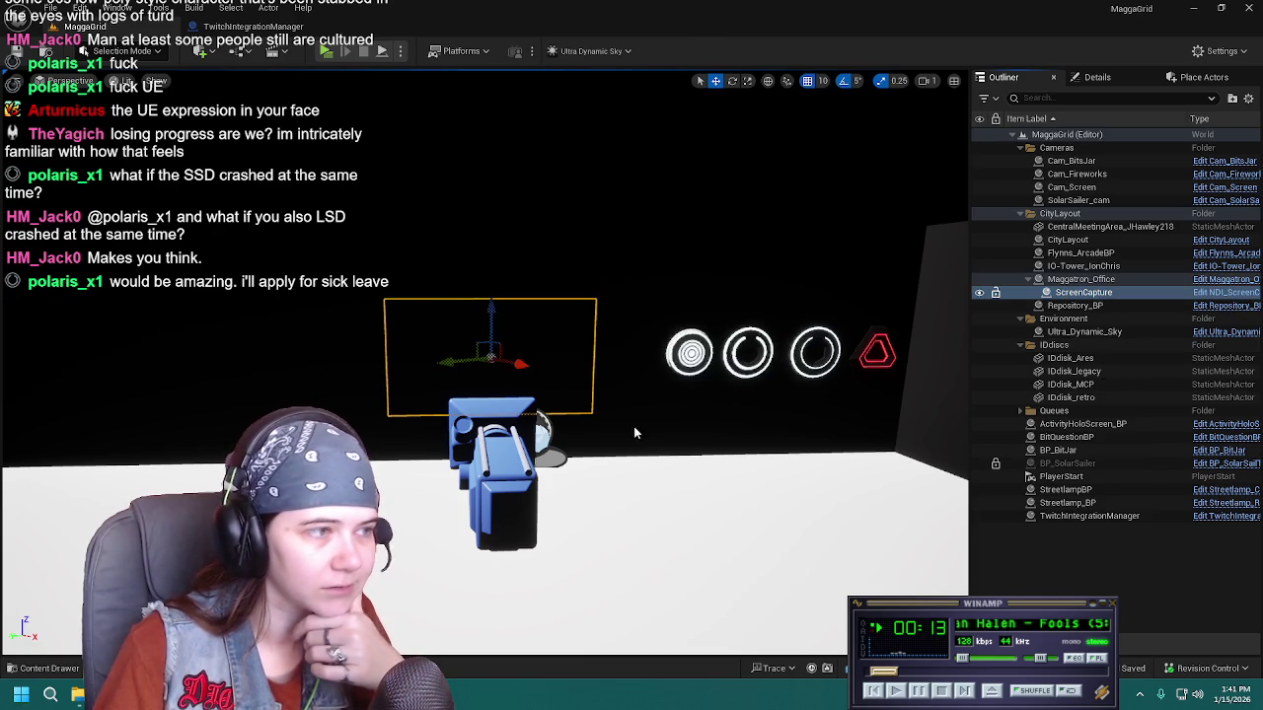
Select the error Print String node and step execution through the Start Receiver nodes
mouse_move(437, 366)
left_mouse_down()
mouse_move(802, 253)
mouse_move(782, 225)
left_mouse_up()
mouse_move(567, 160)
left_mouse_down()
mouse_move(544, 221)
mouse_move(633, 361)
mouse_move(589, 217)
mouse_move(571, 416)
mouse_move(690, 273)
mouse_move(496, 431)
mouse_move(328, 442)
left_mouse_up()
left_click_drag(505, 387, 566, 398)
left_click(566, 397)
key("F10")
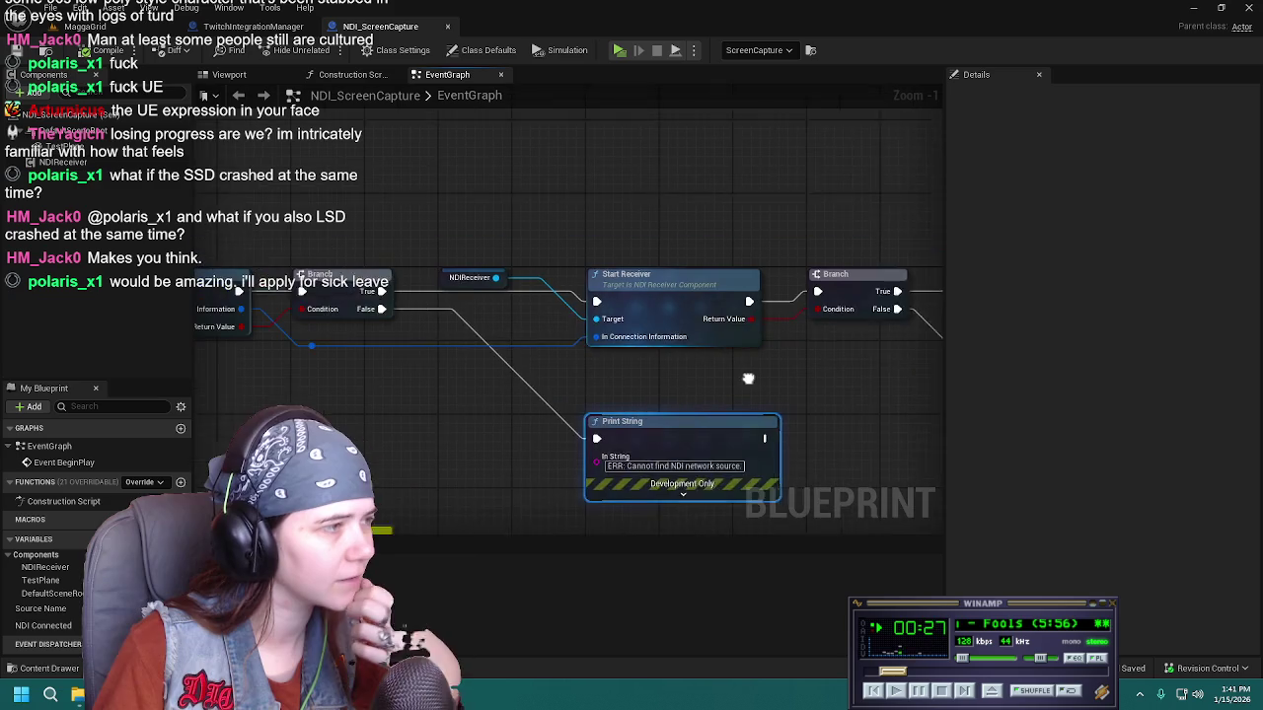
key("F10")
key("F10")
key("F10")
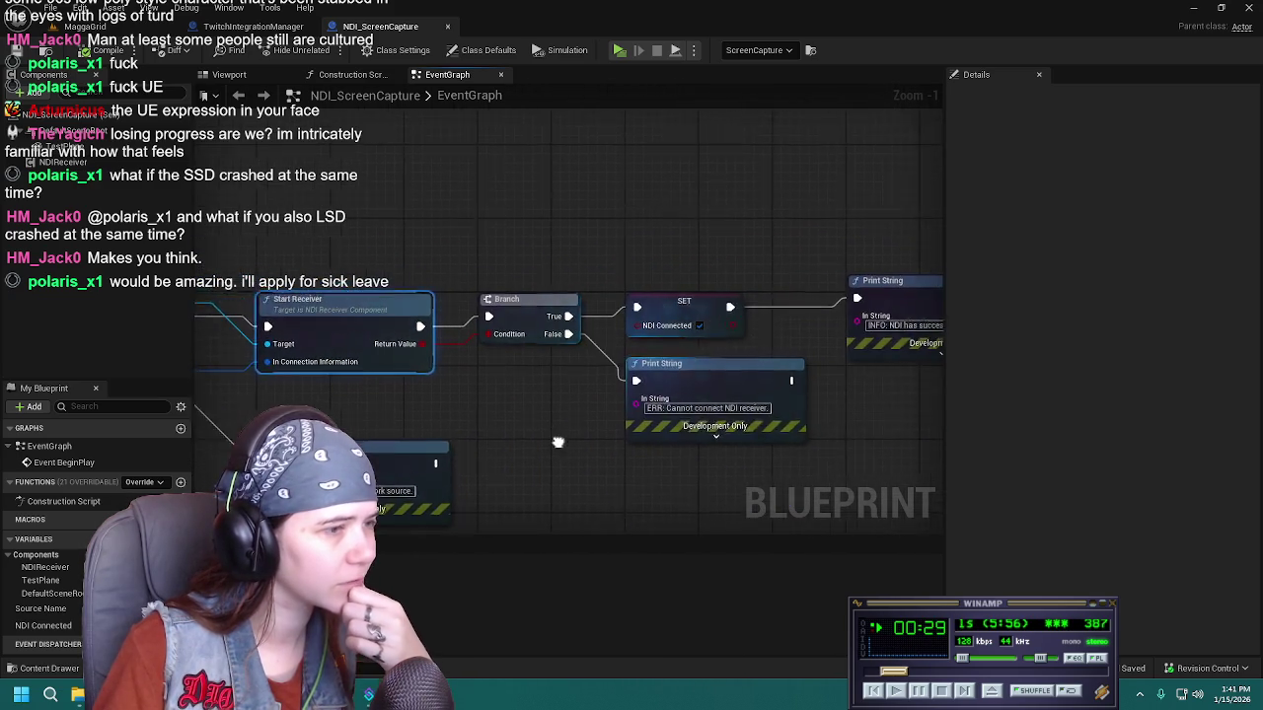
key("F10")
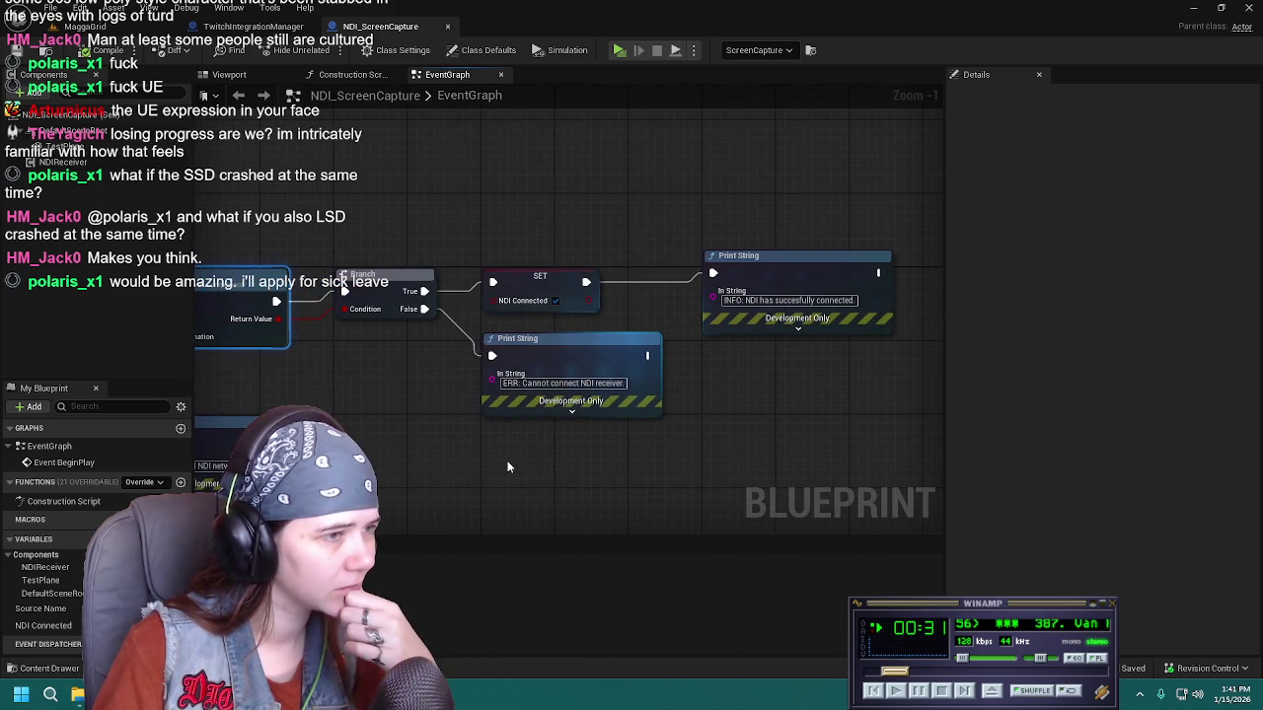
key("F10")
key("F10")
Select the TestPlane in the Blueprint's Viewport to inspect the live screen feed
left_click(229, 75)
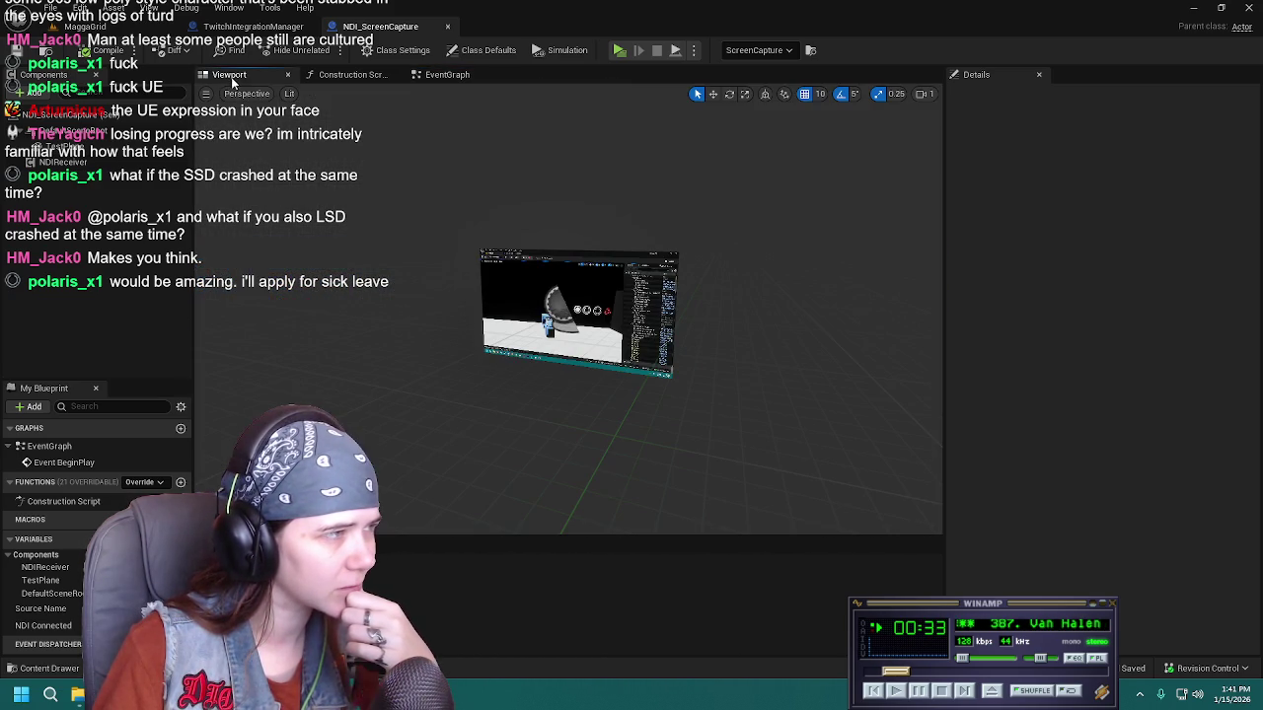
left_click(567, 367)
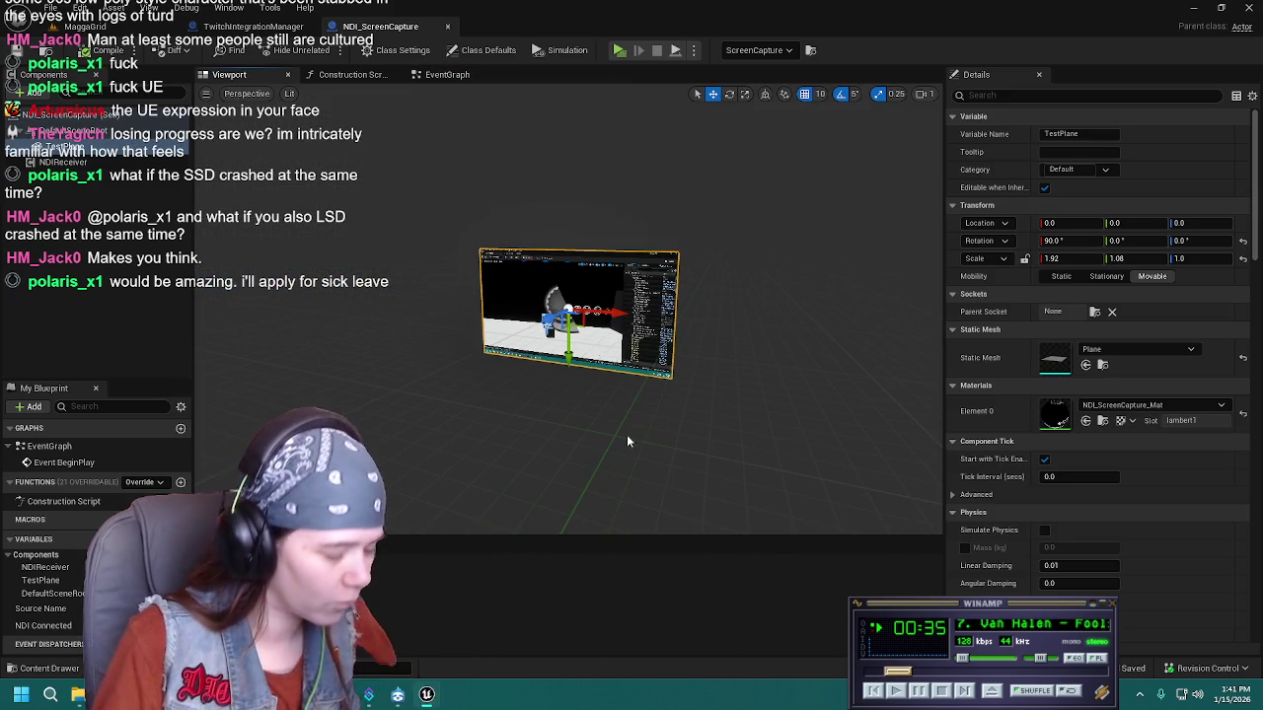
scroll(620, 437, "up", 2)
scroll(567, 361, "up", 4)
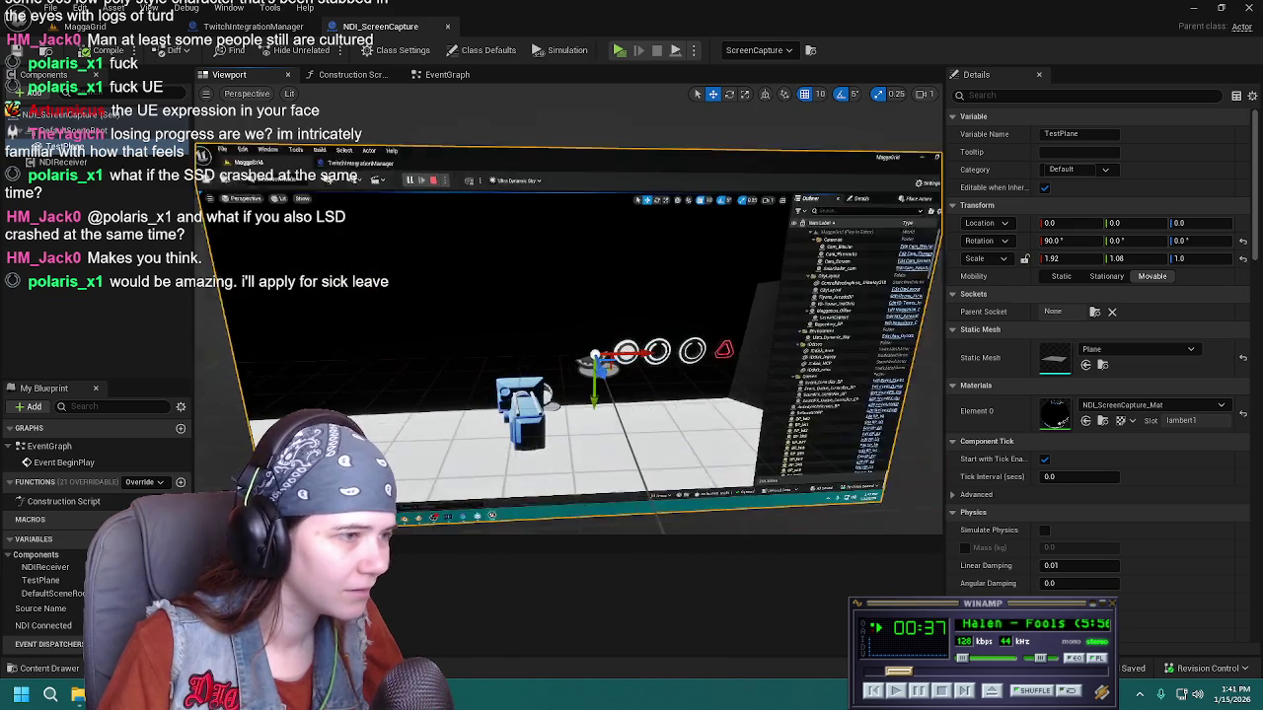
scroll(342, 218, "down", 4)
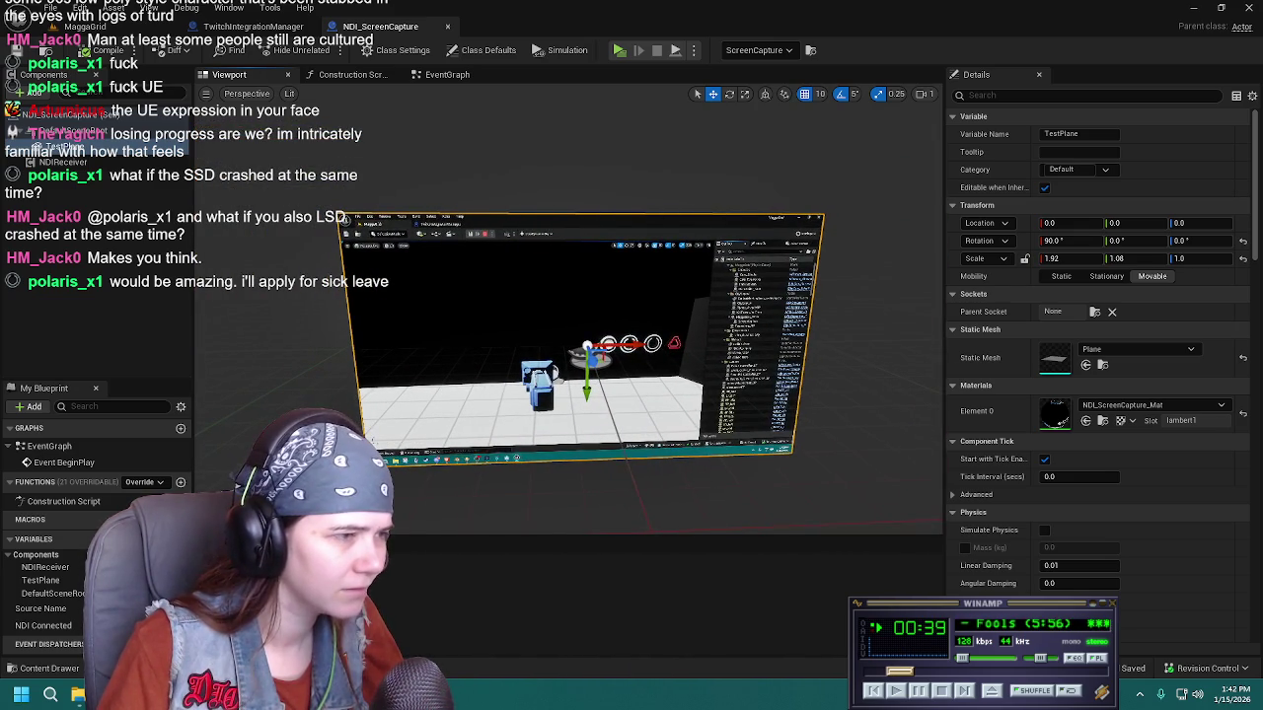
left_click(89, 27)
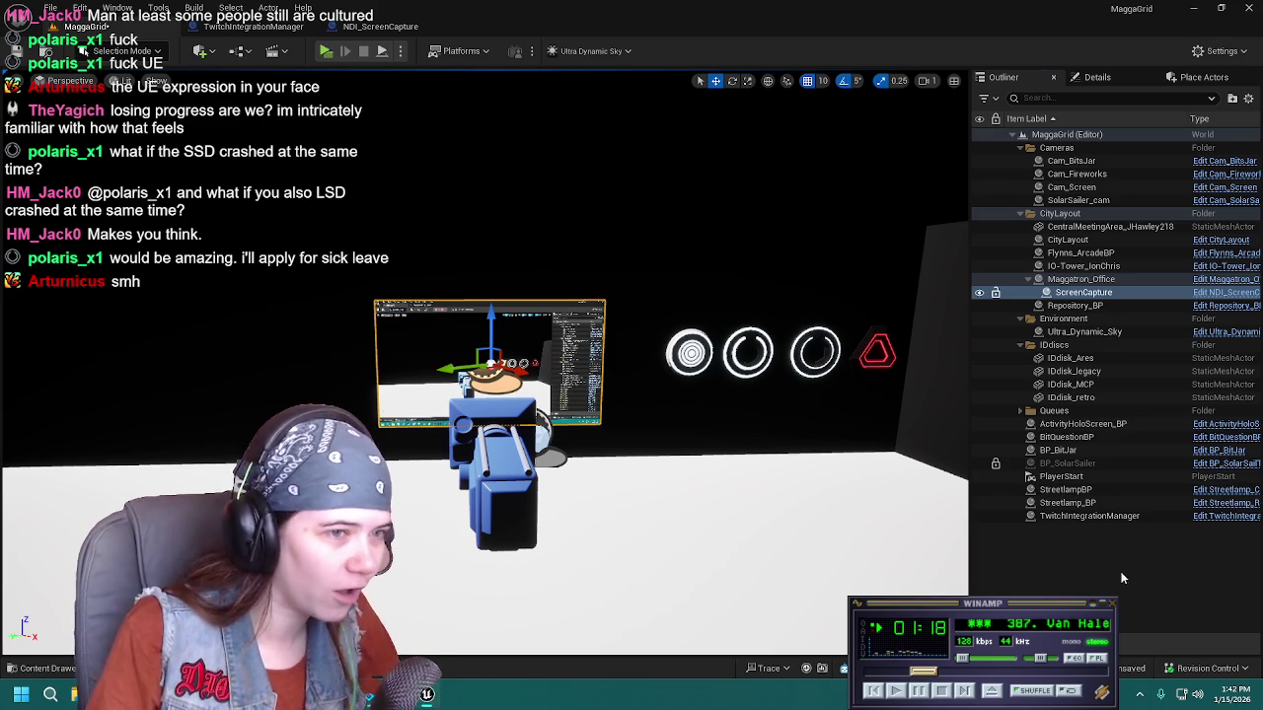
Orbit around the live-feed ScreenCapture plane, save the level, and reselect ScreenCapture
scroll(519, 364, "up", 5)
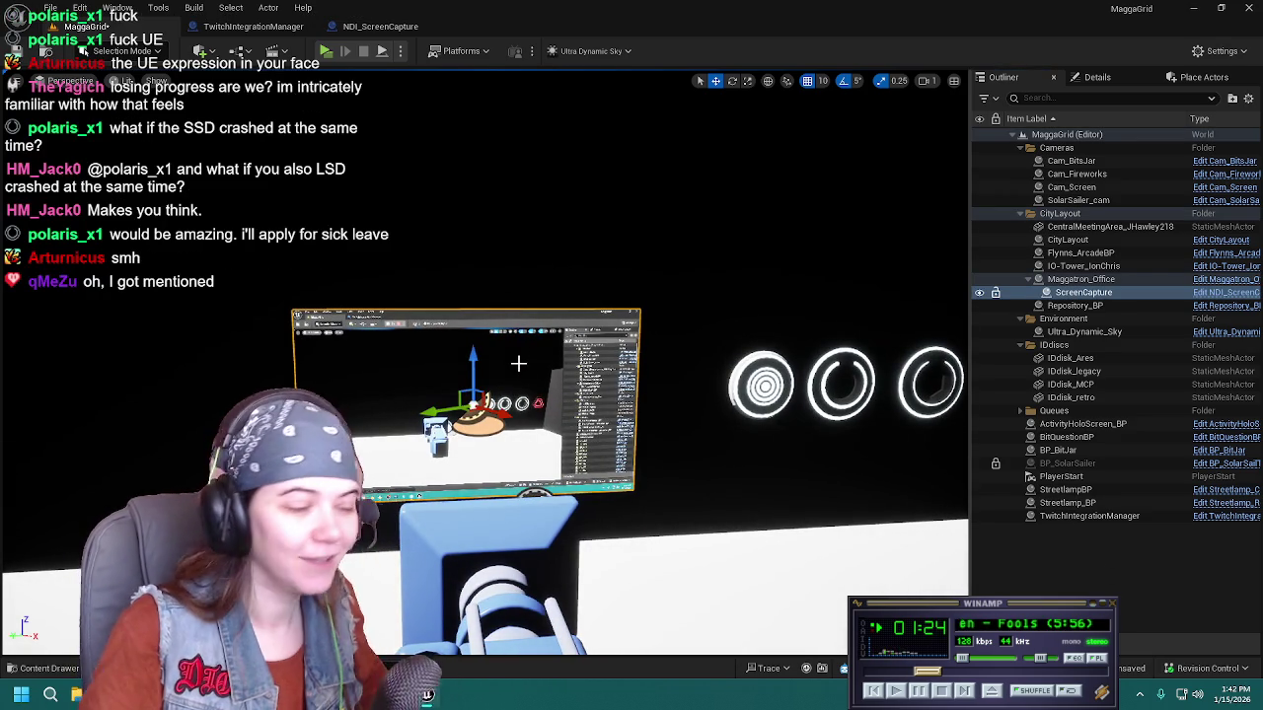
mouse_move(819, 502)
left_mouse_down()
mouse_move(829, 557)
mouse_move(854, 592)
left_mouse_up()
key("ctrl+s")
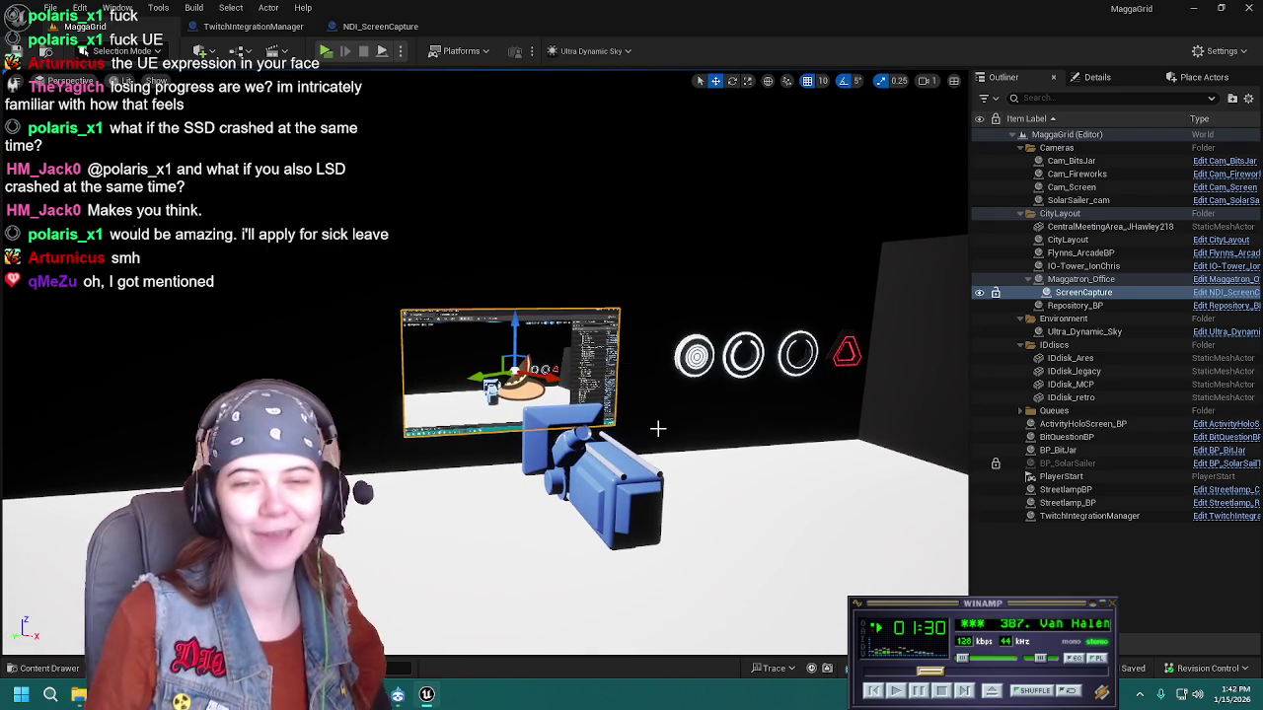
left_click(700, 414)
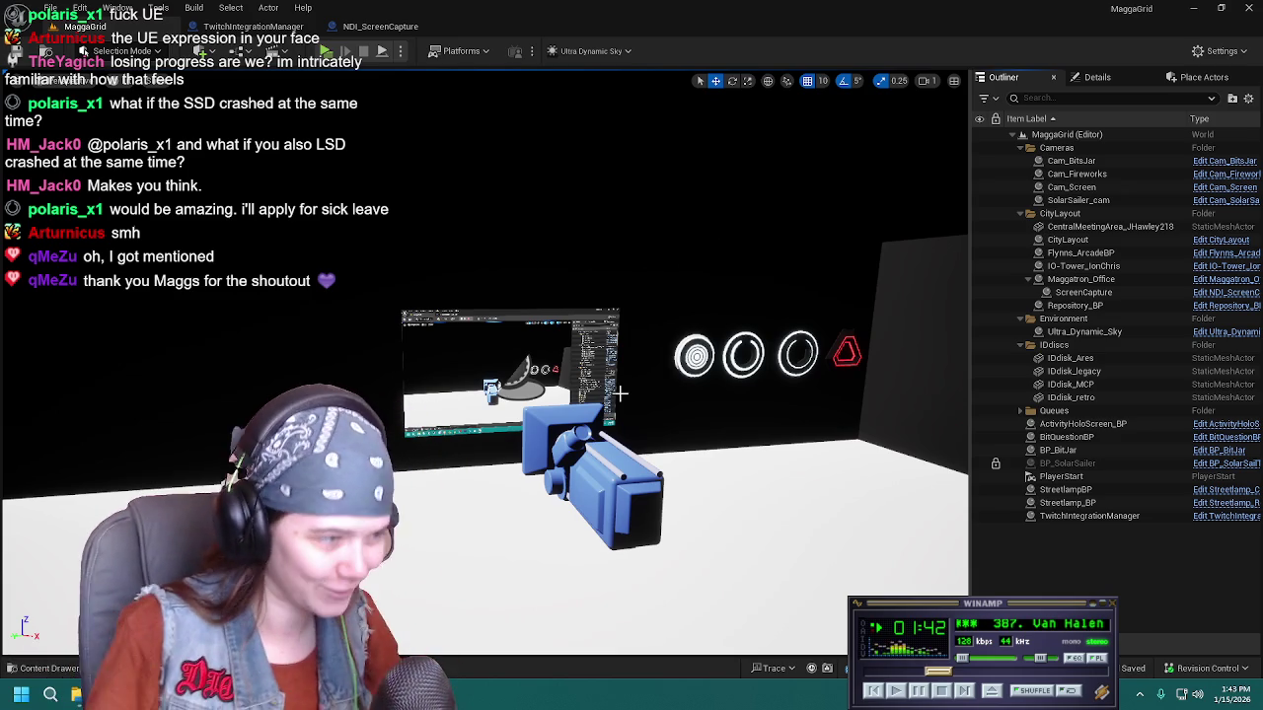
left_click(1083, 292)
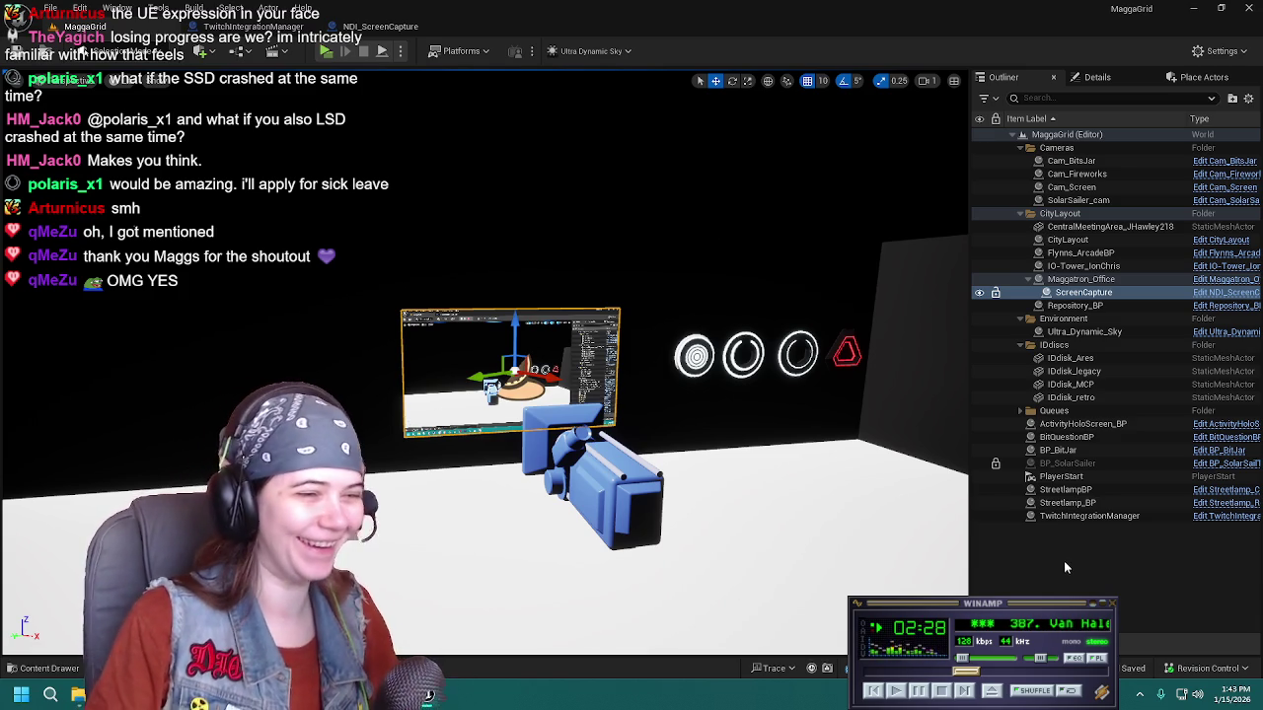
Reselect the ScreenCapture plane, nudge it slightly lower, and show its Details
left_click(1058, 555)
key("ctrl+z")
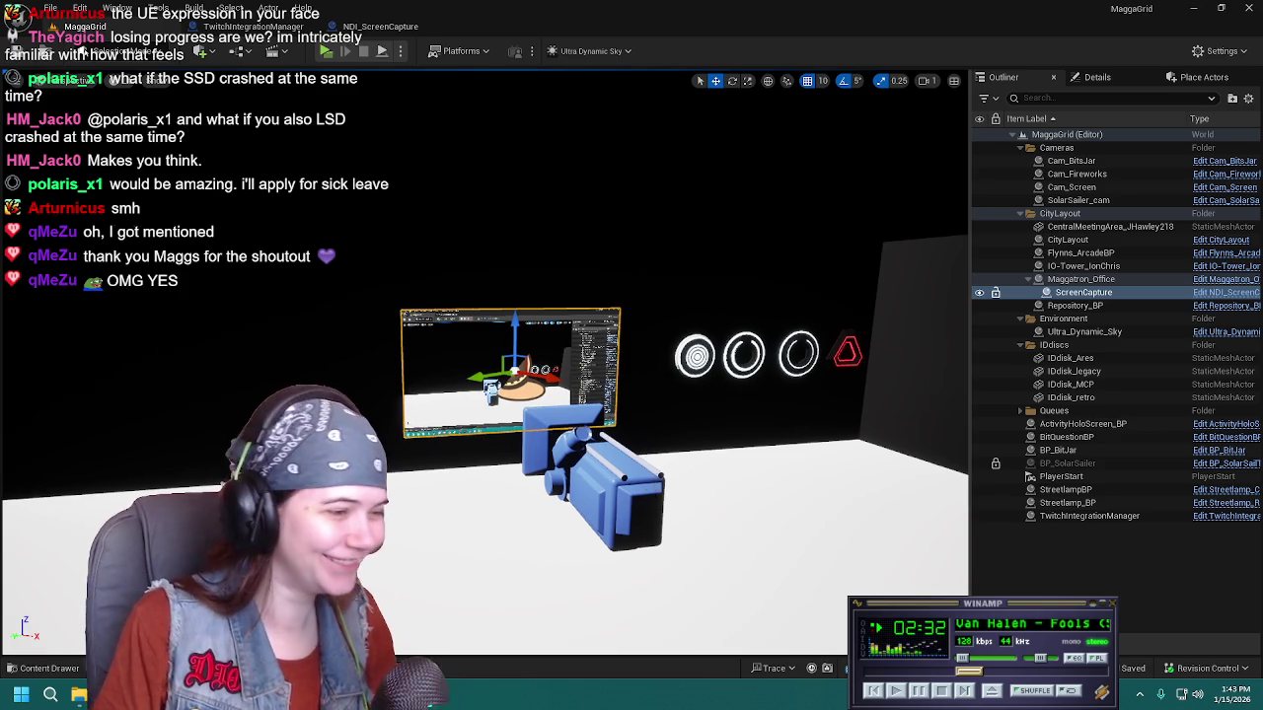
left_click(612, 494)
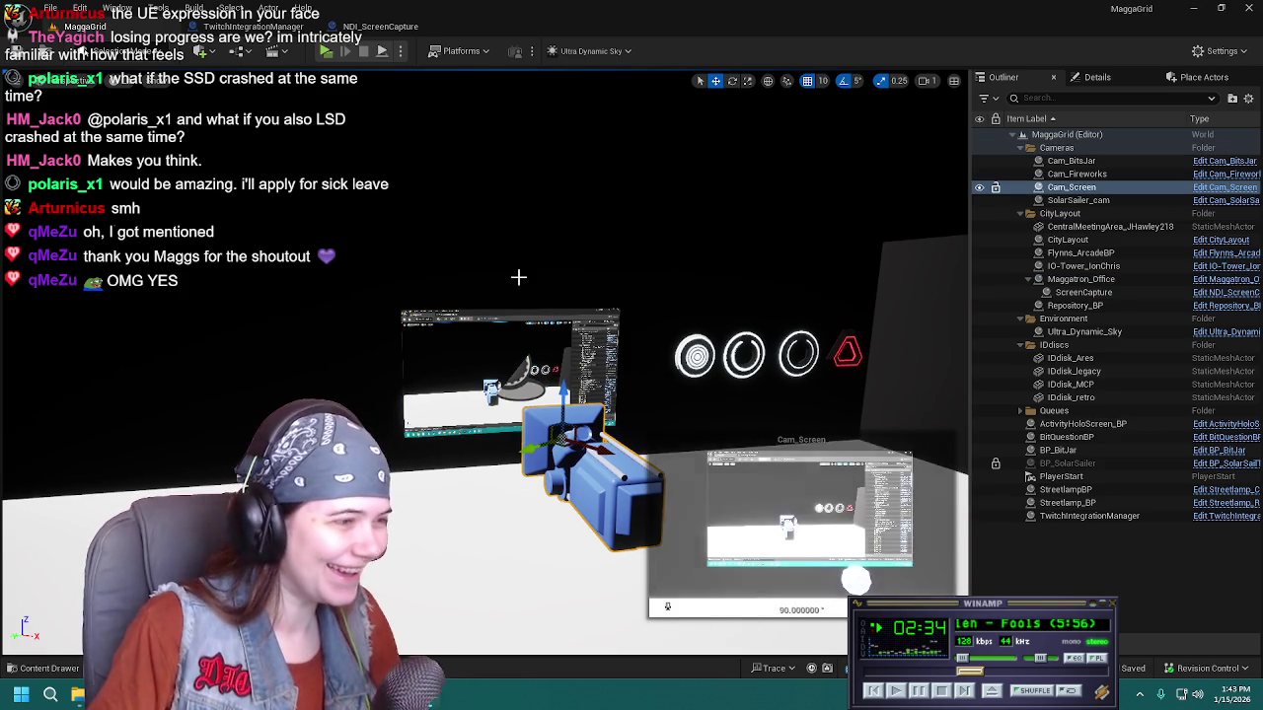
left_click(512, 370)
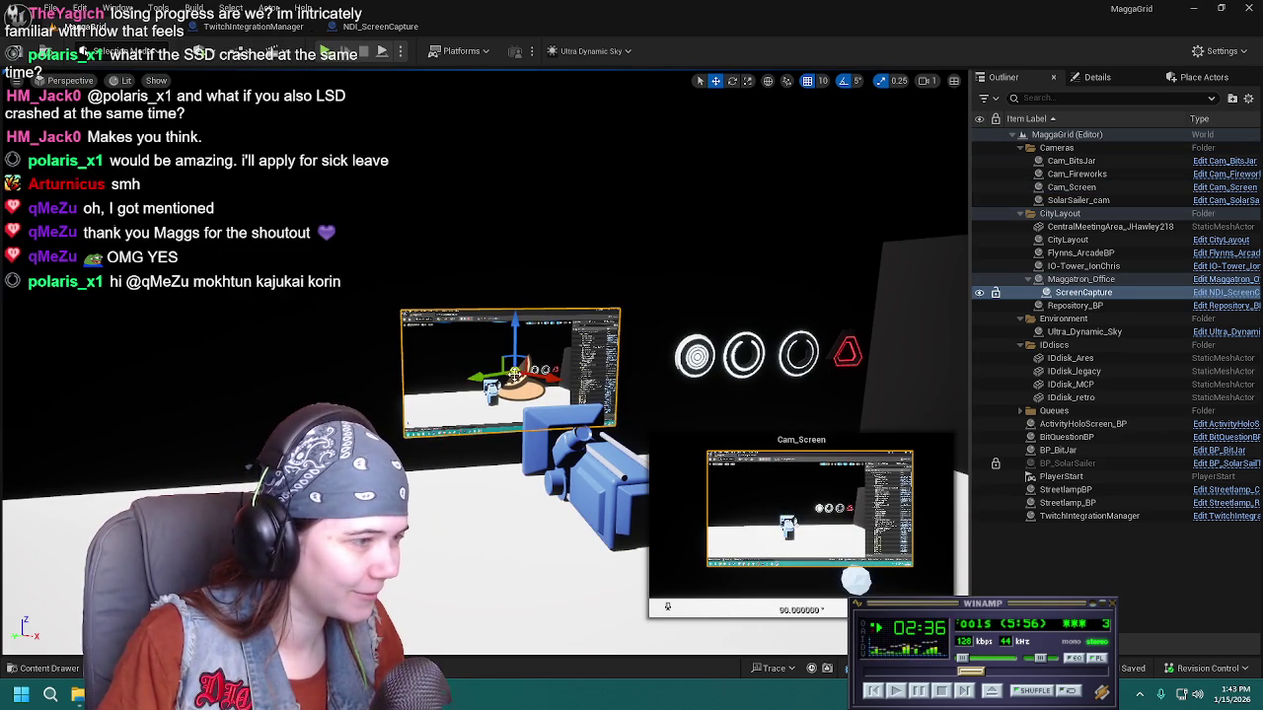
left_click_drag(515, 374, 515, 386)
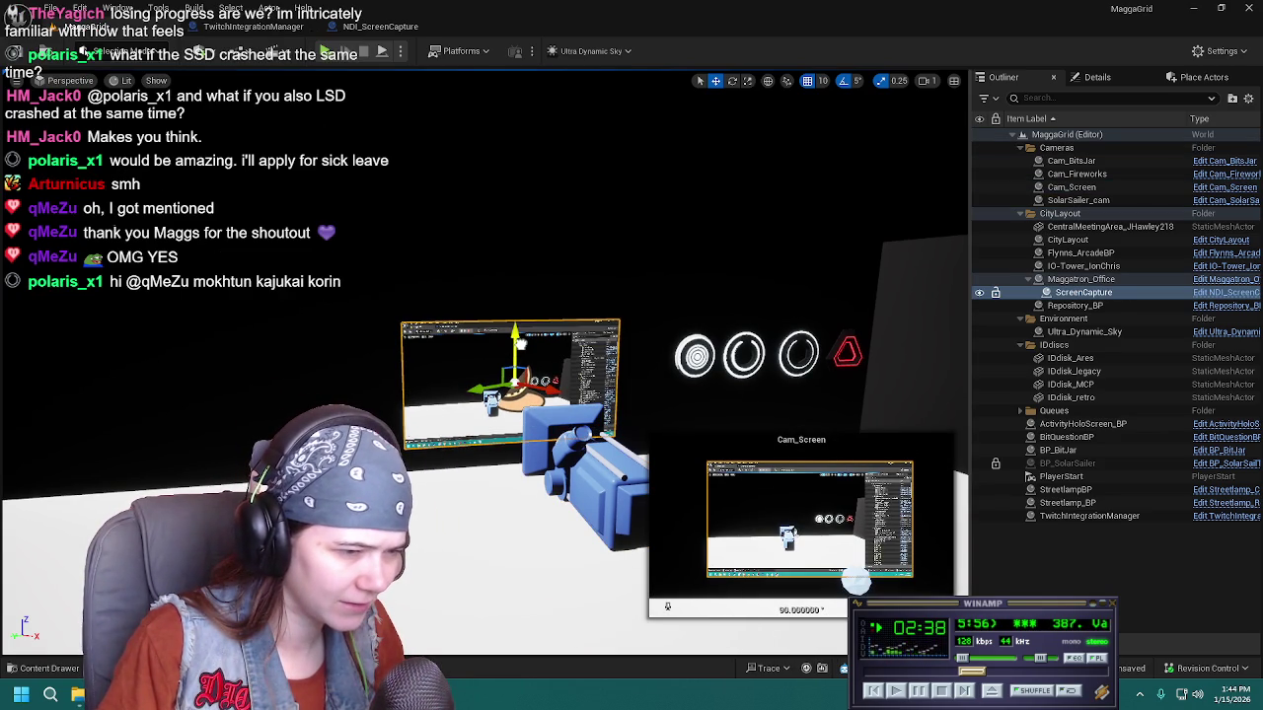
left_click(1097, 77)
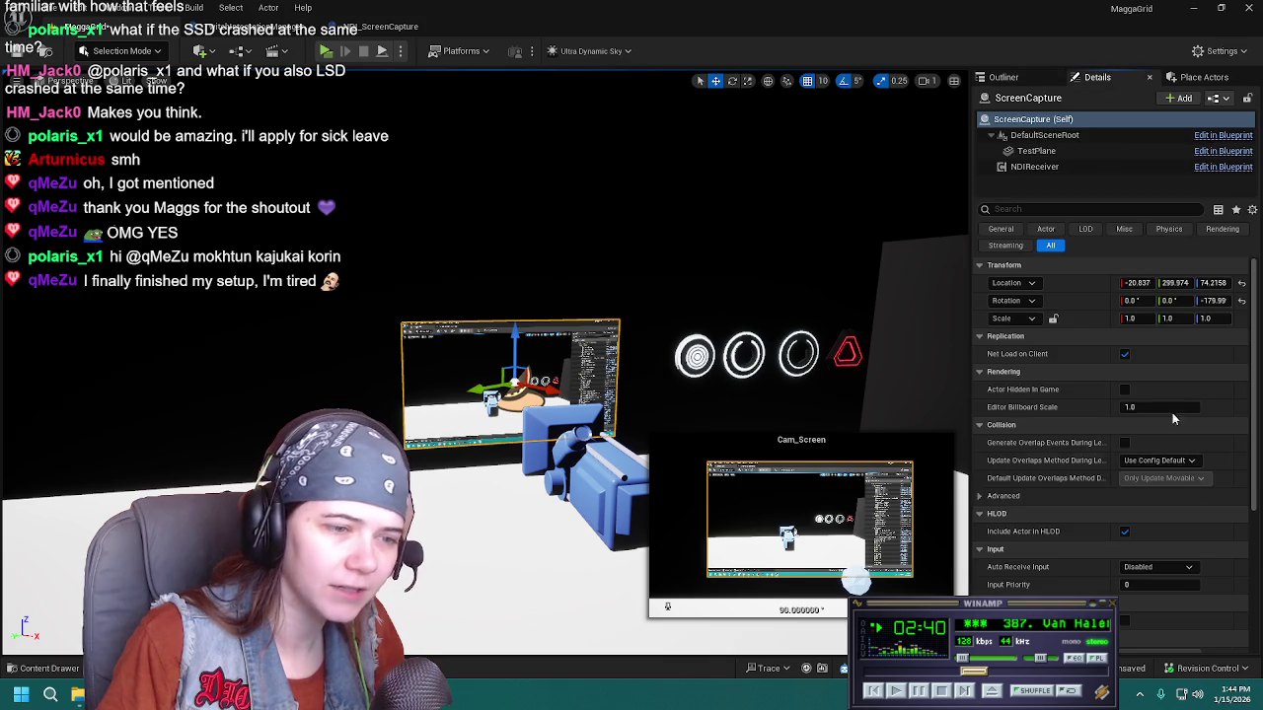
Scale the ScreenCapture plane to 2.0 on X and Y
left_click(1134, 319)
type("2")
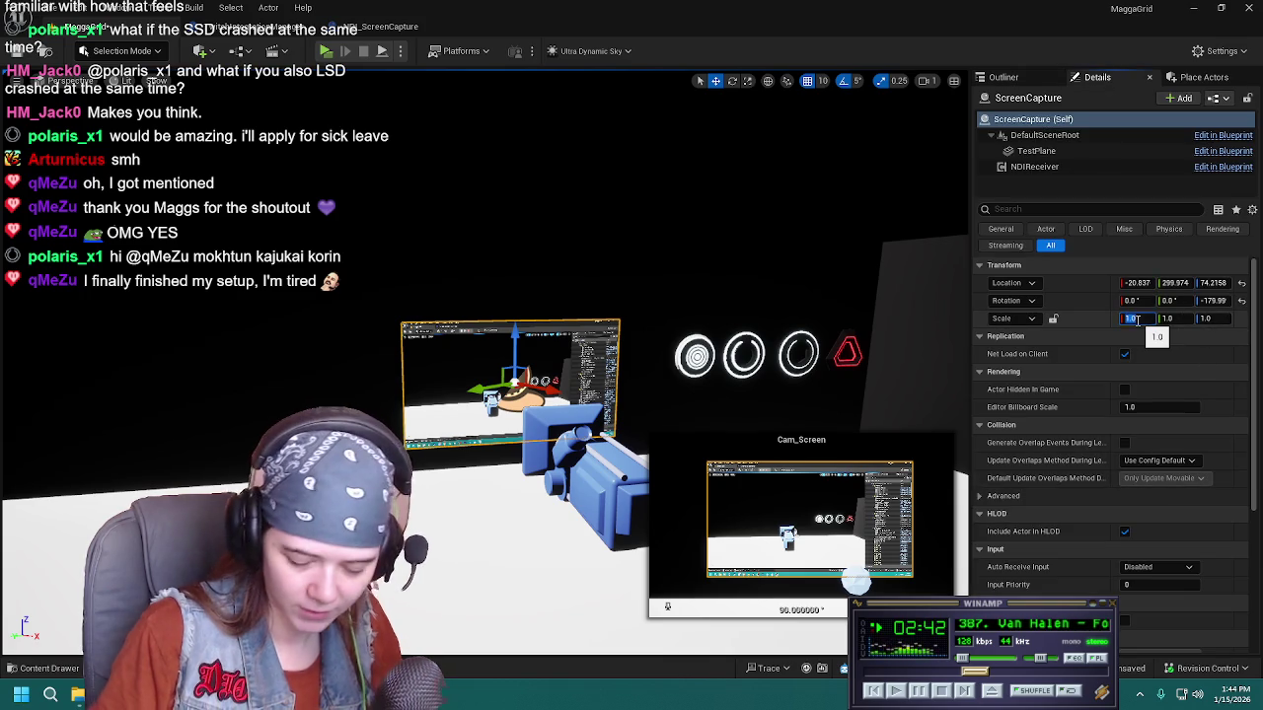
key("Tab")
type("2")
key("Tab")
type("2")
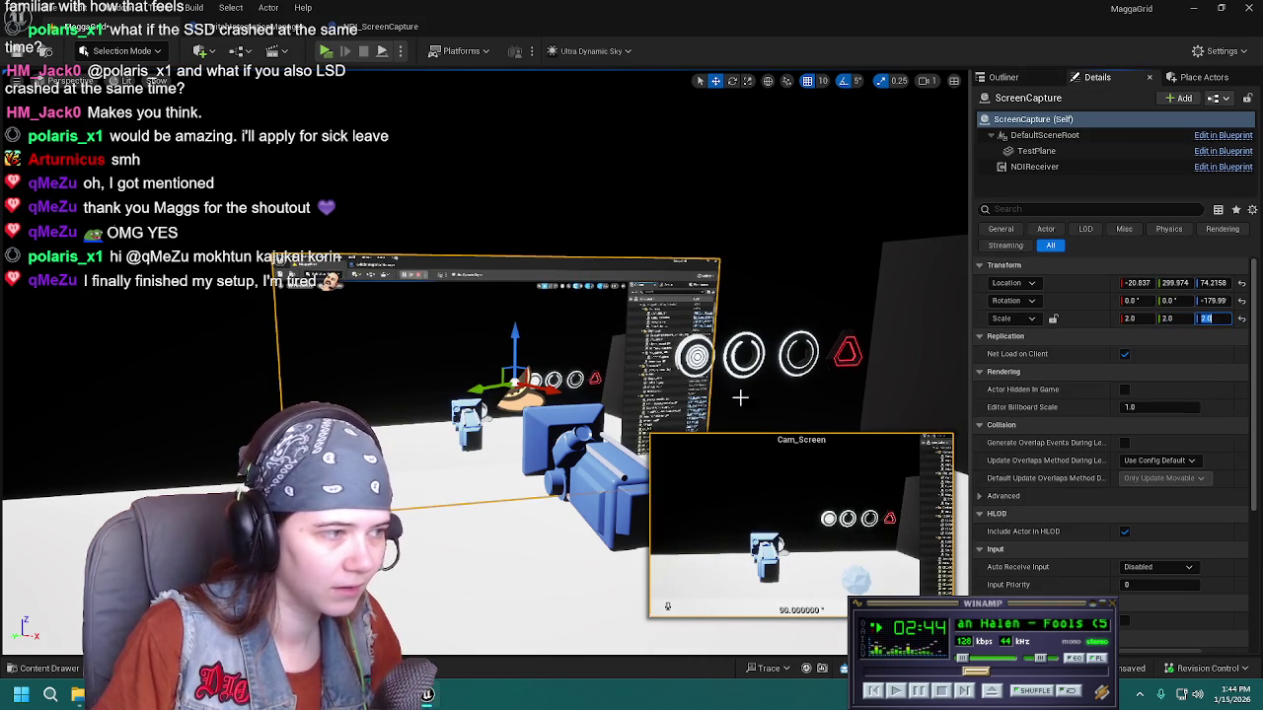
mouse_move(499, 397)
left_mouse_down()
mouse_move(304, 400)
mouse_move(420, 399)
mouse_move(432, 413)
mouse_move(474, 386)
left_mouse_up()
Change the ScreenCapture plane's scale to 1.5
left_click(1135, 319)
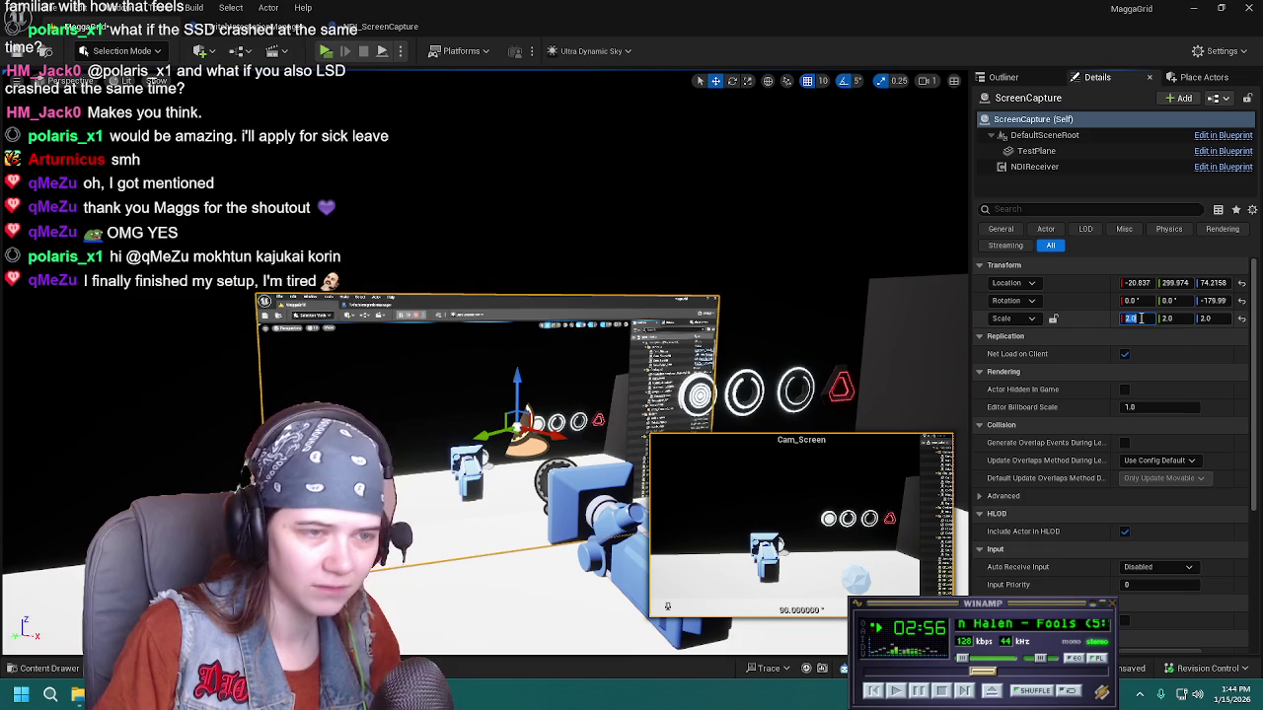
key("Tab")
type("1.5")
key("Tab")
type("1")
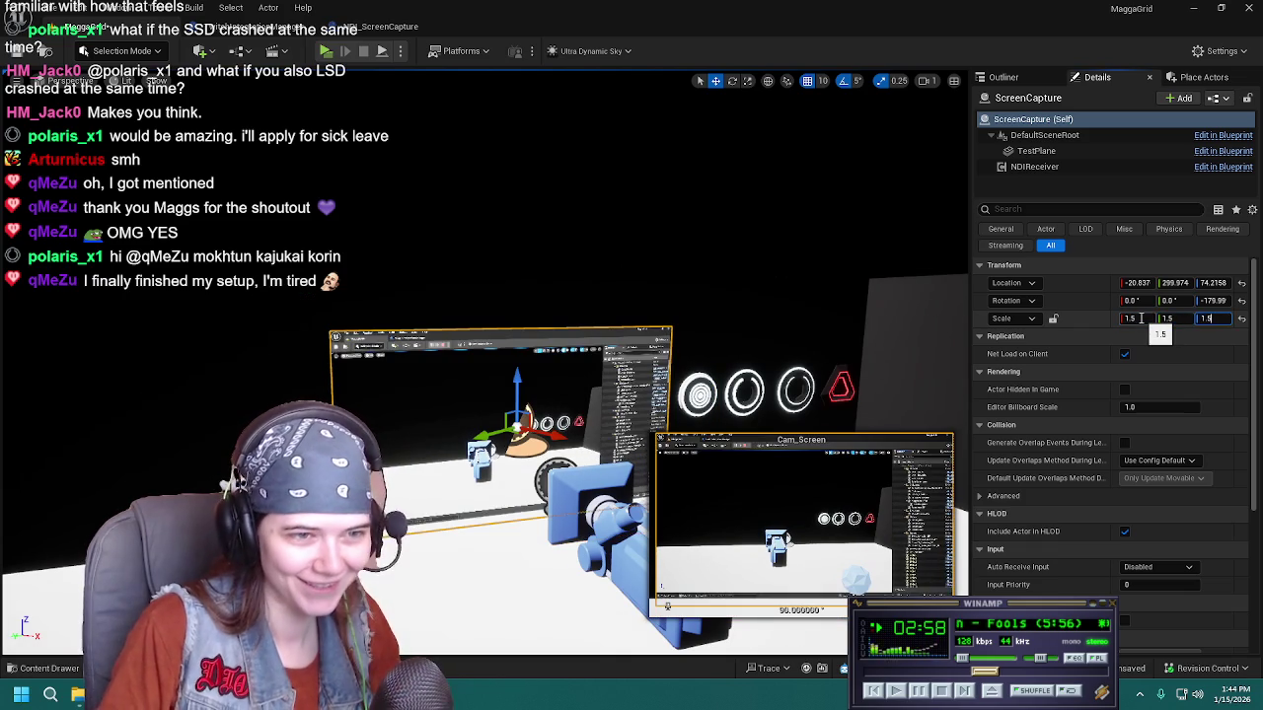
left_click(514, 378)
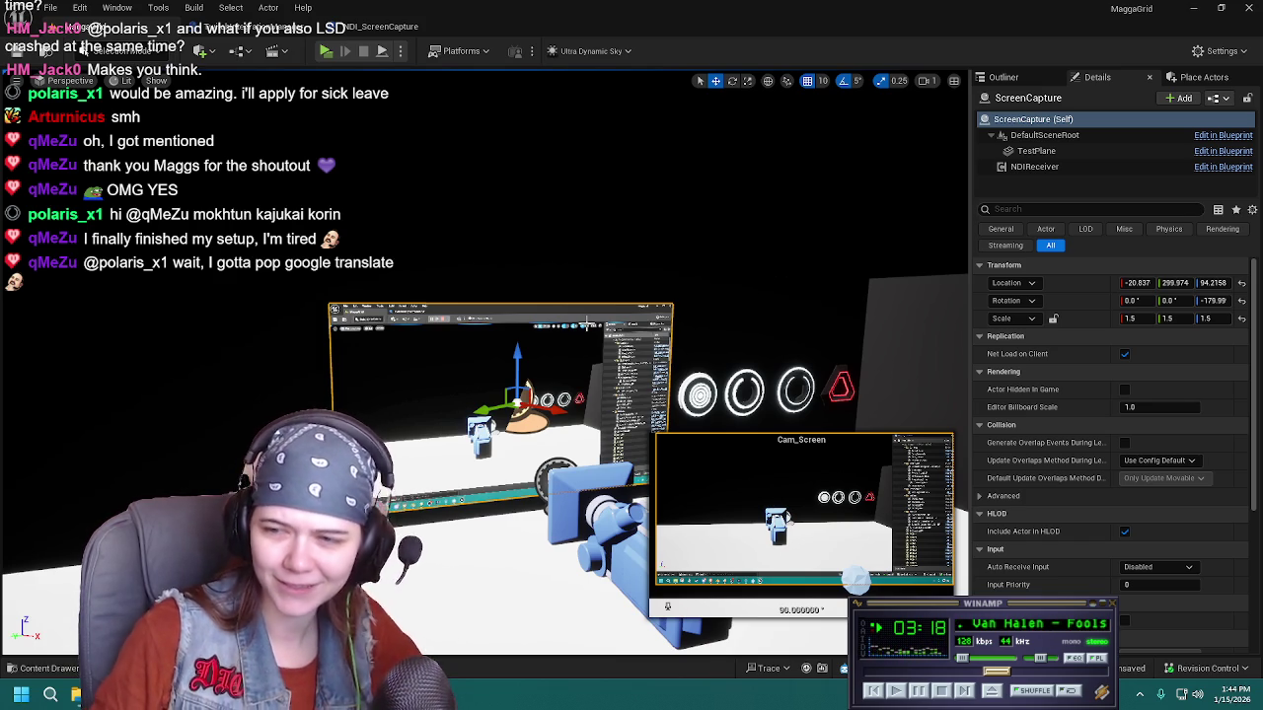
Reset the ScreenCapture plane's scale back to 1.0
left_click(1029, 82)
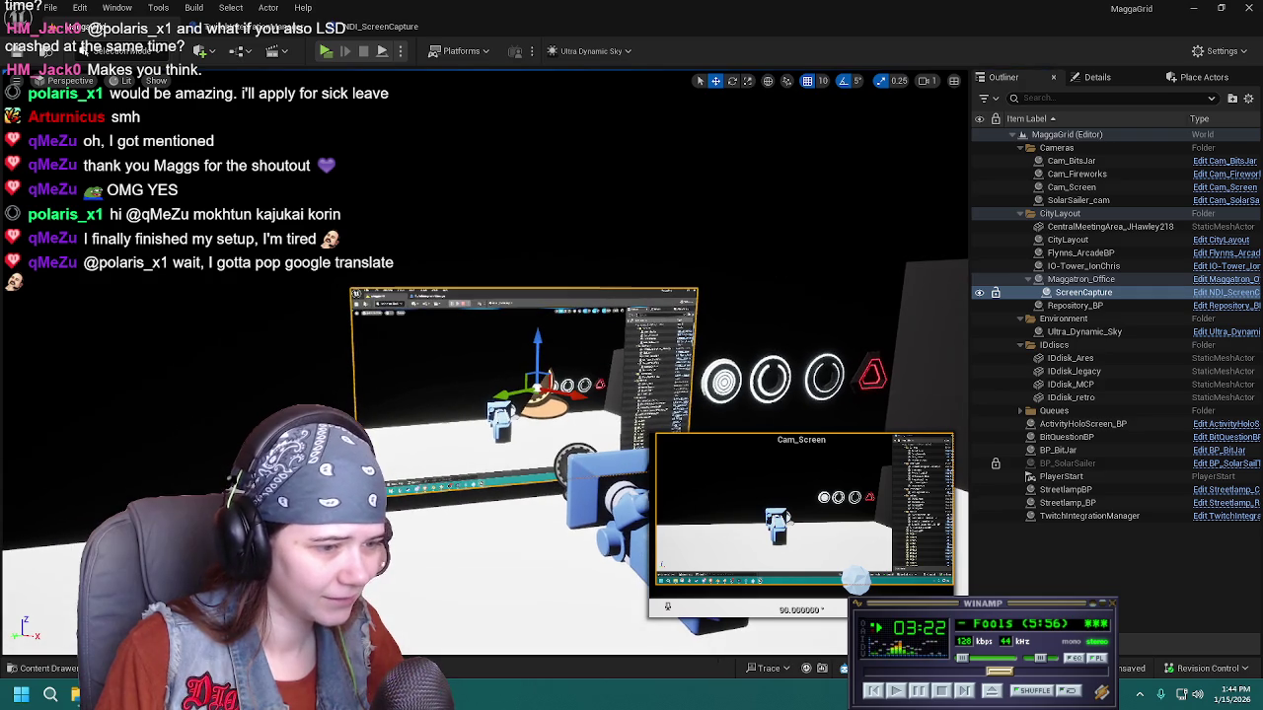
left_click(1133, 85)
left_click(1241, 318)
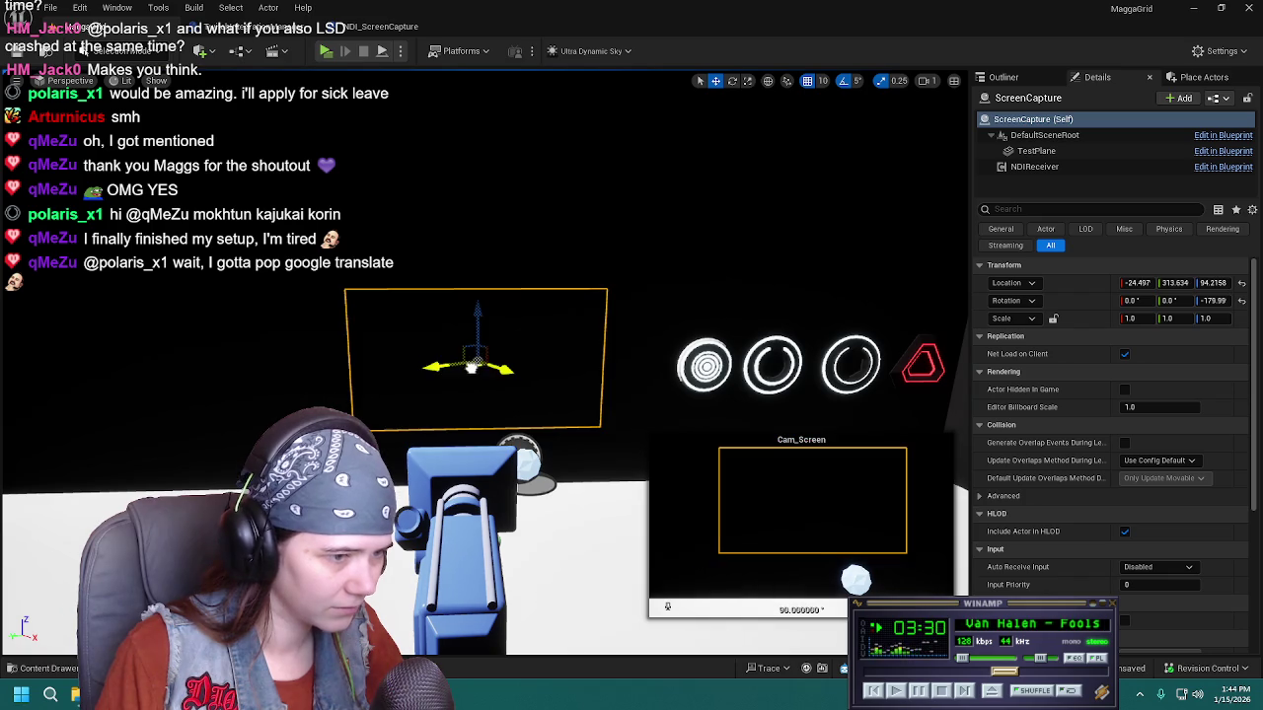
Nudge Cam_Screen slightly and lower the ScreenCapture plane to Z 74.2158
left_click(463, 532)
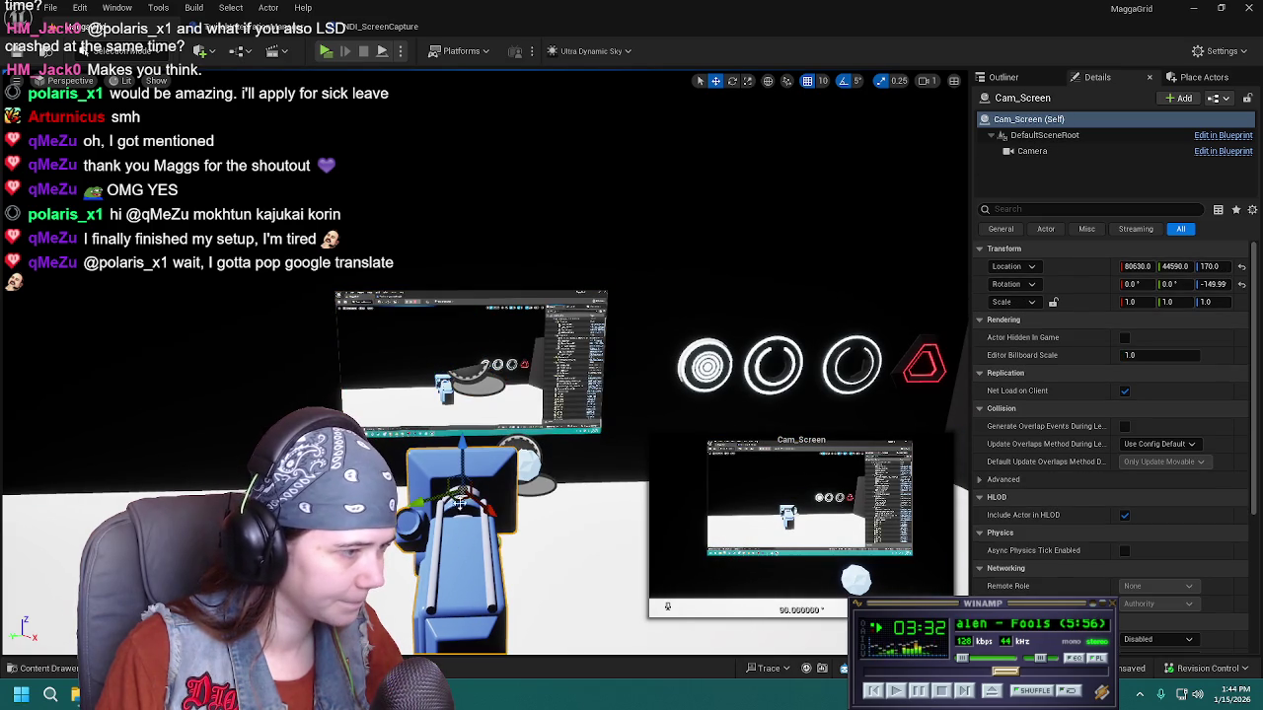
mouse_move(463, 512)
left_mouse_down()
mouse_move(470, 485)
mouse_move(457, 484)
left_mouse_up()
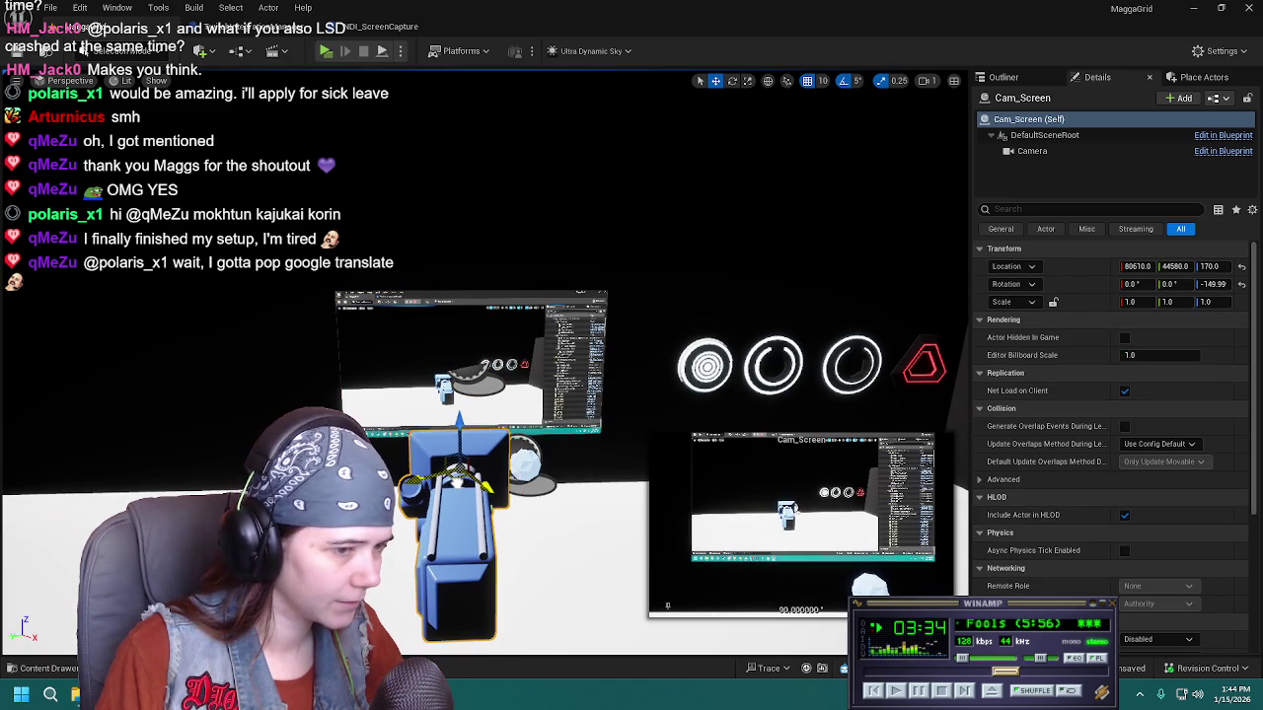
left_click(473, 380)
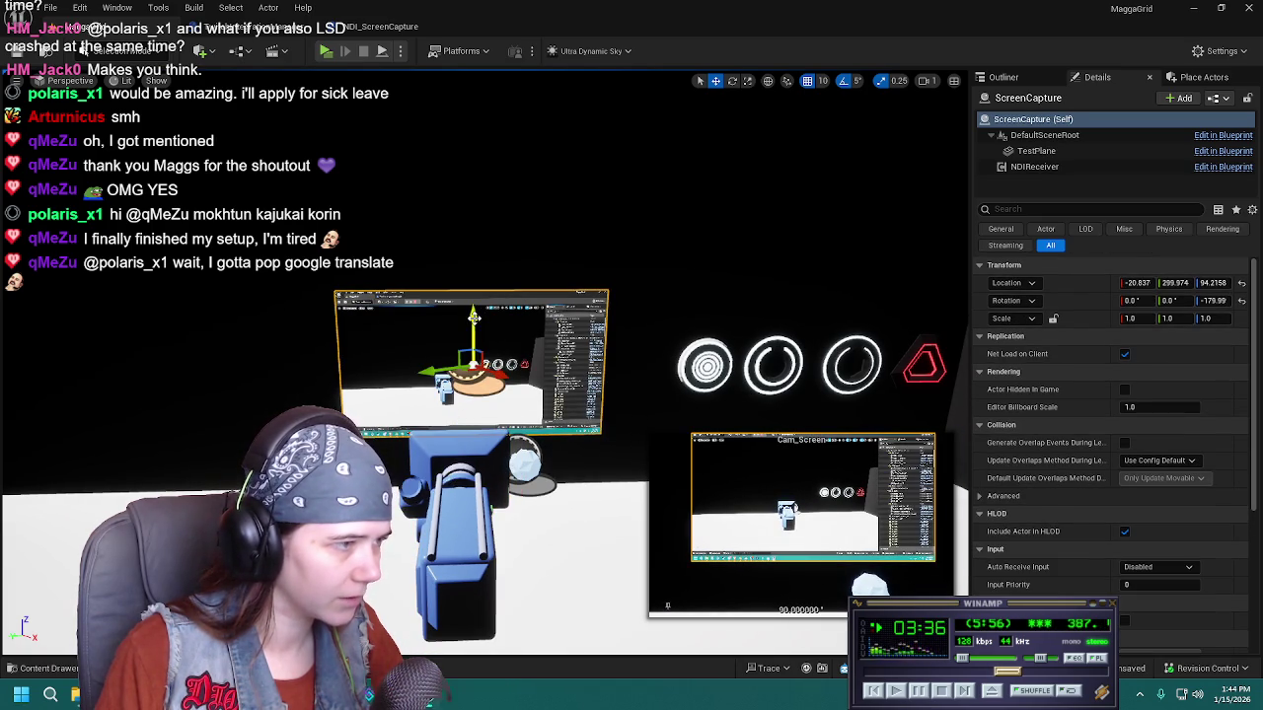
left_click_drag(481, 337, 481, 350)
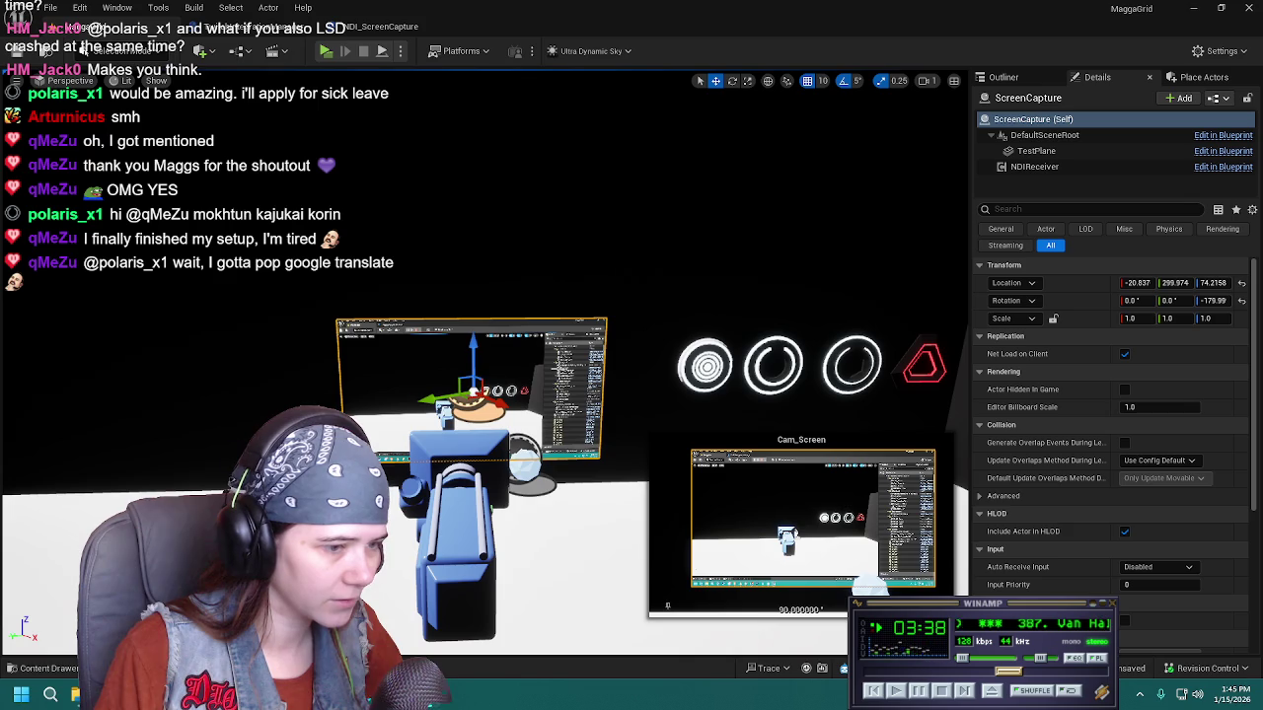
Save the level, then select BitQuestionBP in the scene list and raise the sphere
left_click(1016, 79)
key("ctrl+s")
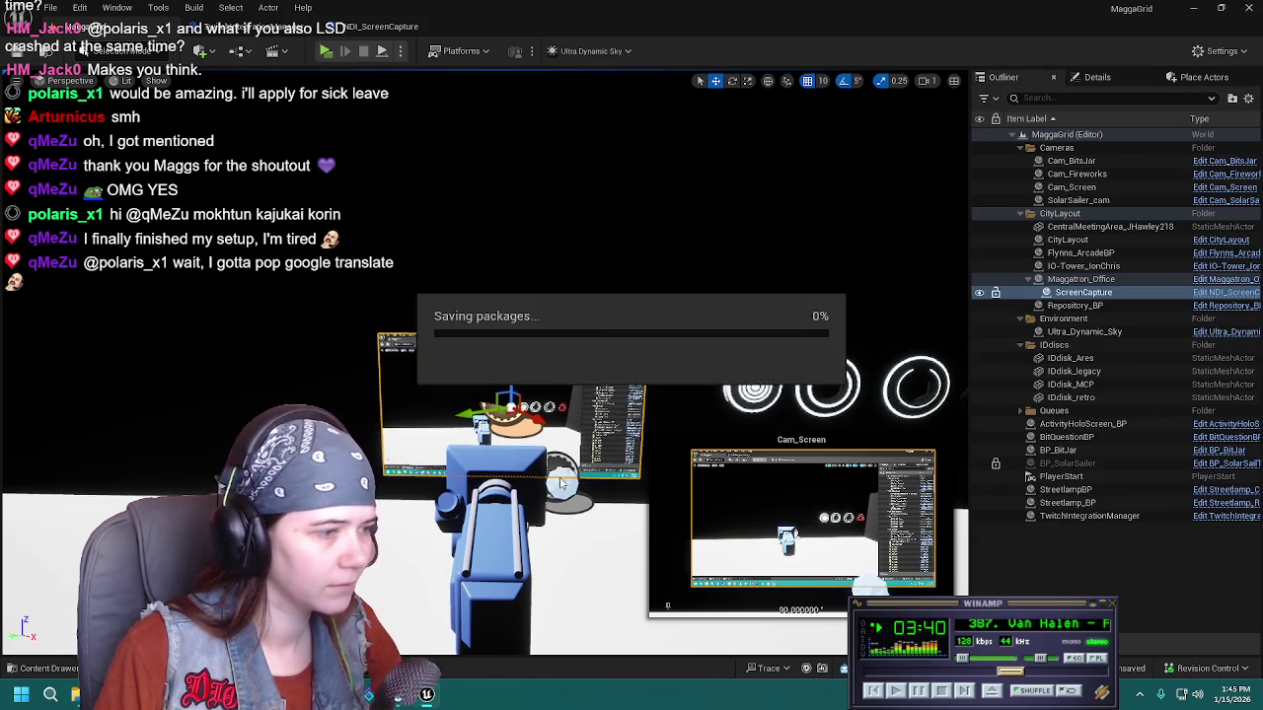
left_click(1065, 437)
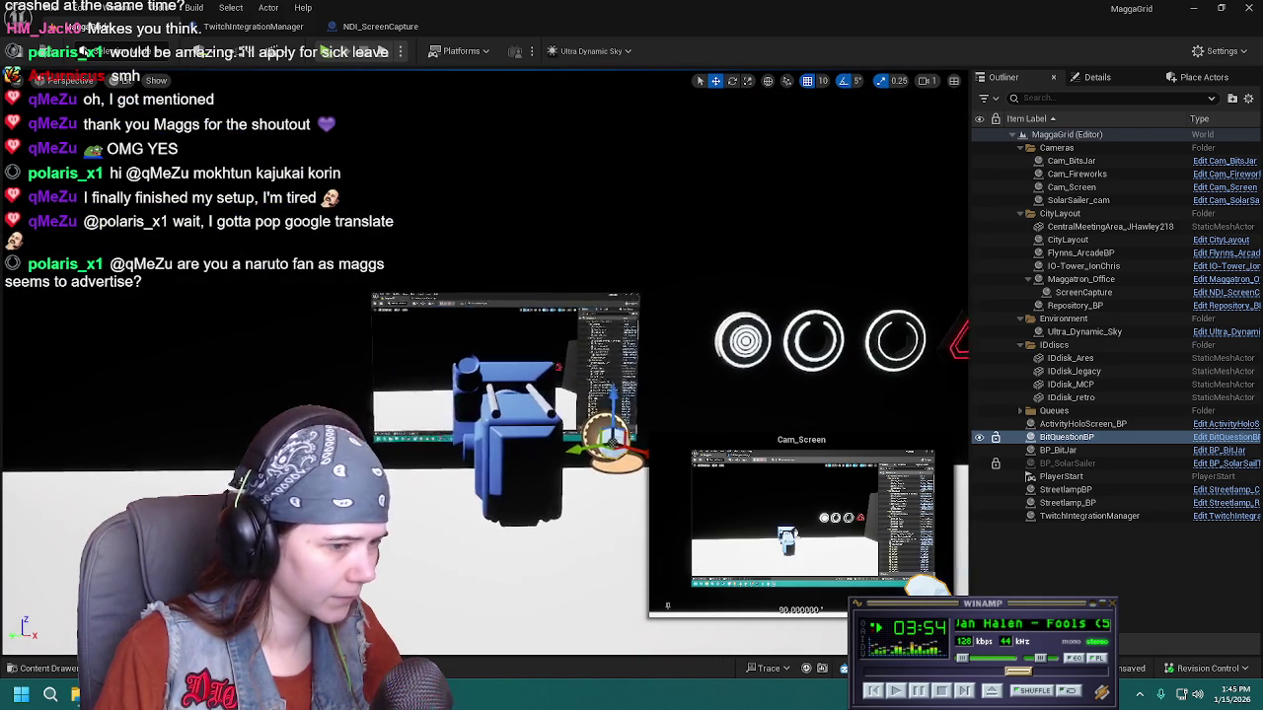
left_click_drag(549, 394, 555, 266)
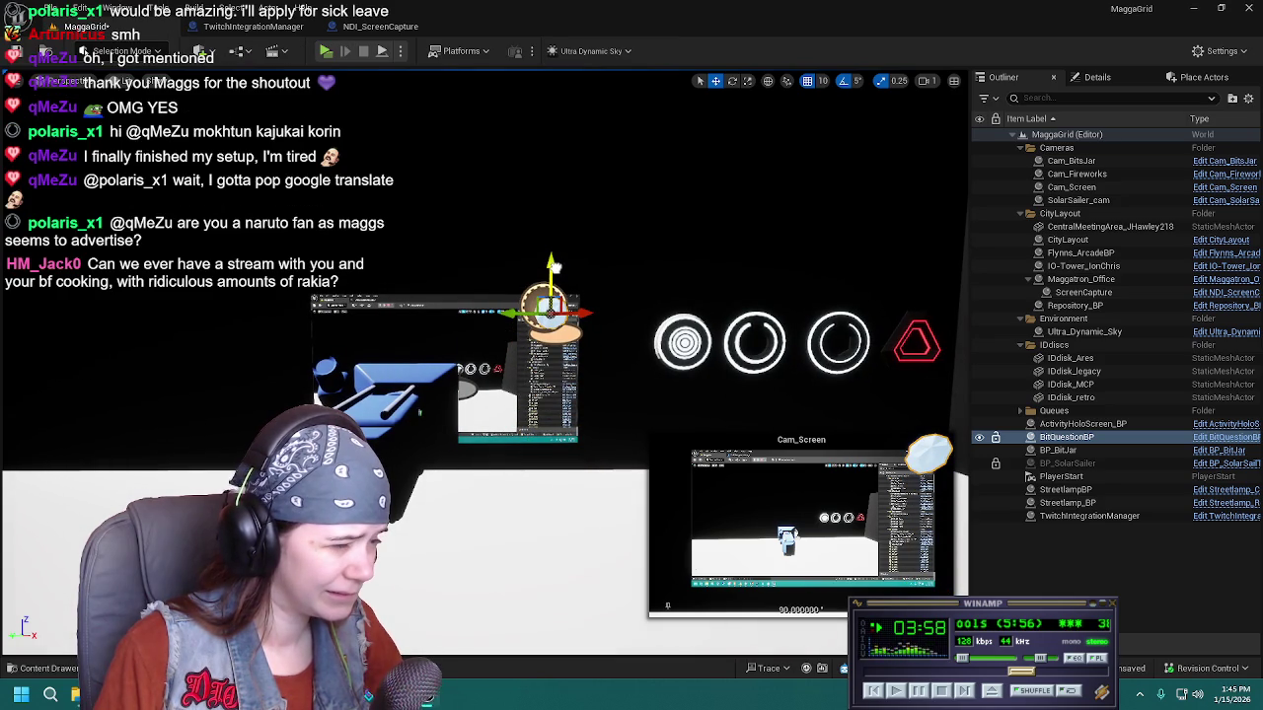
Slide the BitQuestionBP sphere left toward the ScreenCapture plane and lower it by 10 units
left_click_drag(556, 265, 515, 271)
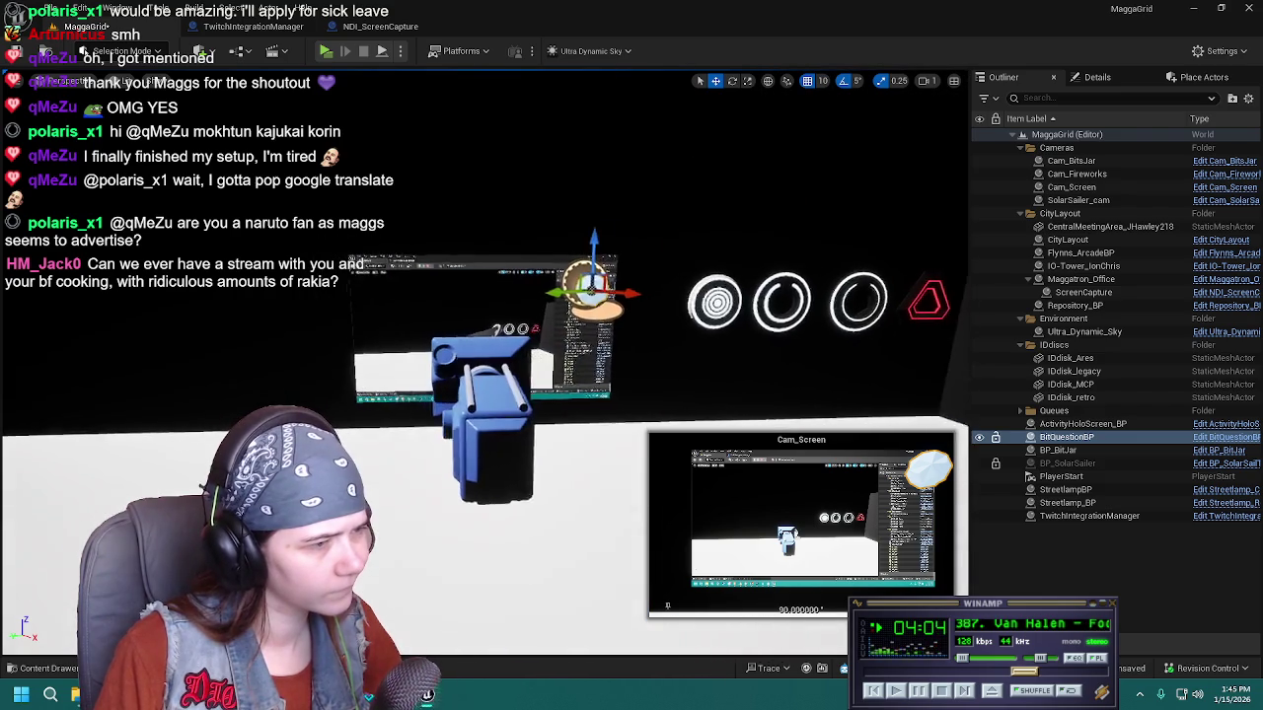
mouse_move(607, 345)
left_mouse_down()
mouse_move(321, 331)
mouse_move(390, 332)
left_mouse_up()
left_click(1100, 78)
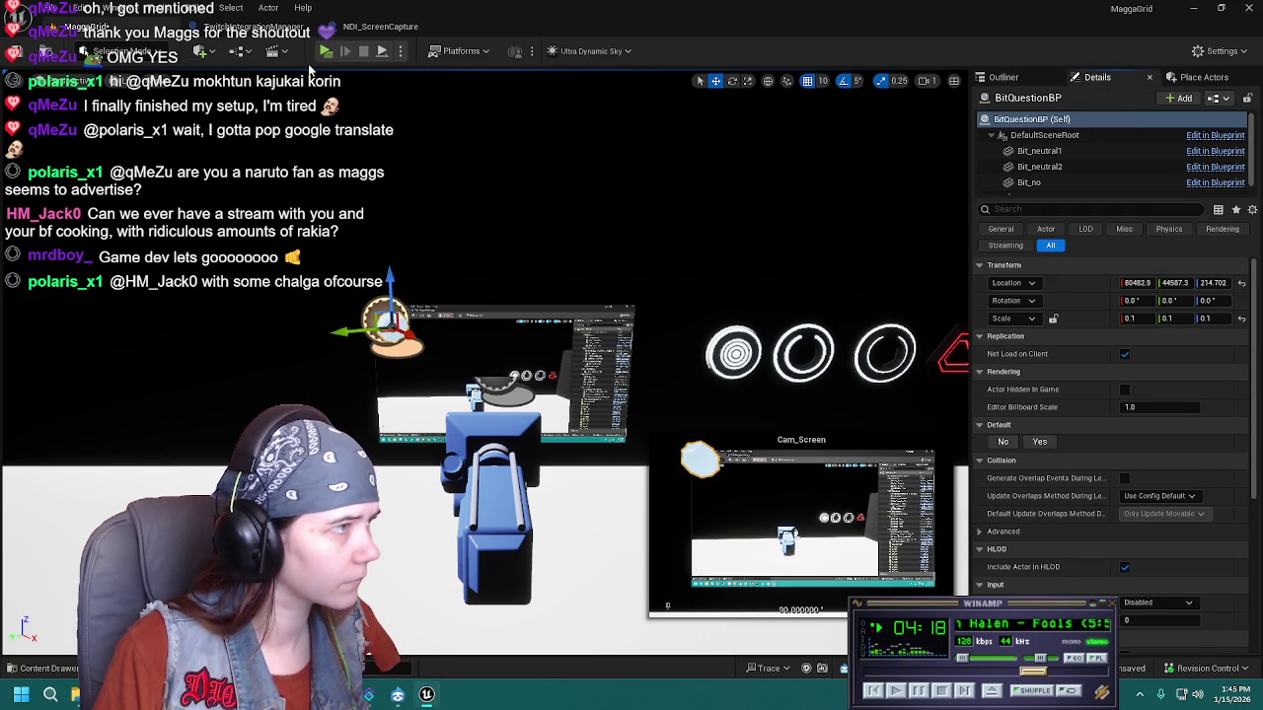
left_click_drag(393, 282, 391, 289)
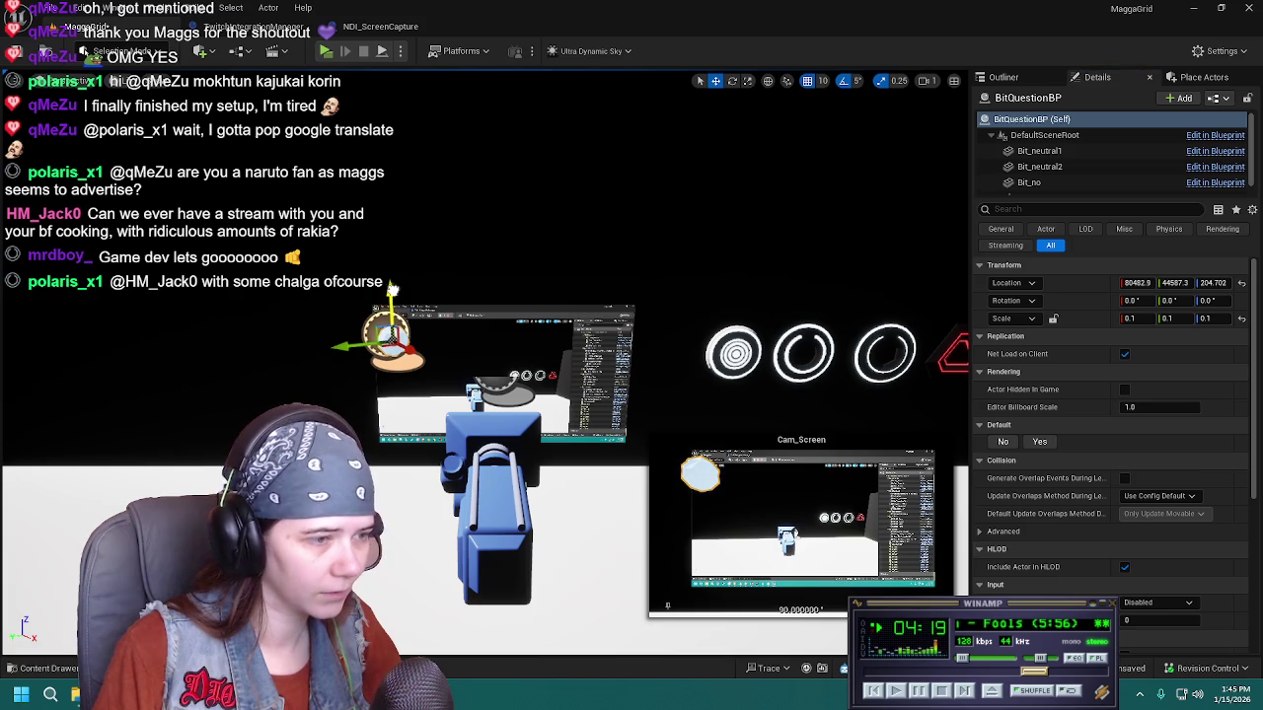
Shift the sphere left beside the plane, frame it, and raise it by 10 units
left_click(524, 345)
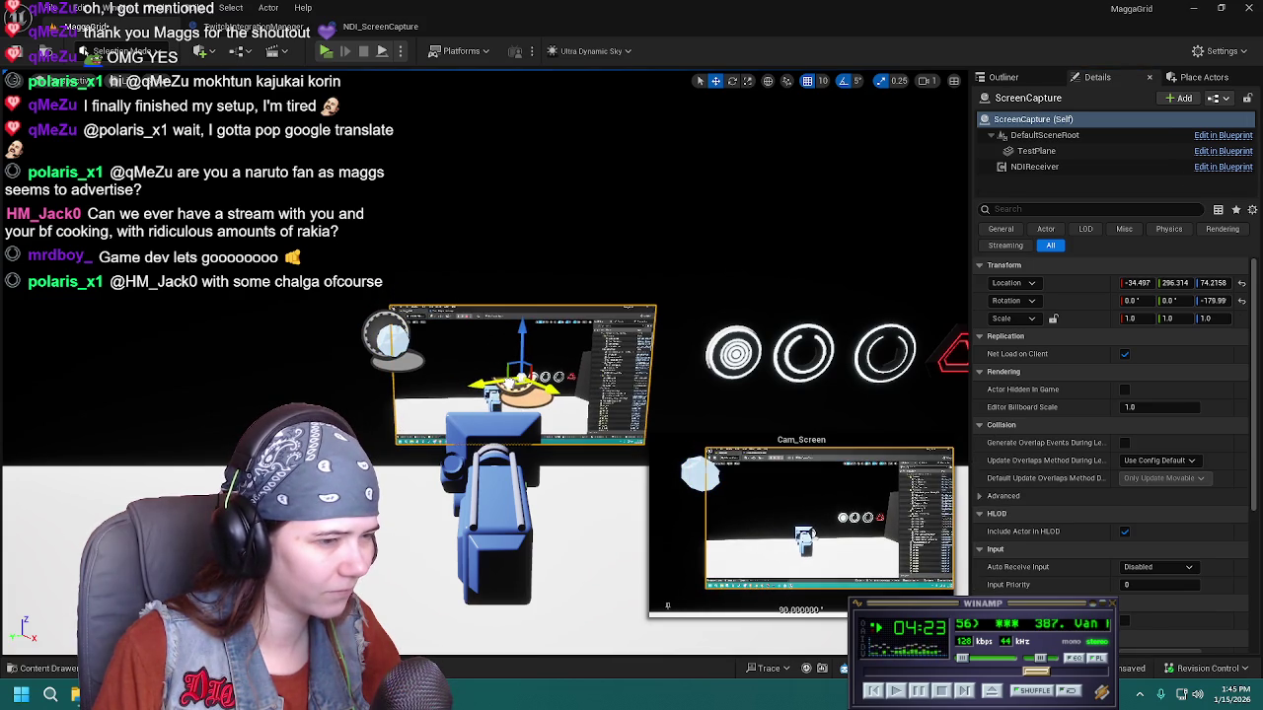
left_click(503, 459)
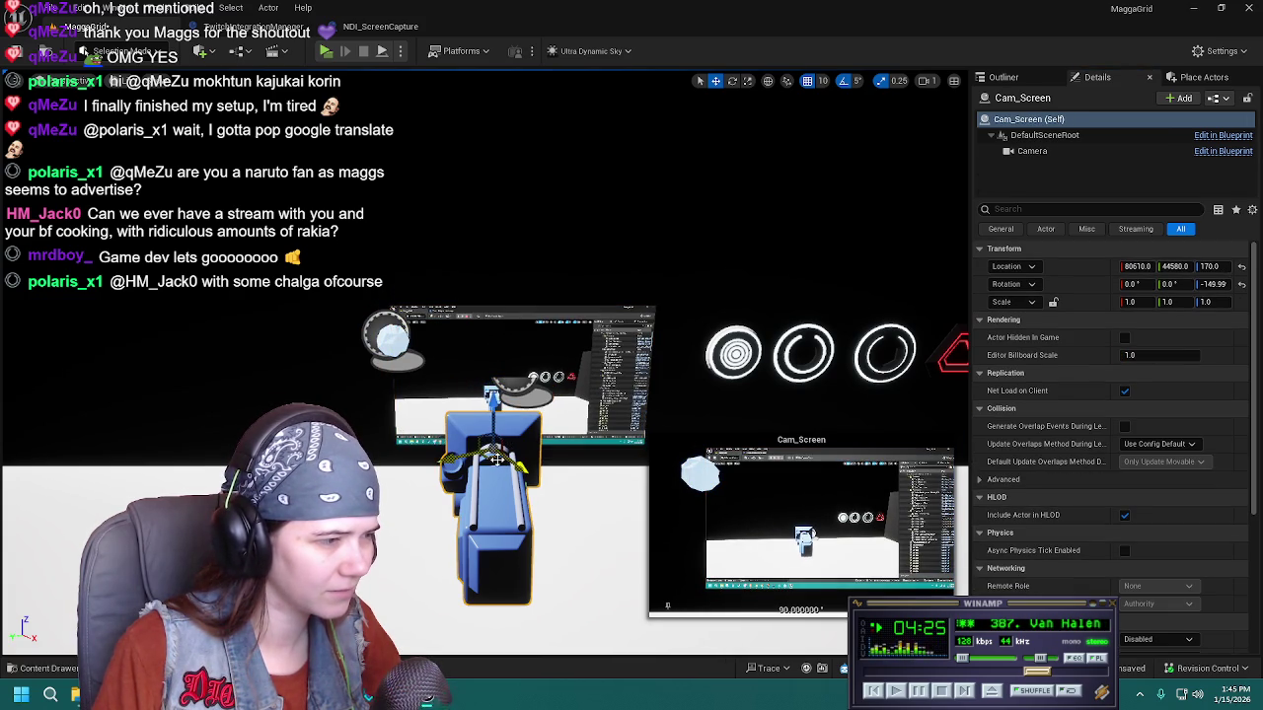
left_click(391, 345)
left_click_drag(391, 346, 372, 339)
key("f")
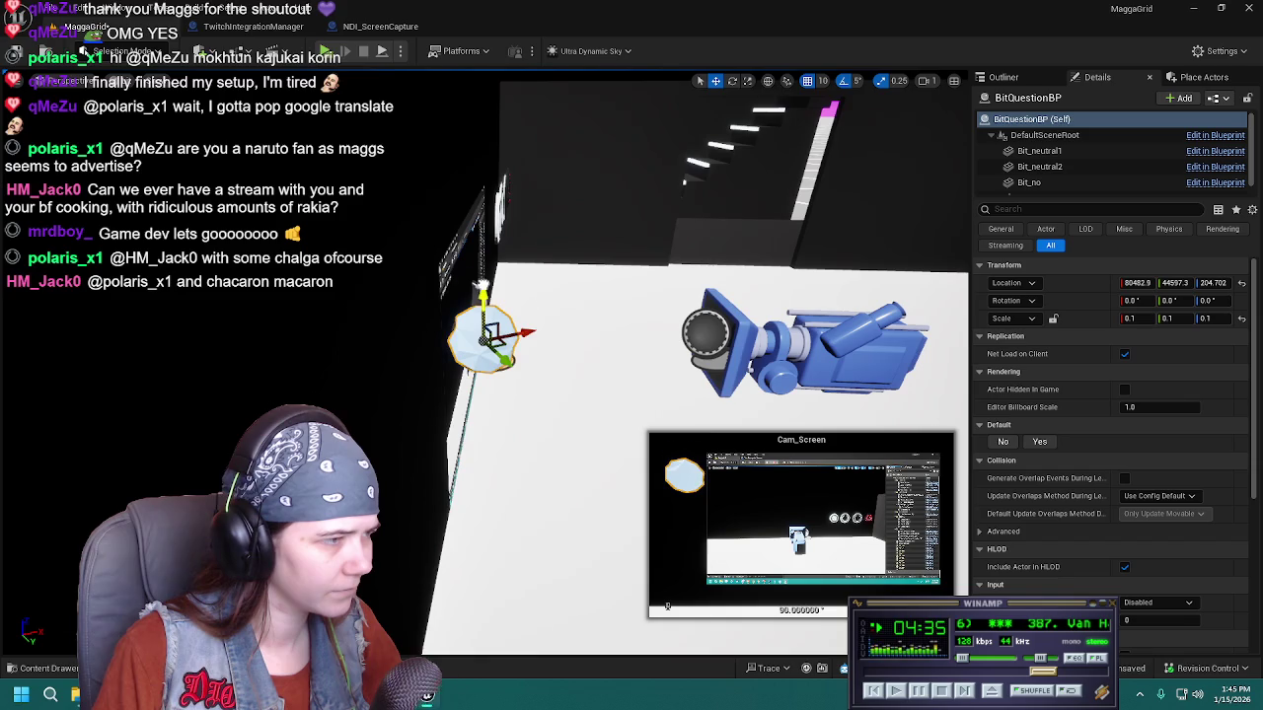
left_click_drag(553, 394, 367, 365)
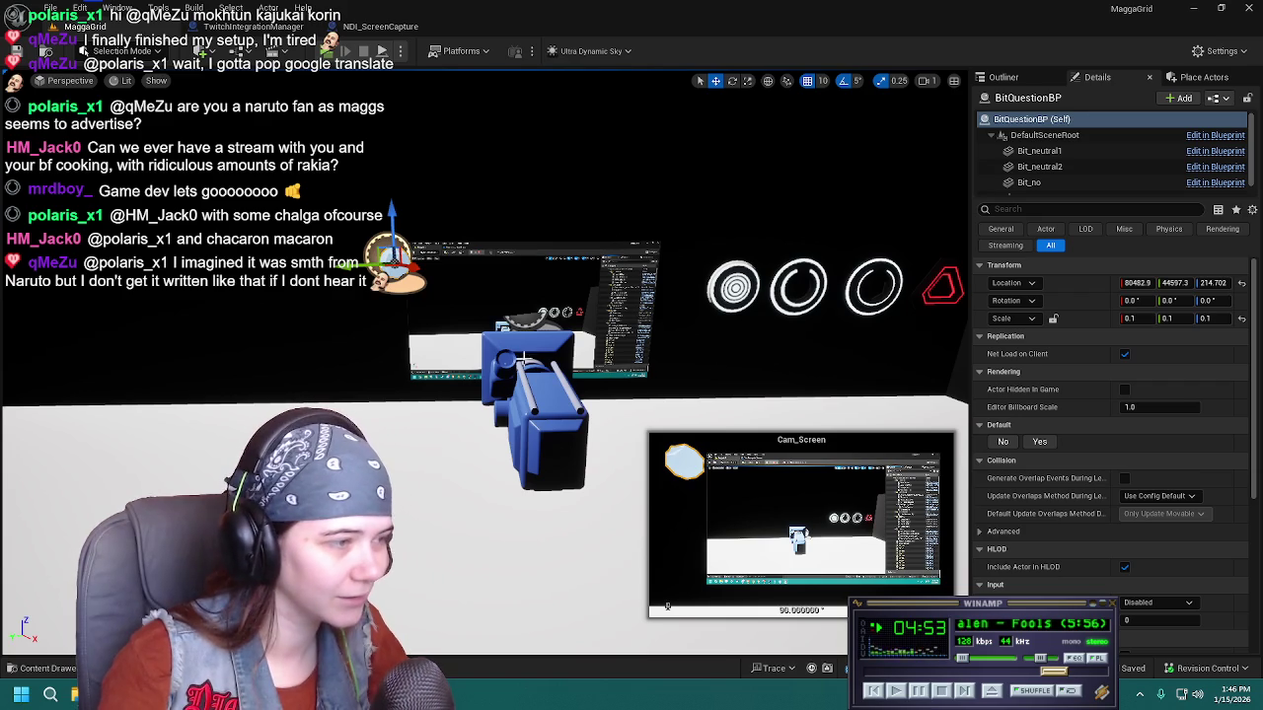
Check the Cam_Screen view and frame the ScreenCapture plane showing its live feed
left_click(483, 357)
left_click(1003, 77)
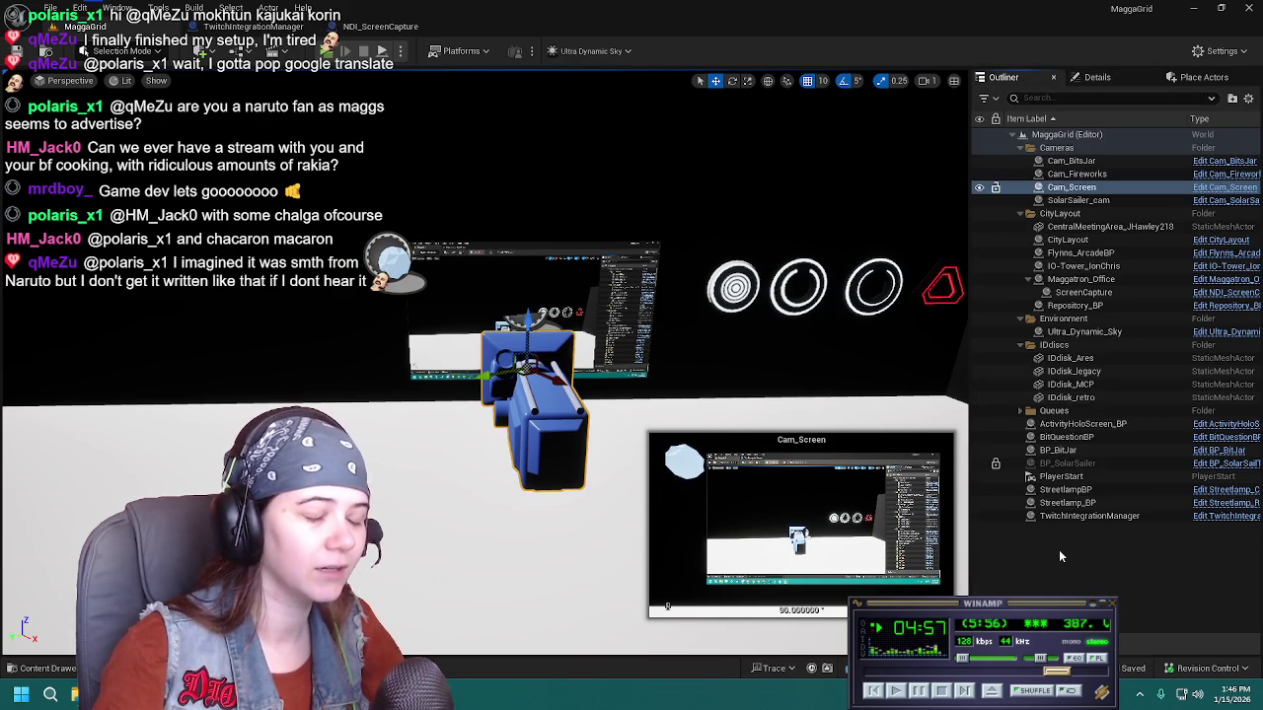
scroll(543, 375, "up", 1)
key("s")
key("w")
key("w")
key("w")
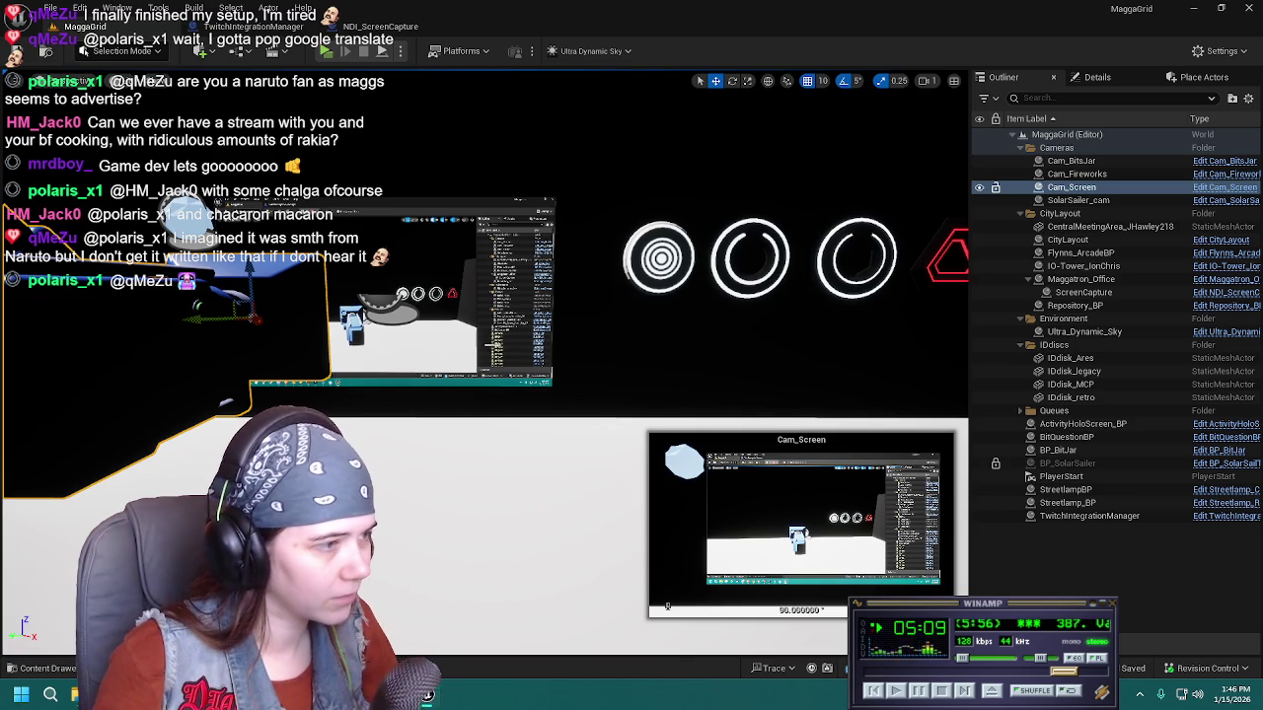
double_click(1082, 292)
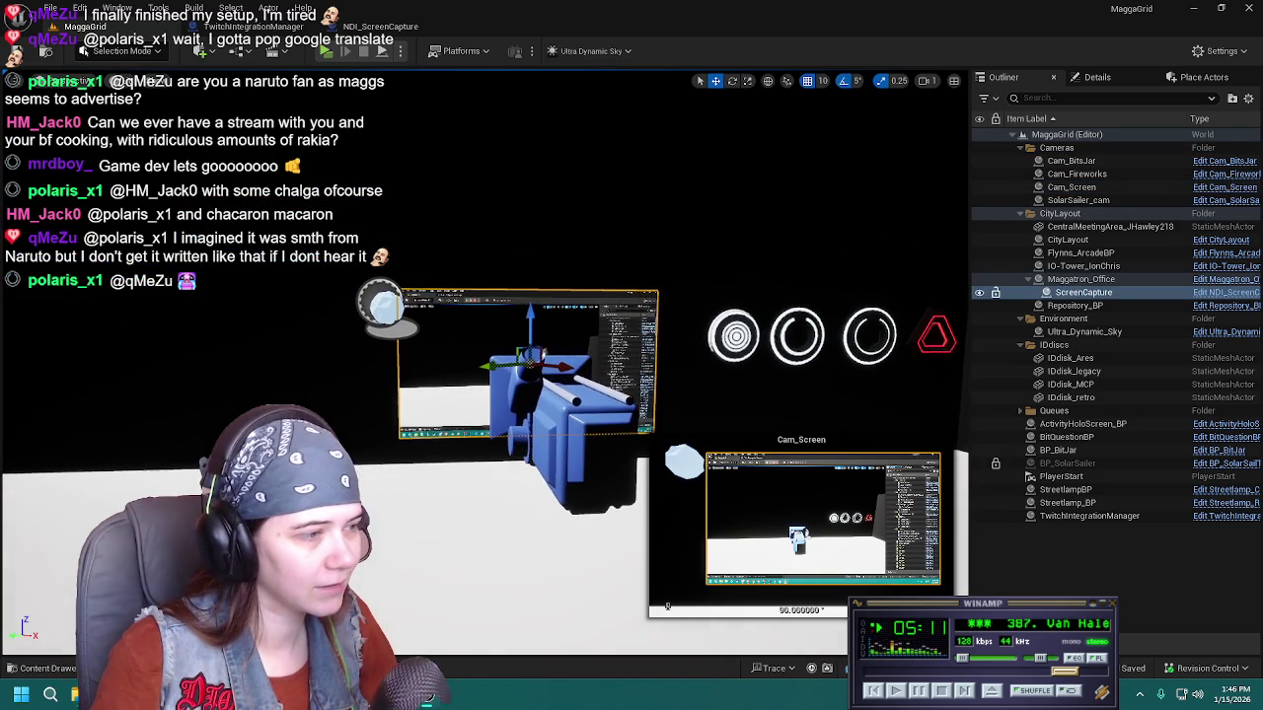